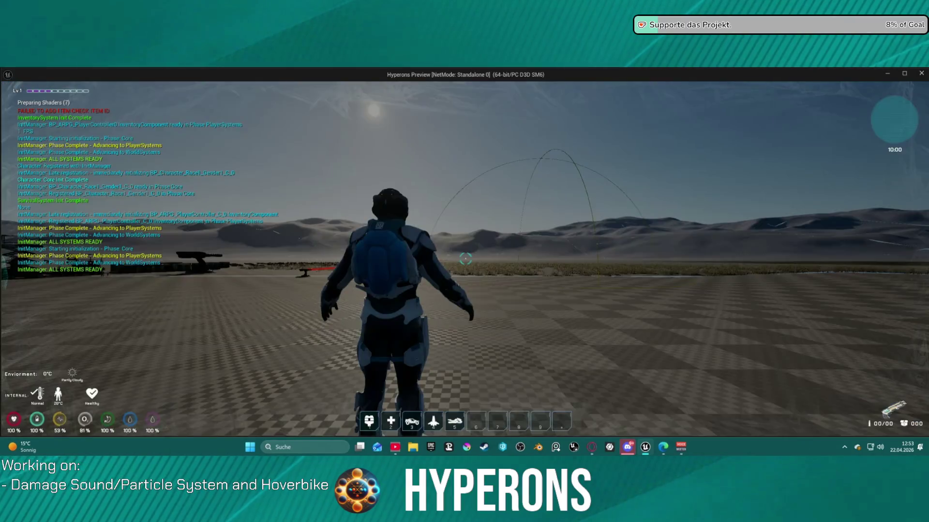
- End the Hyperons preview session and quit the Unreal Editor
key(w)
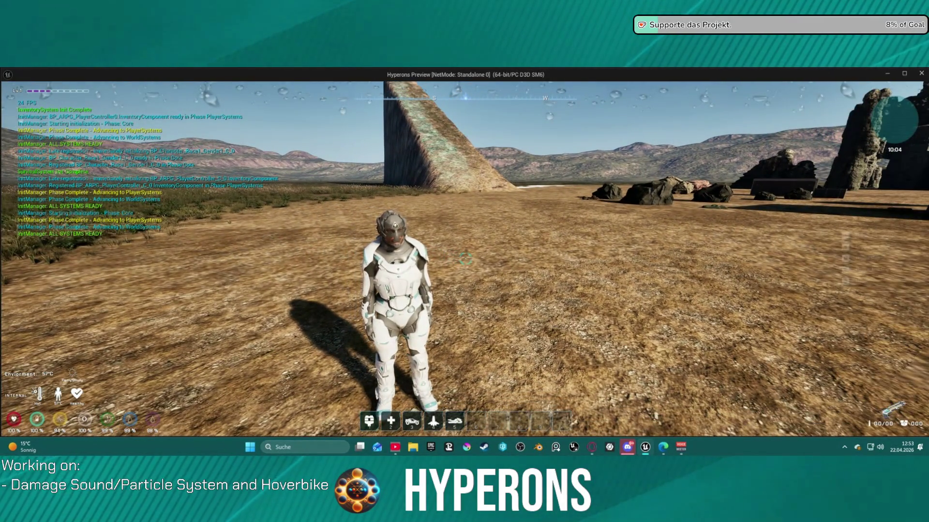
click(921, 74)
click(922, 72)
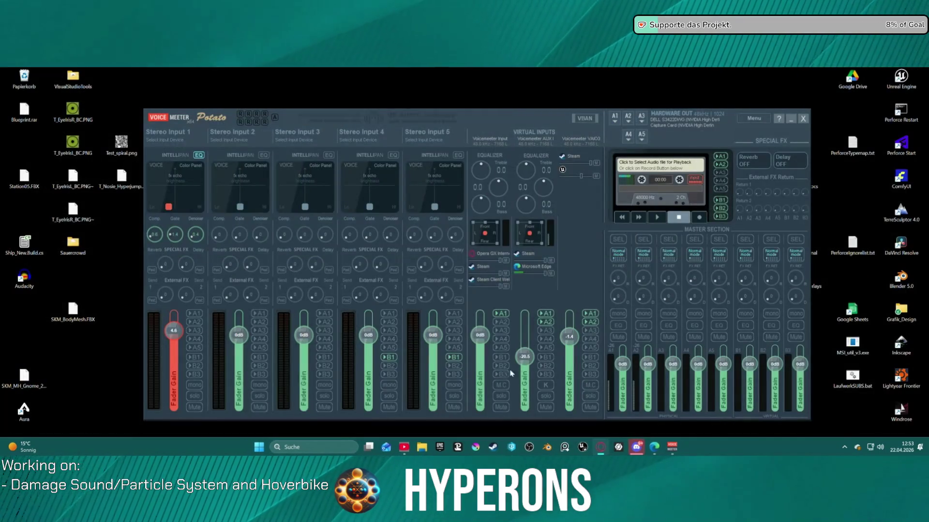
- Minimize Voicemeeter and launch the Hyperons 5.7 project from its desktop shortcut
click(793, 119)
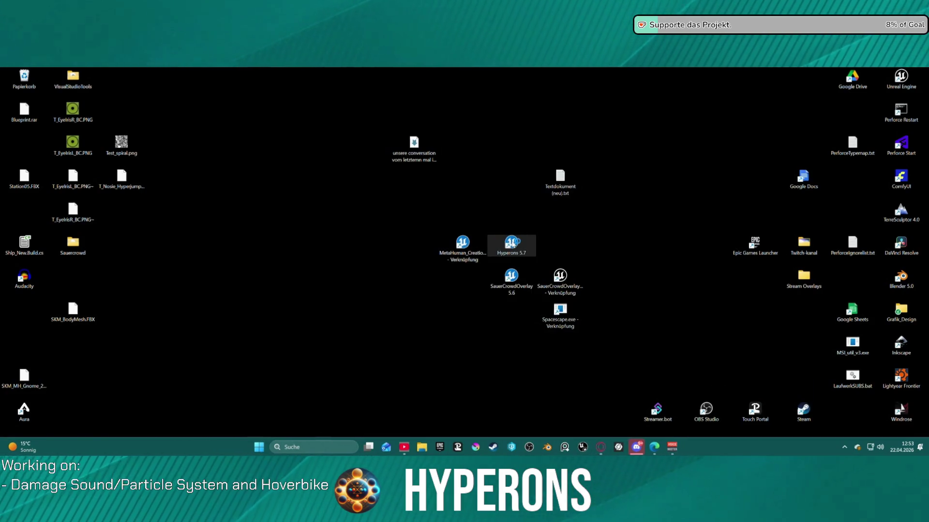
double_click(512, 244)
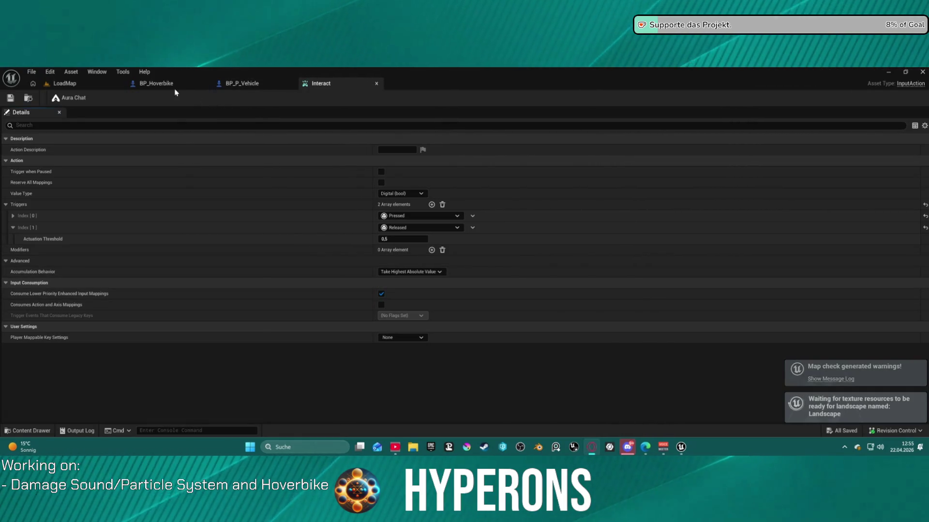
- Play the LoadMap level, choosing Play in Editor despite the blueprint compile errors
click(64, 83)
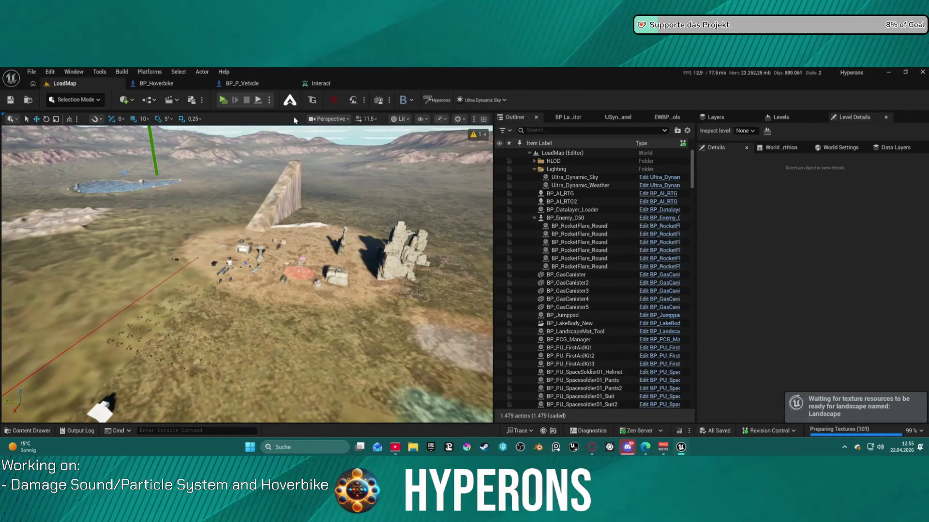
click(223, 101)
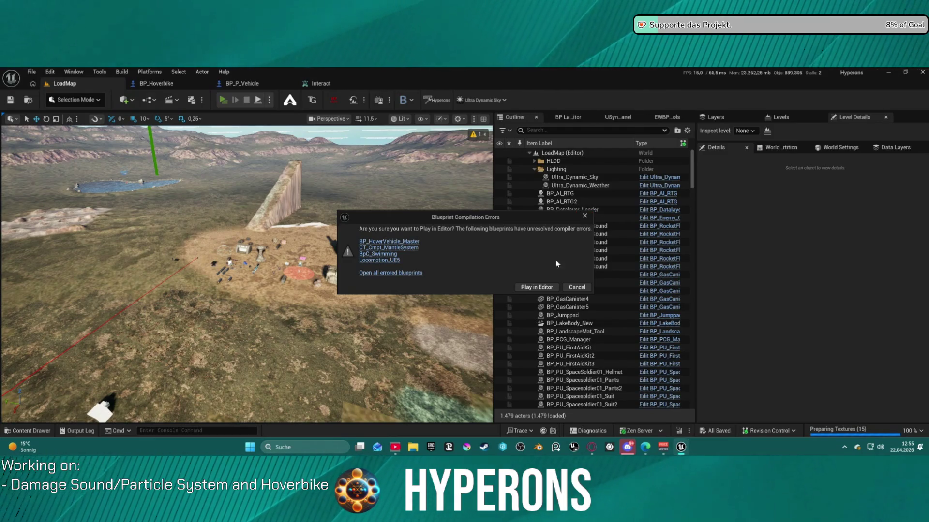
click(538, 289)
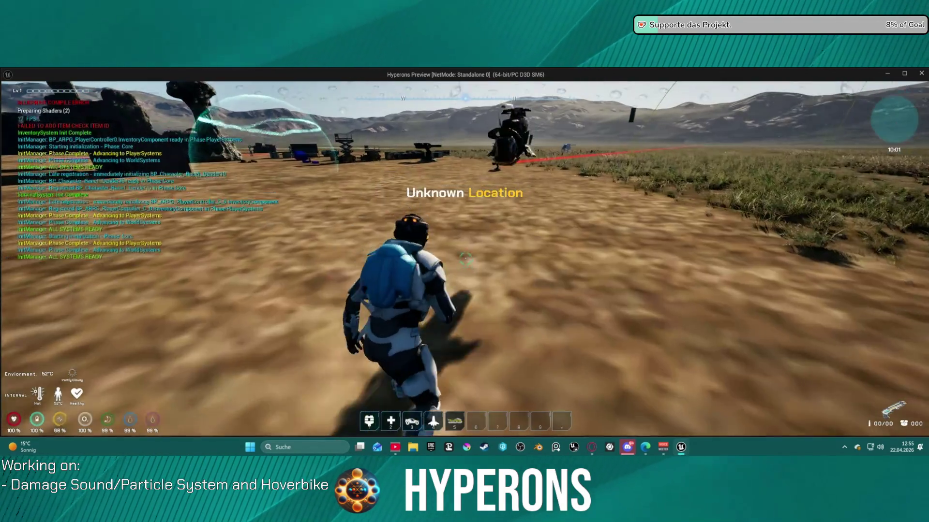
- Mount the hoverbike, jump it off the ramp, then dismount by the rock wall
scroll(465, 261, down, 5)
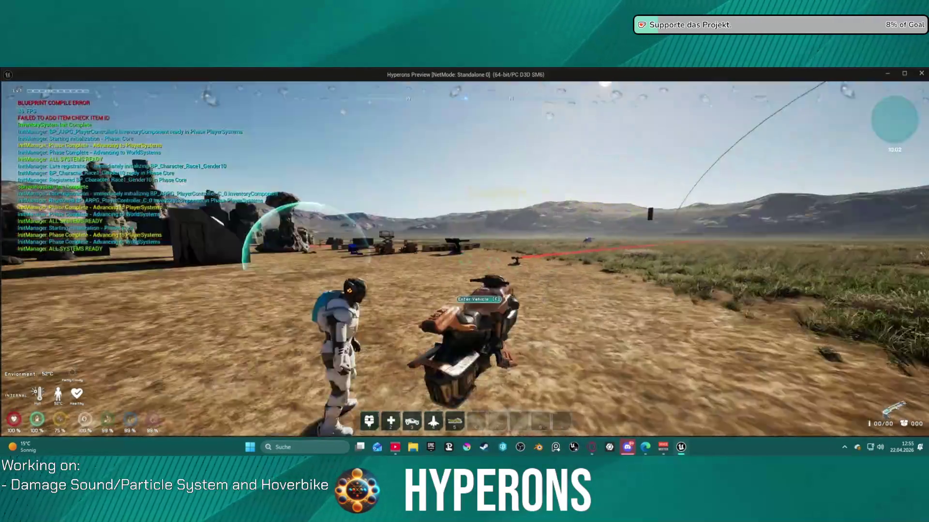
key(e)
key(w)
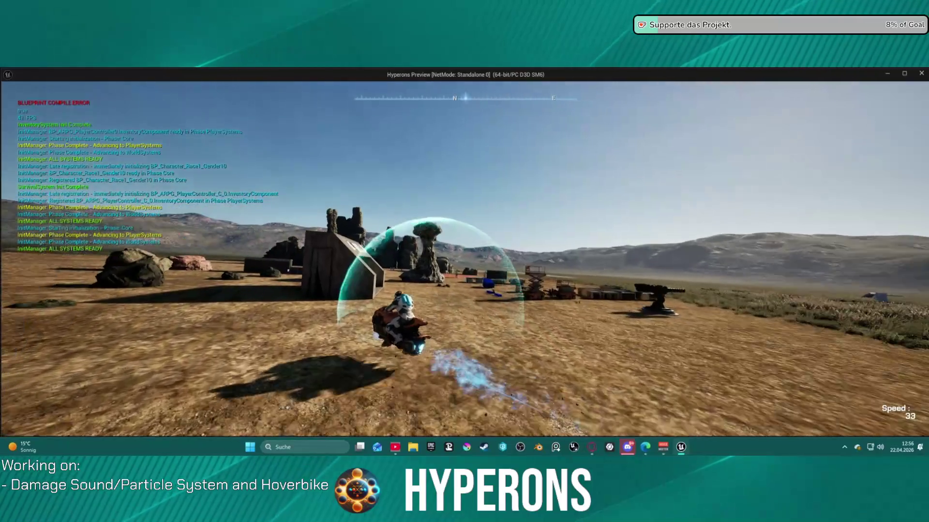
key(w)
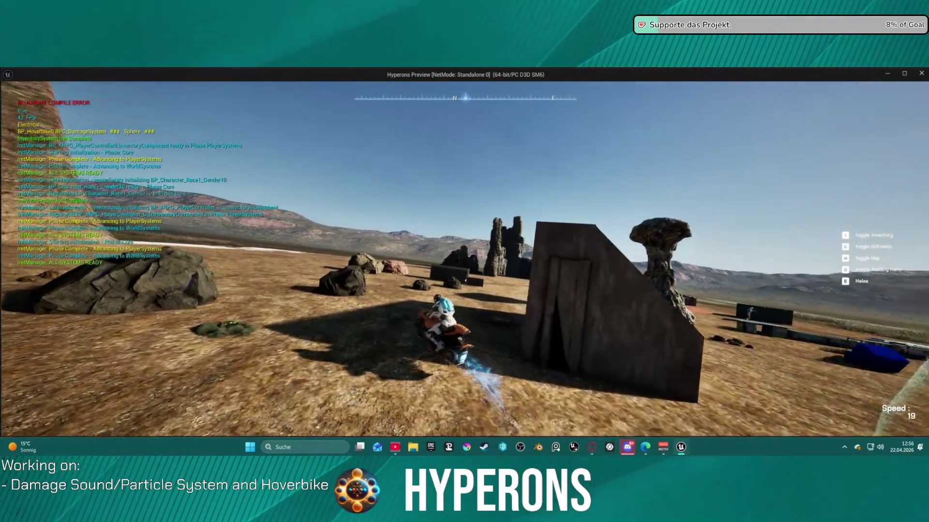
key(w)
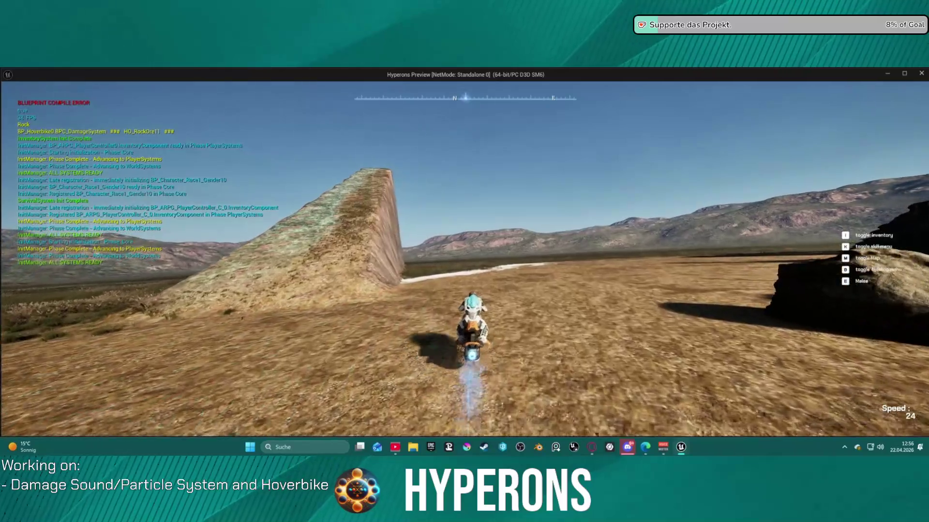
key(w)
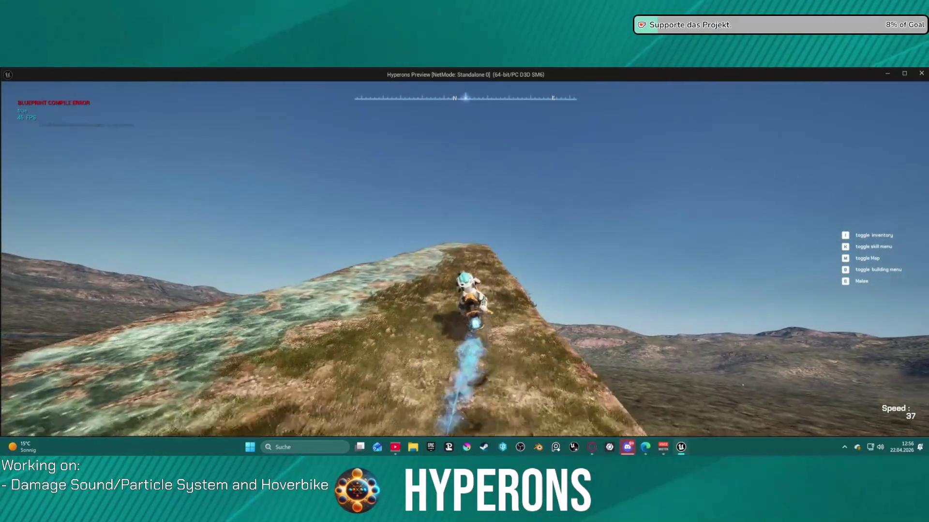
key(w)
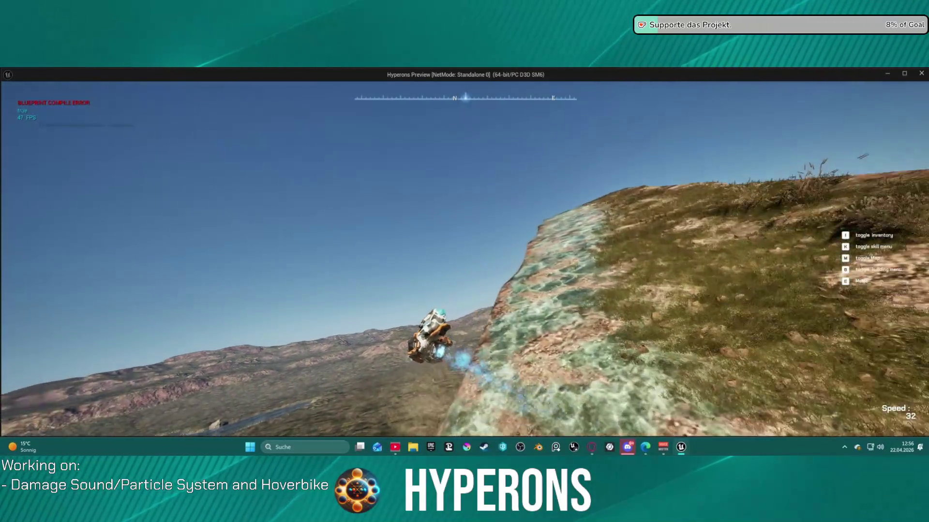
key(w)
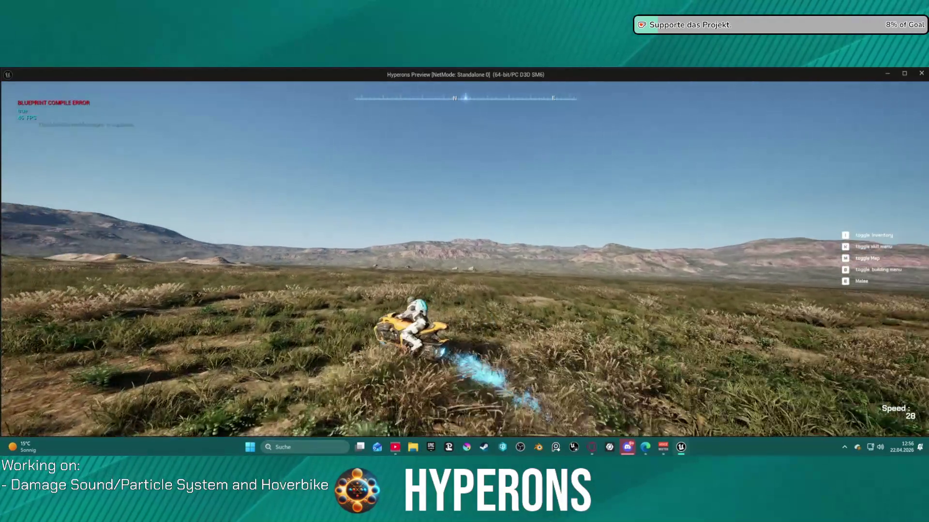
key(w)
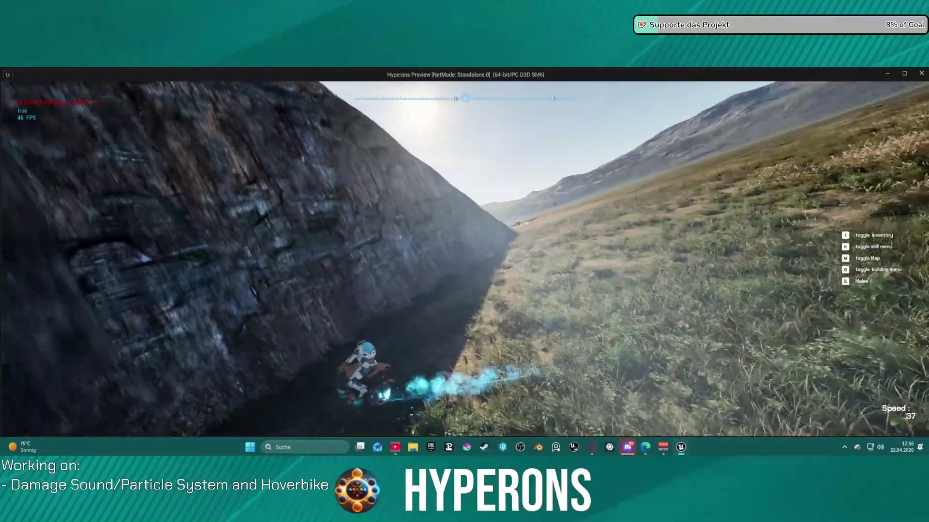
key(f)
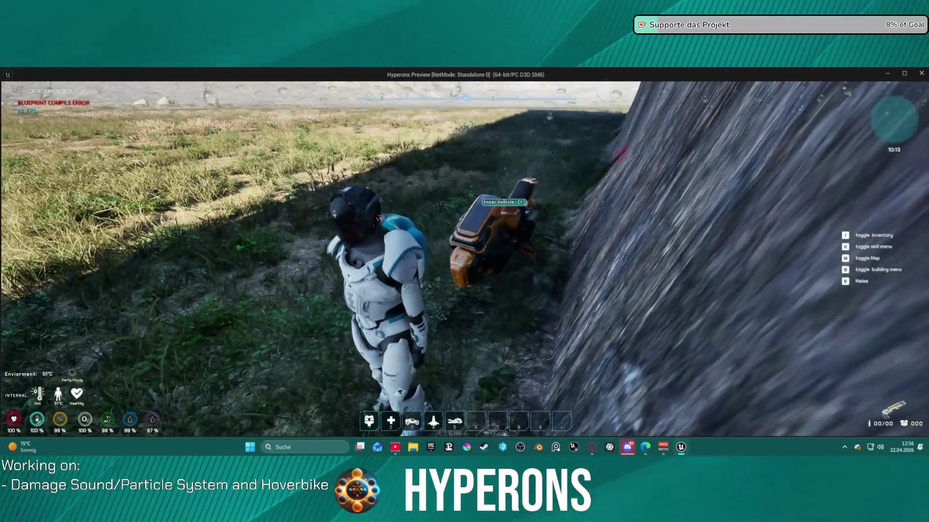
- Remount the hoverbike, ride across the plain toward the rocks, brake and dismount
key(w)
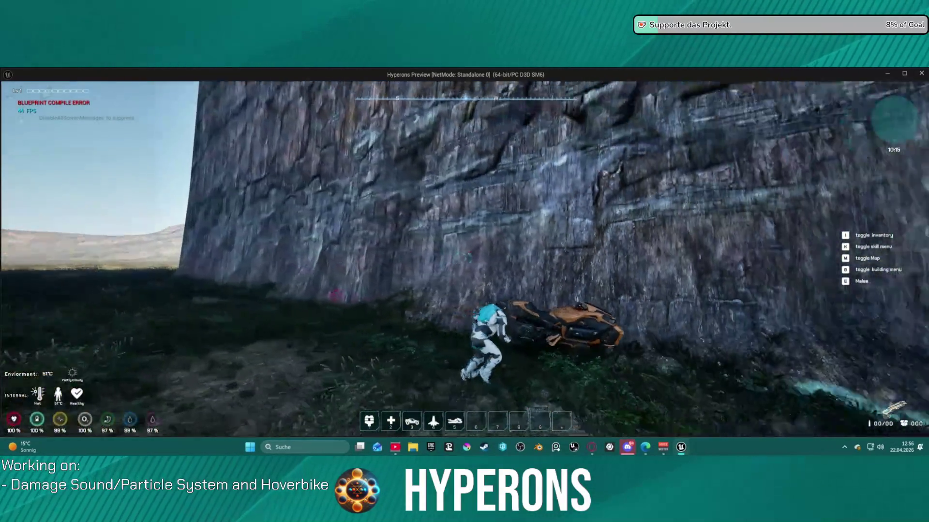
key(f)
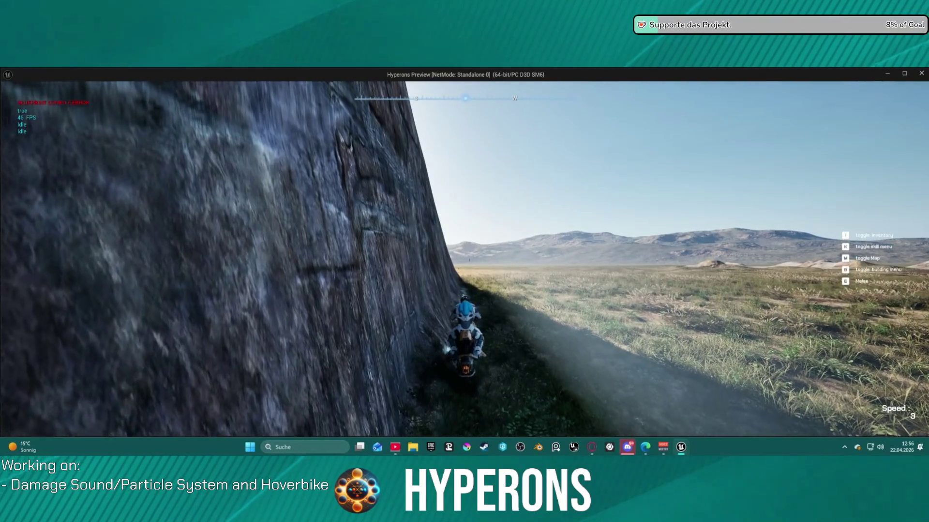
key(d)
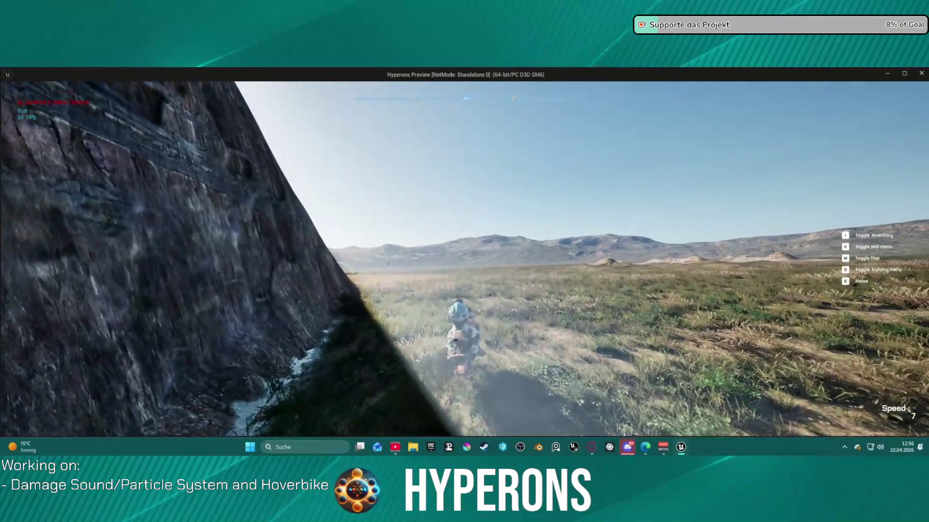
key(w)
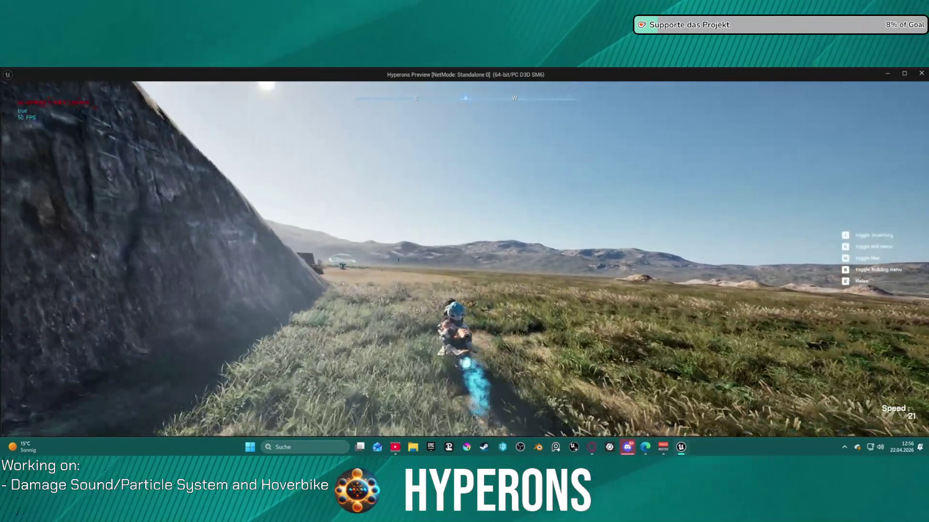
key(a)
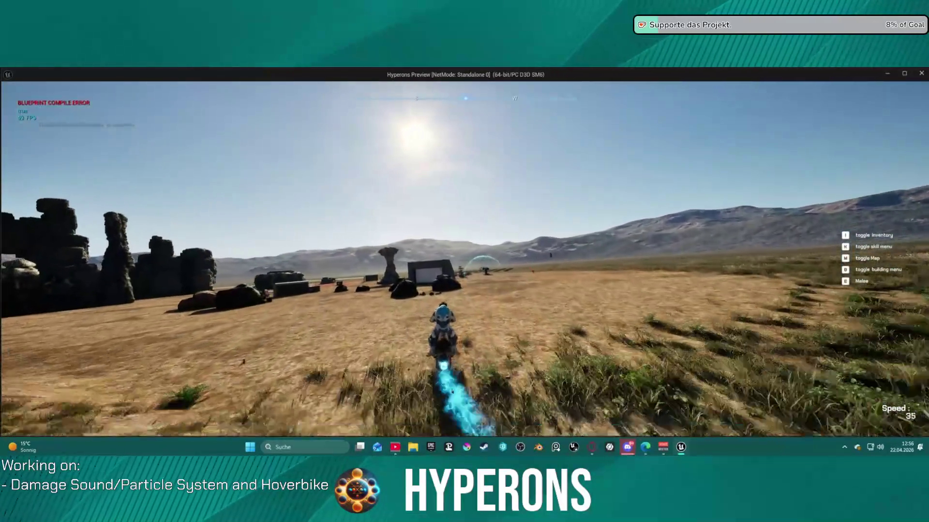
key(s)
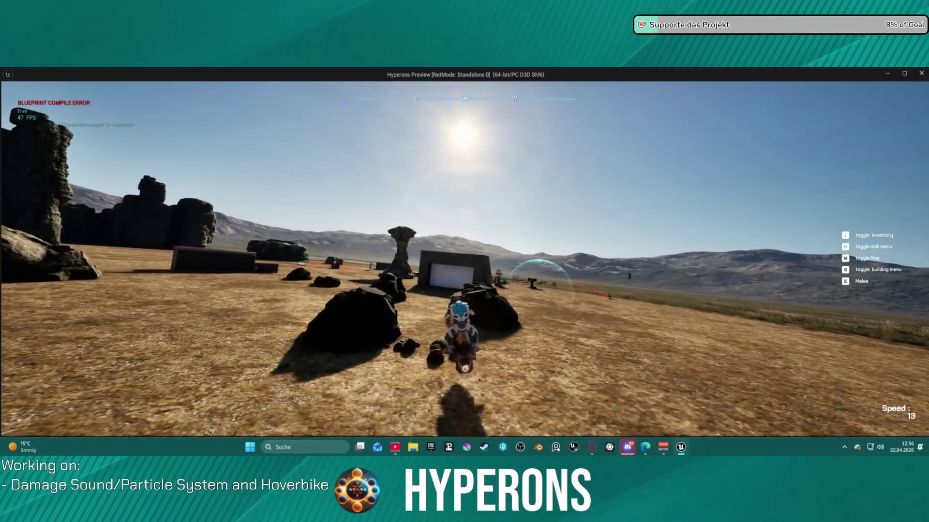
key(f)
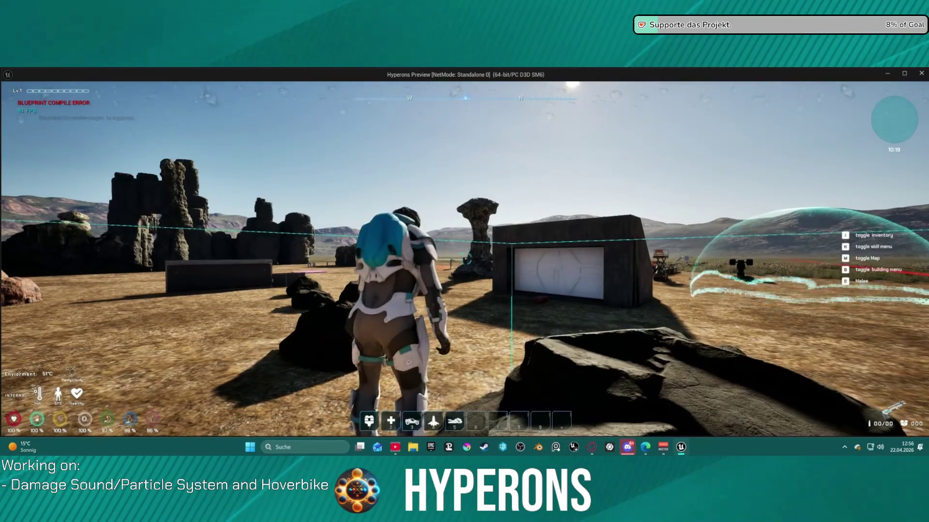
- Walk back to the parked hoverbike, interact with it, and stop the play session
key(w)
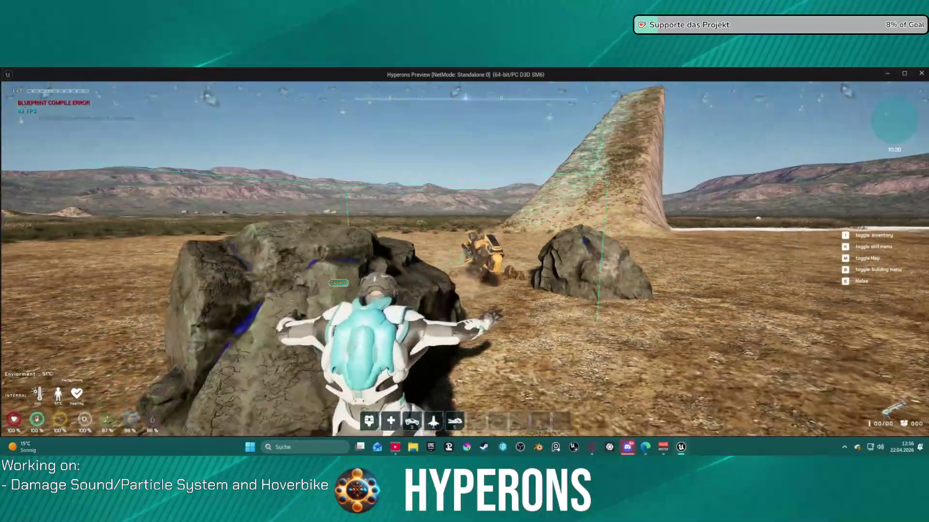
key(w)
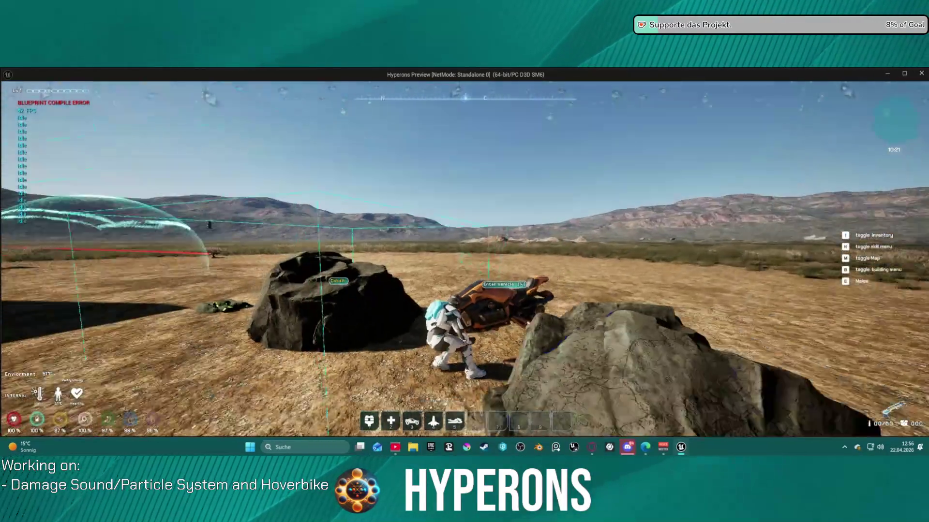
key(w)
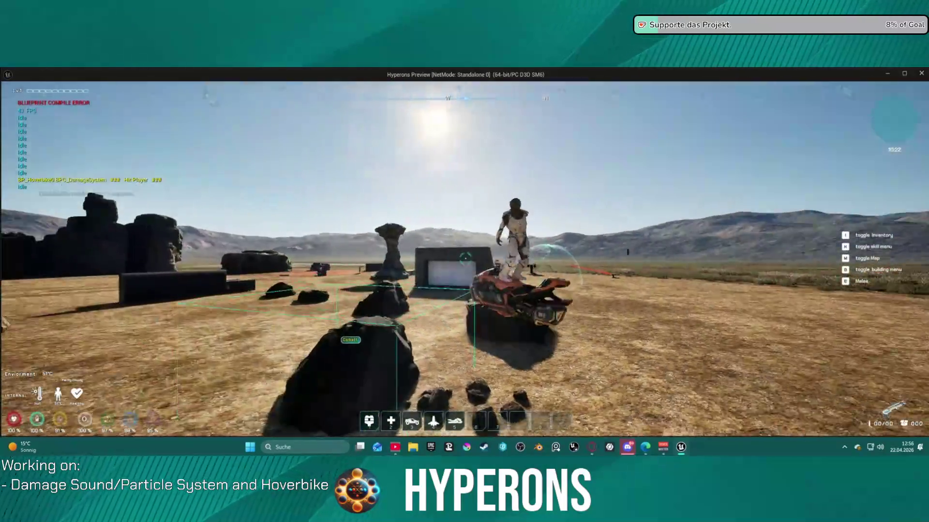
key(Escape)
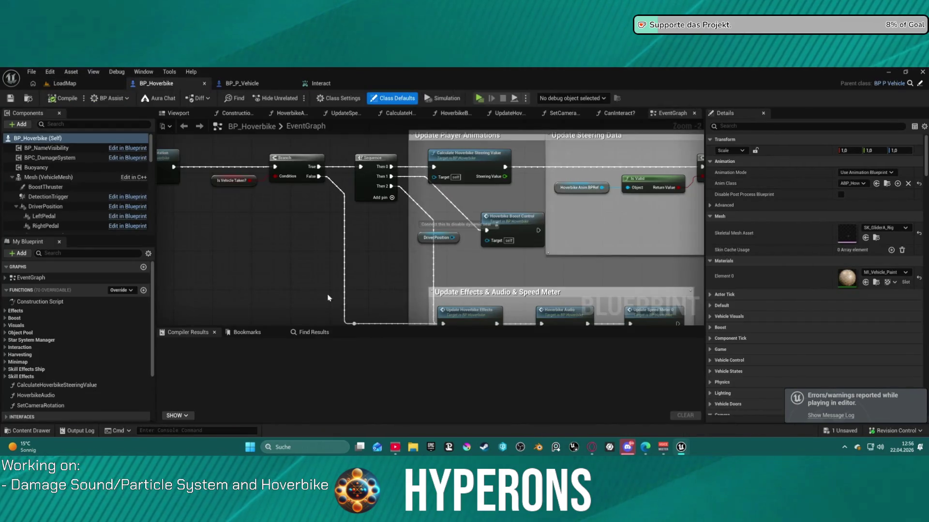
- Switch to BP_P_Vehicle and survey its EventGraph around the Delay and Make Layered Move nodes
scroll(362, 276, up, 3)
mouse_move(432, 199)
mouse_down()
mouse_move(420, 189)
mouse_move(516, 284)
mouse_move(550, 250)
mouse_up()
scroll(391, 217, down, 2)
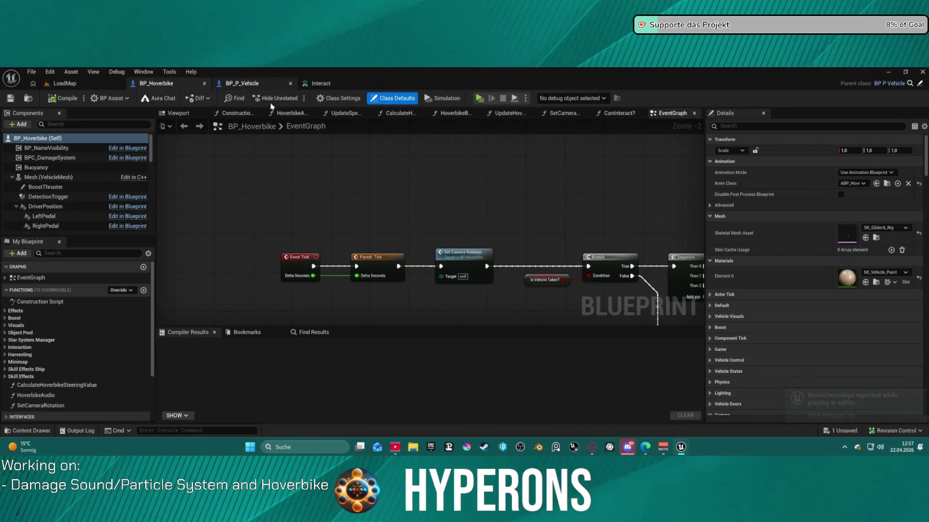
click(242, 83)
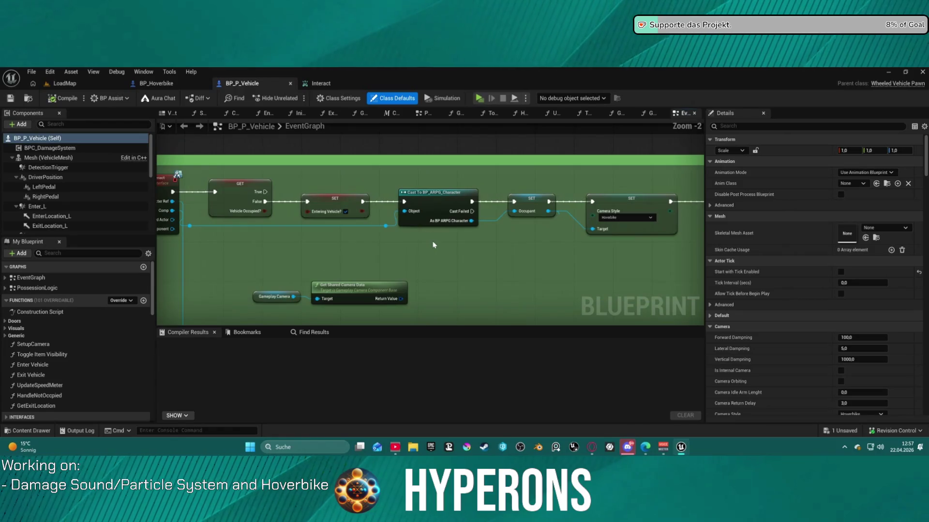
mouse_move(565, 262)
mouse_down()
mouse_move(452, 249)
mouse_move(233, 248)
mouse_up()
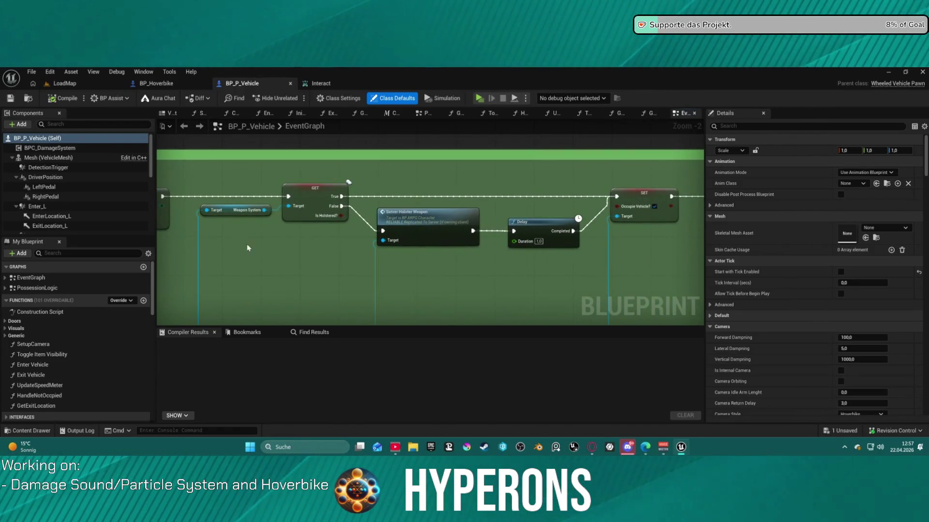
mouse_move(501, 265)
mouse_down()
mouse_move(272, 249)
mouse_move(273, 227)
mouse_move(187, 242)
mouse_up()
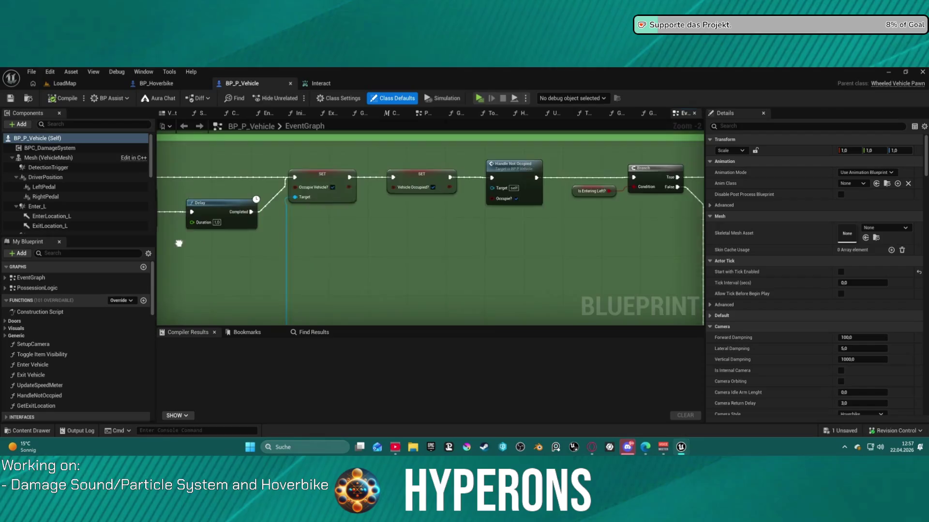
drag(265, 232, 121, 227)
scroll(425, 216, down, 3)
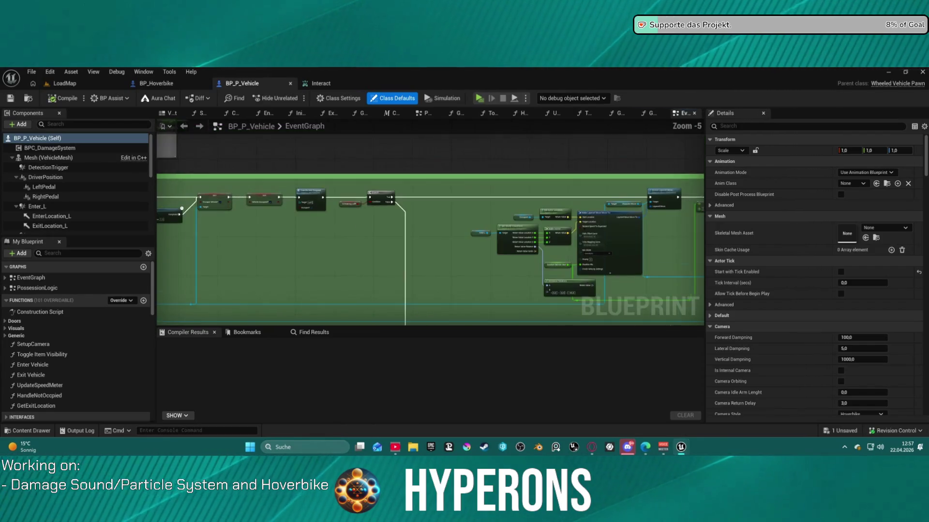
mouse_move(425, 216)
mouse_down()
mouse_move(550, 214)
mouse_move(332, 221)
mouse_up()
scroll(297, 208, up, 1)
scroll(562, 184, up, 2)
mouse_move(562, 185)
mouse_down()
mouse_move(471, 189)
mouse_move(601, 321)
mouse_move(749, 322)
mouse_up()
drag(526, 289, 565, 188)
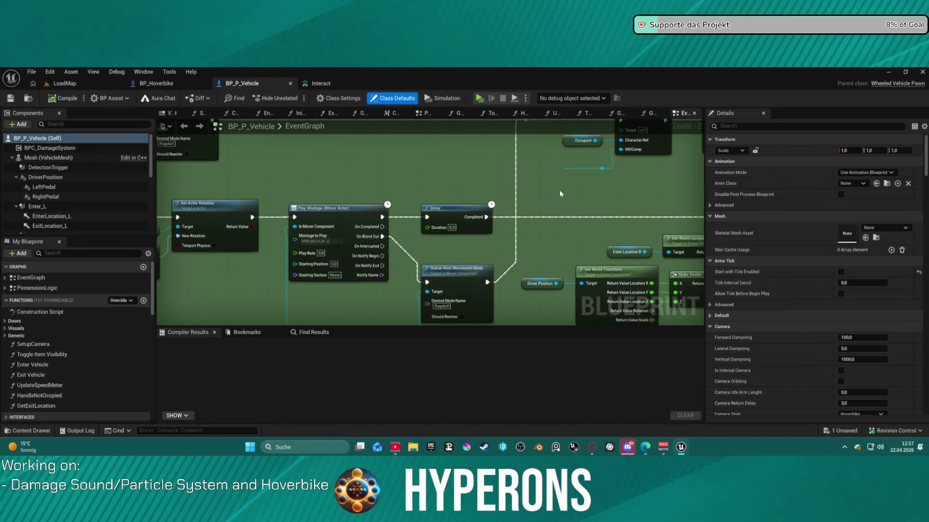
mouse_move(473, 184)
mouse_down()
mouse_move(523, 185)
mouse_move(511, 172)
mouse_up()
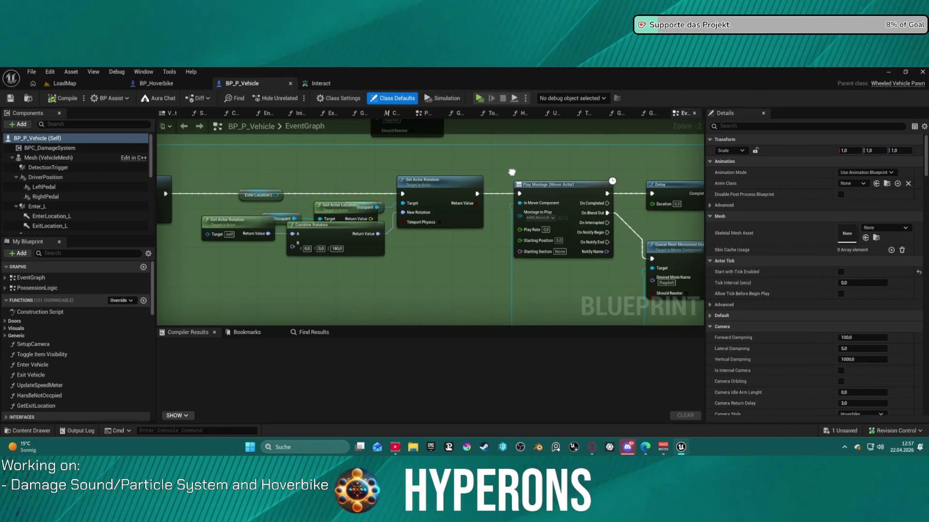
mouse_move(512, 172)
mouse_down()
mouse_move(521, 197)
mouse_move(704, 189)
mouse_up()
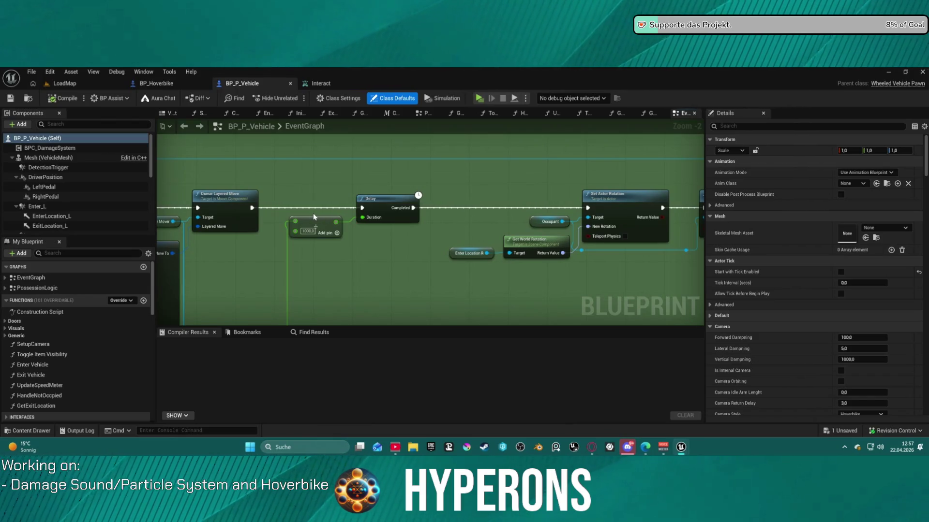
- Connect the Vehicle Occupied? SET node directly to the Is Entering Left? Branch
mouse_move(381, 256)
mouse_down()
mouse_move(613, 166)
mouse_move(634, 234)
mouse_move(487, 224)
mouse_up()
scroll(510, 227, down, 4)
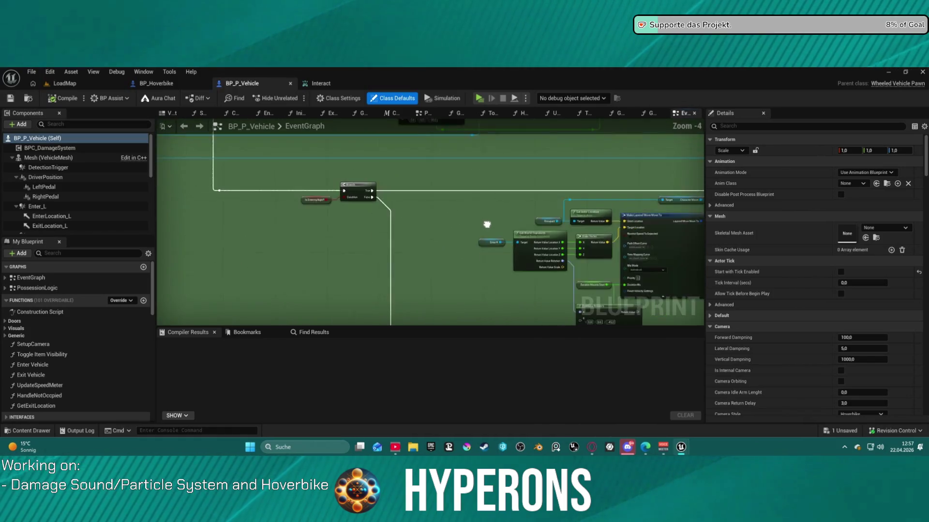
scroll(353, 171, up, 4)
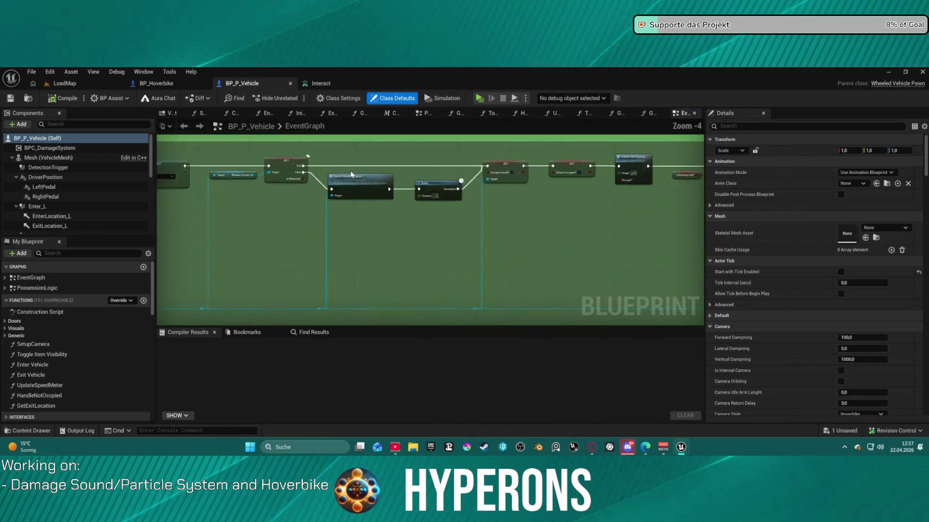
mouse_move(376, 160)
mouse_down()
mouse_move(556, 184)
mouse_move(599, 209)
mouse_move(354, 204)
mouse_up()
scroll(508, 193, down, 1)
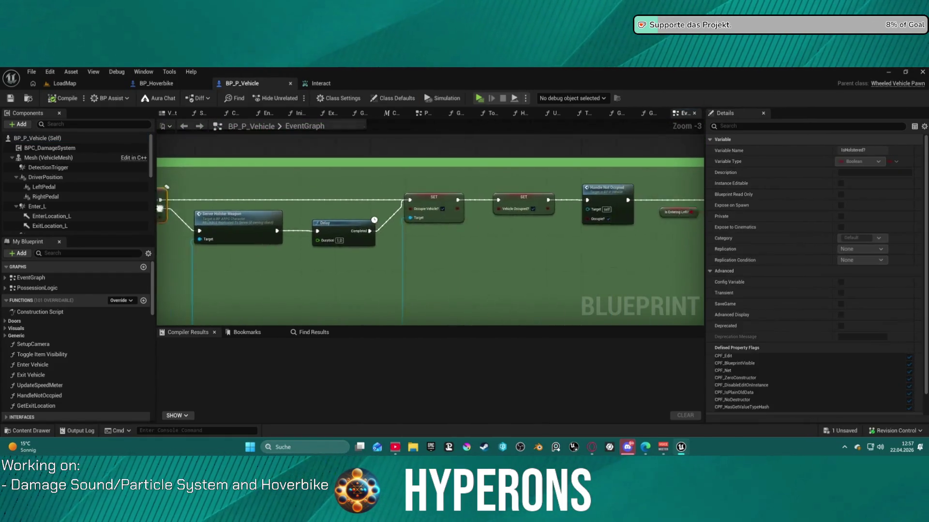
drag(537, 216, 342, 211)
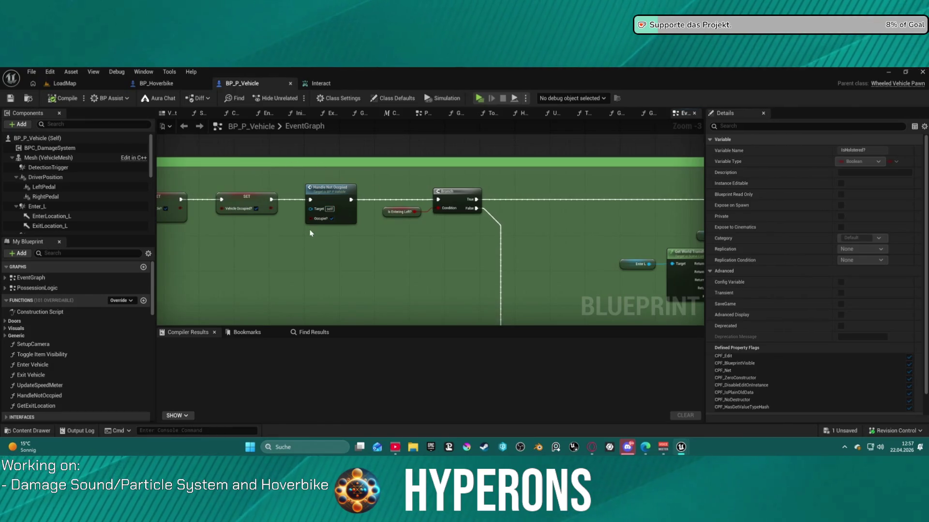
drag(272, 199, 295, 201)
drag(441, 201, 439, 200)
click(329, 194)
- Delete the old Handle Not Occpied call node
key(Delete)
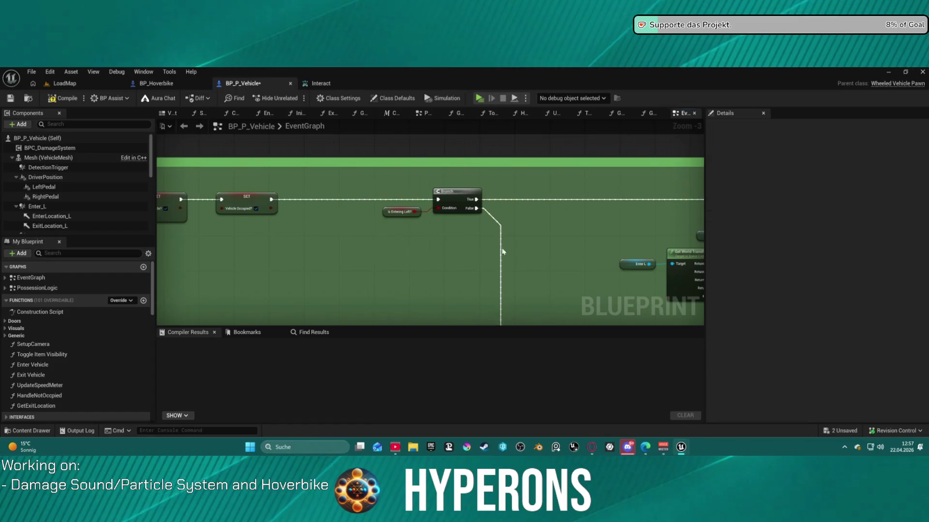
scroll(487, 251, down, 4)
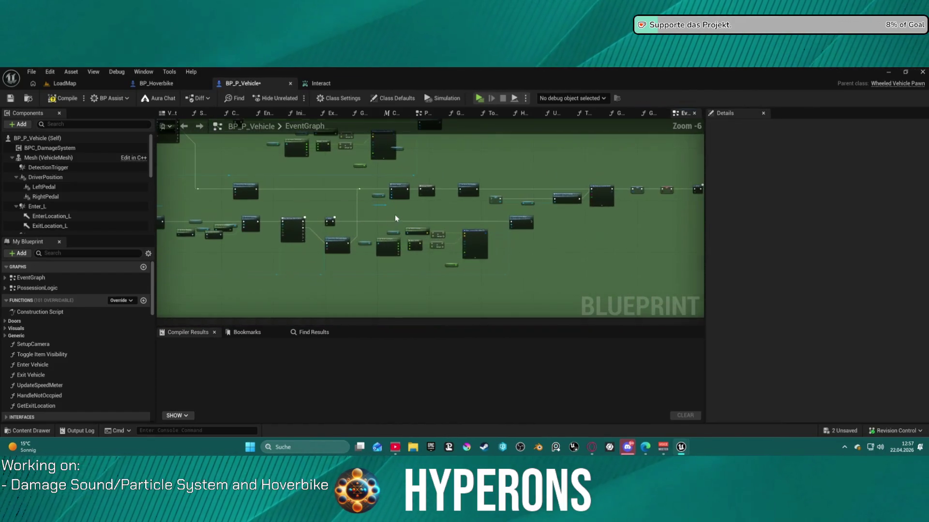
scroll(311, 198, up, 8)
- Insert a new Handle Not Occpied call after Change Camera, then launch a standalone preview
drag(483, 194, 164, 200)
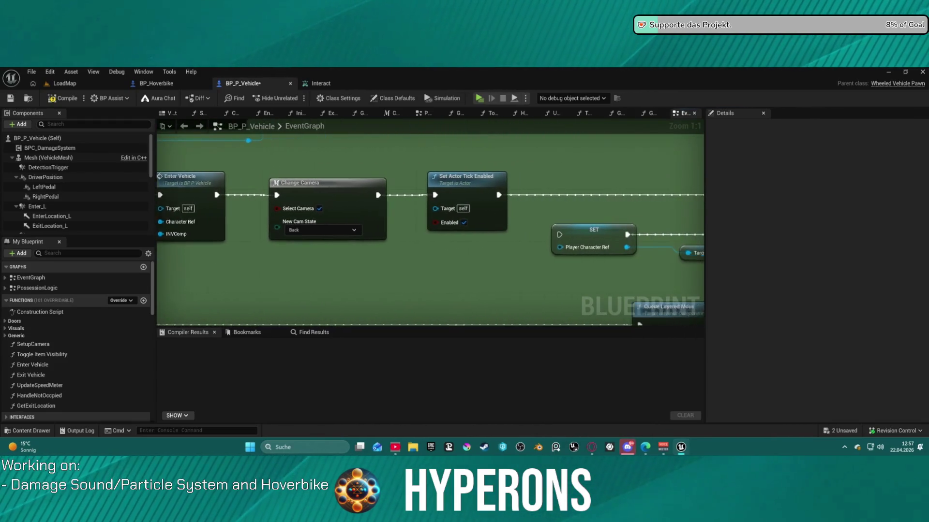
drag(351, 192, 323, 193)
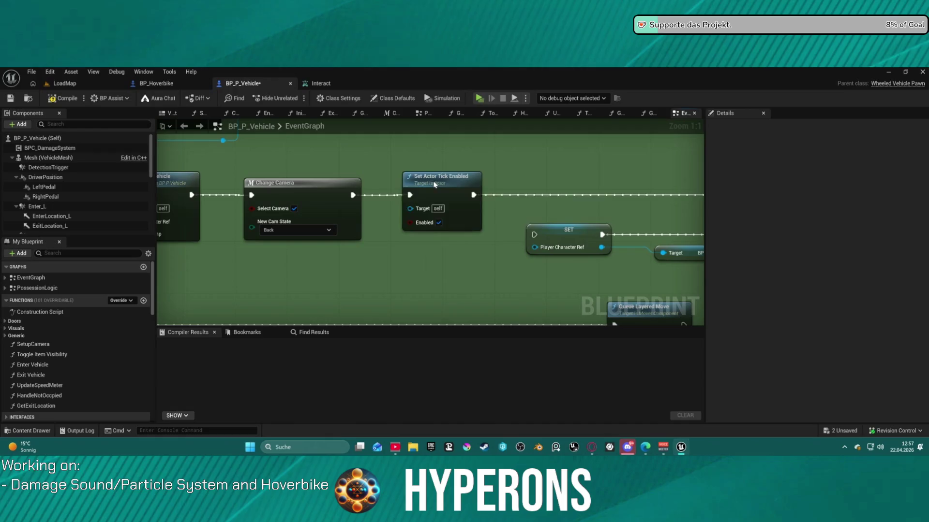
drag(430, 182, 607, 180)
mouse_move(39, 396)
mouse_down()
mouse_move(486, 210)
mouse_move(436, 184)
mouse_up()
mouse_move(348, 197)
mouse_down()
mouse_move(419, 197)
mouse_move(384, 196)
mouse_up()
click(443, 194)
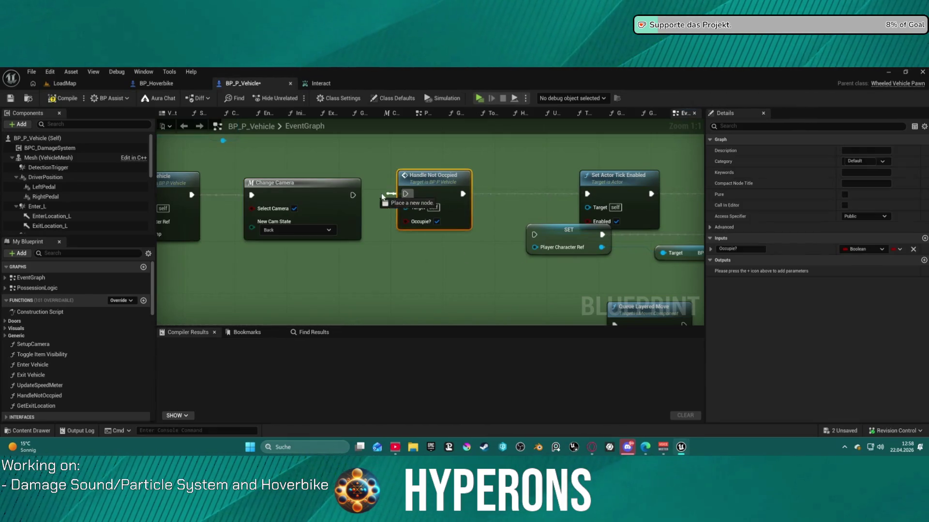
click(476, 100)
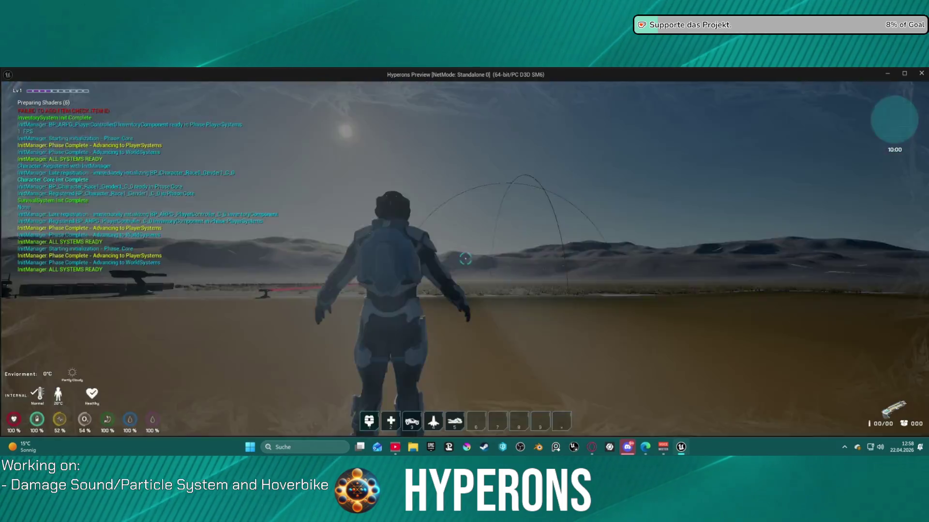
key(w)
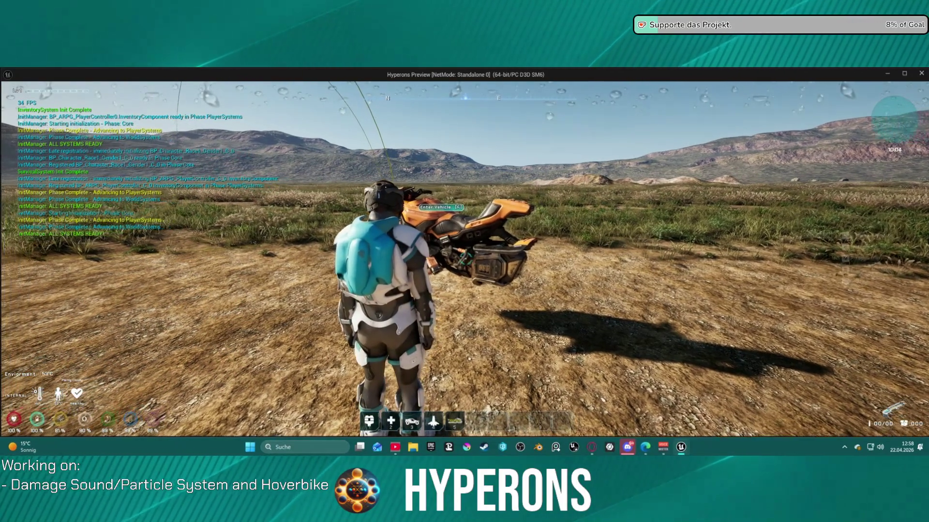
key(Escape)
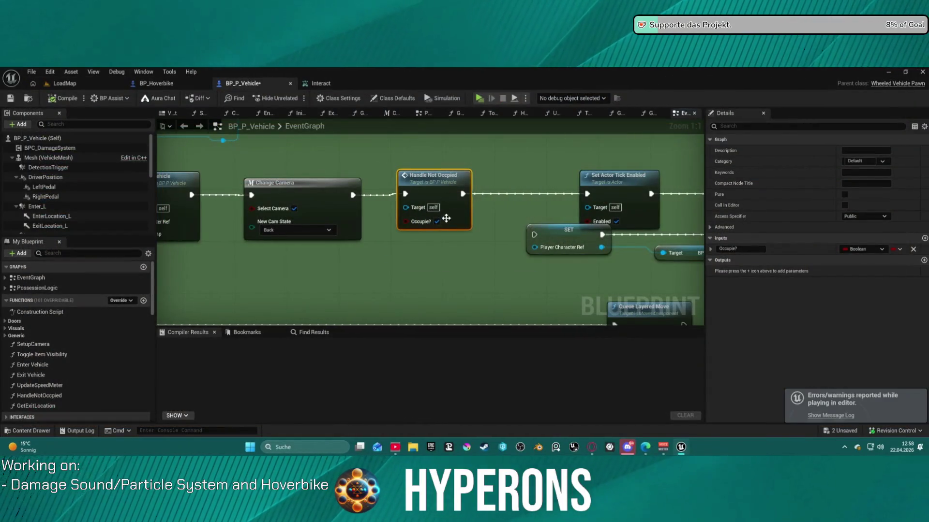
scroll(270, 133, down, 4)
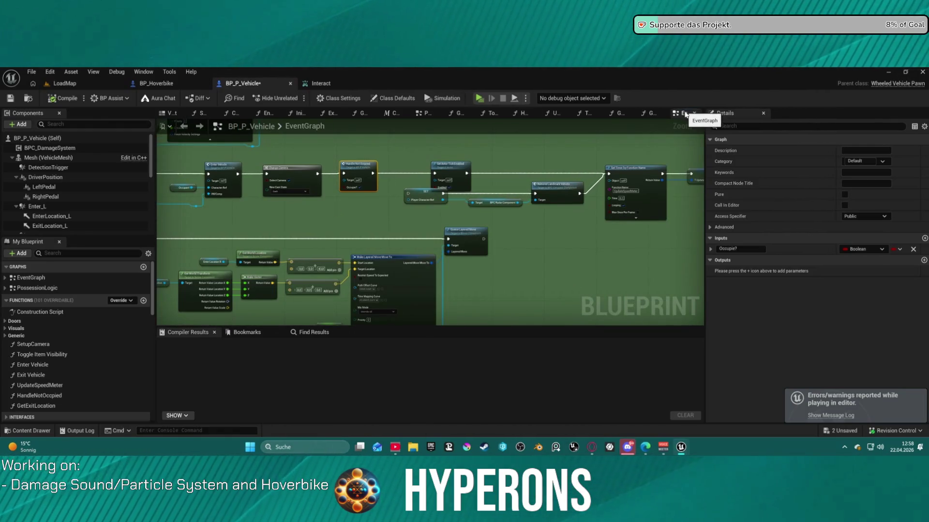
- Wire the 1.0-second Delay's Completed pin into Handle Not Occpied and detach it from Setup Widgets
scroll(351, 219, down, 5)
scroll(351, 219, up, 8)
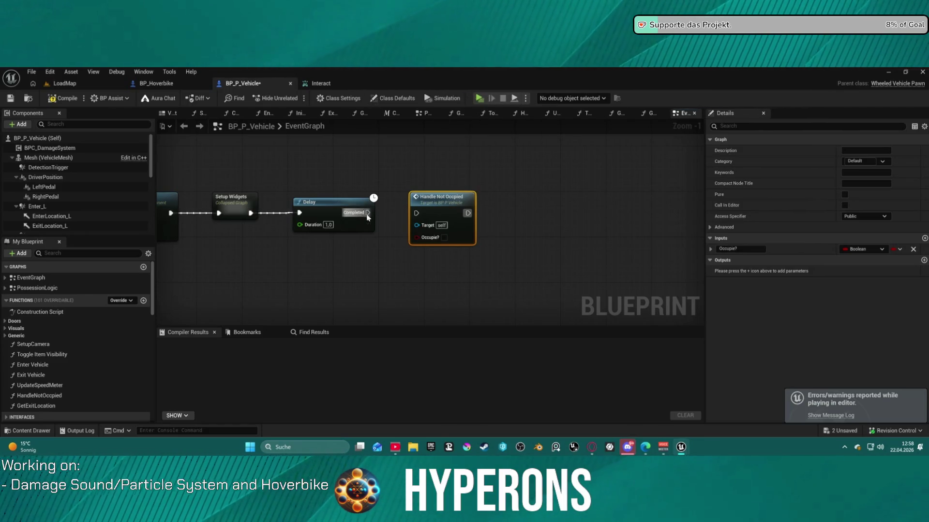
drag(361, 218, 399, 216)
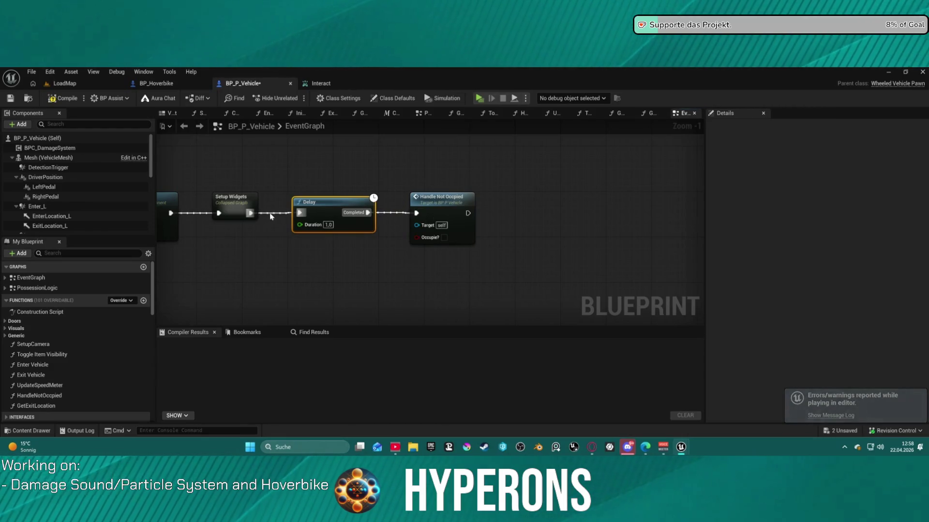
alt+click(270, 217)
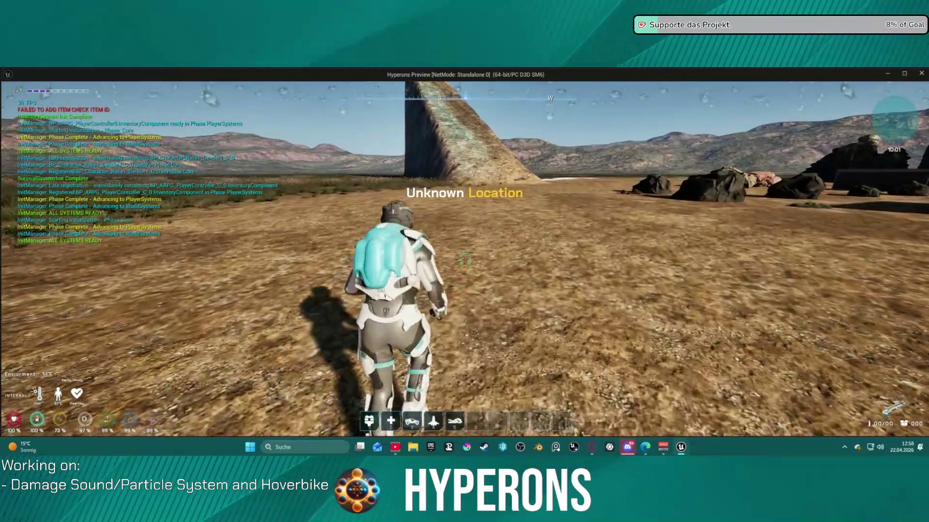
- Walk the character up to the parked hoverbike, backing off and approaching it several times
key(5)
key(w)
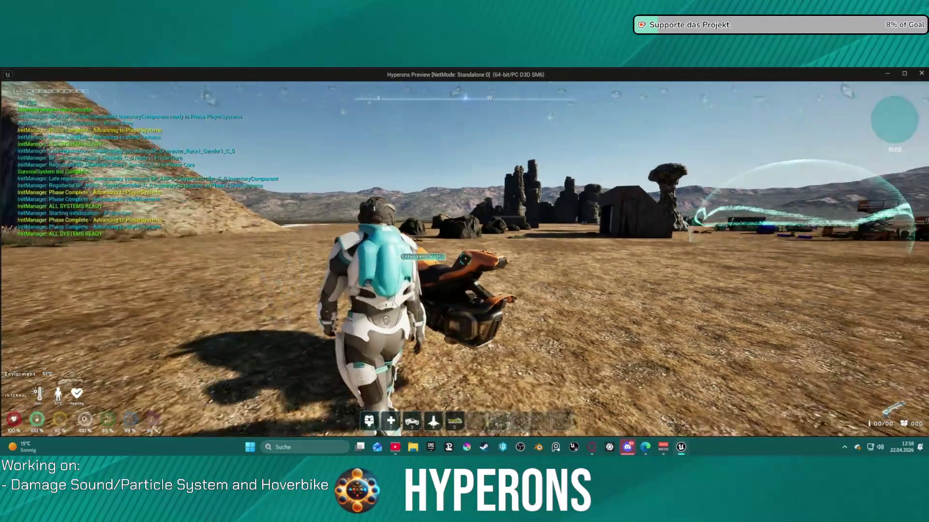
key(w)
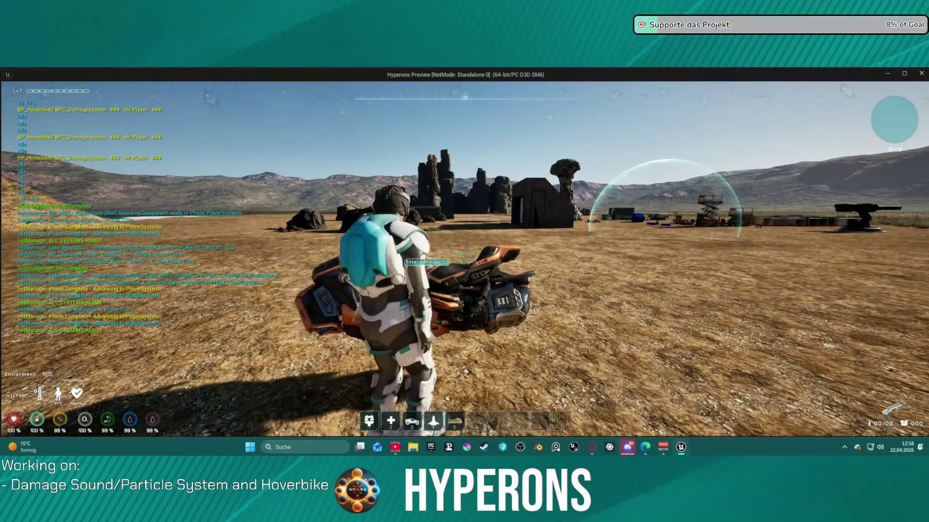
key(s)
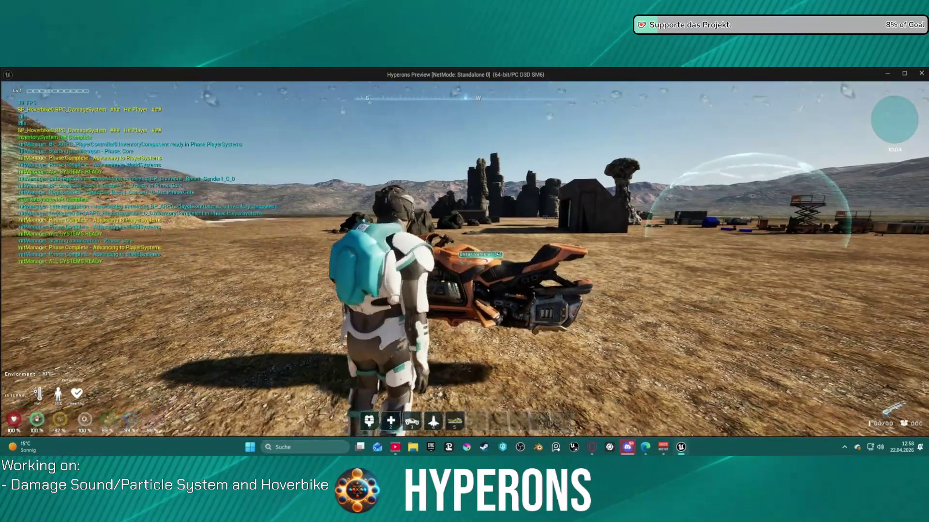
key(w)
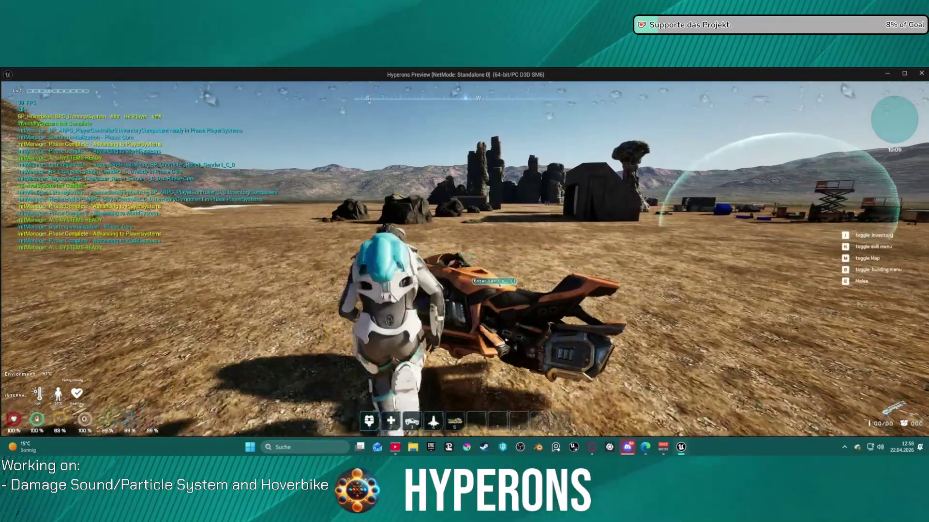
key(s)
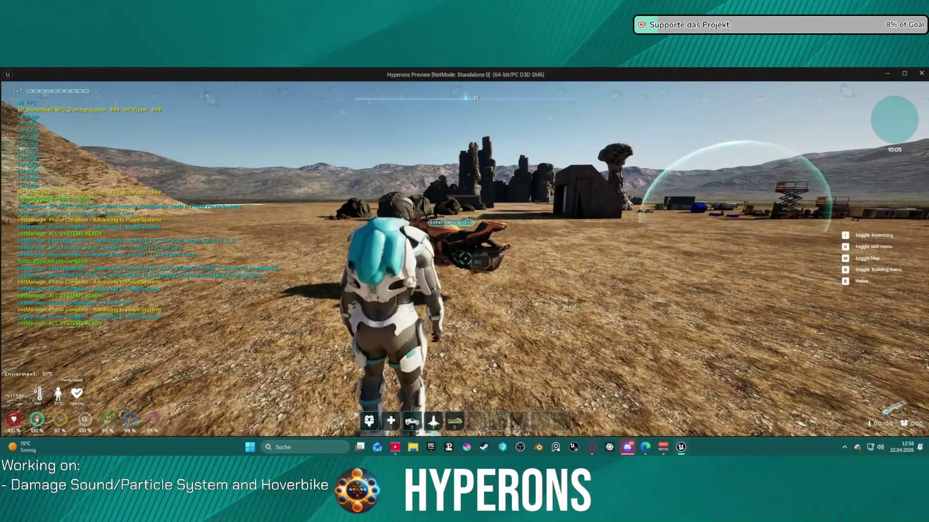
key(w)
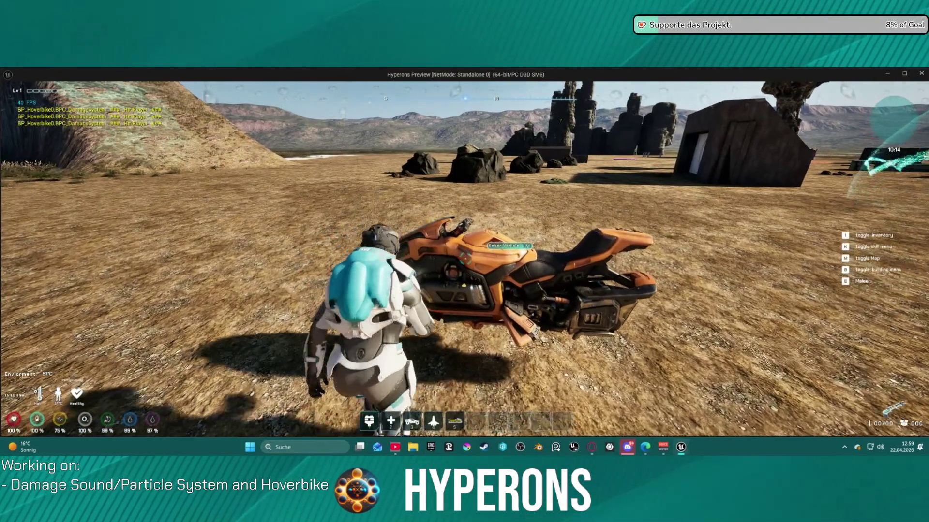
- Stop the preview and open BP_ARPG_Character from ActionRPGStarterSystem > Character > Blueprints
key(alt+Tab)
key(Escape)
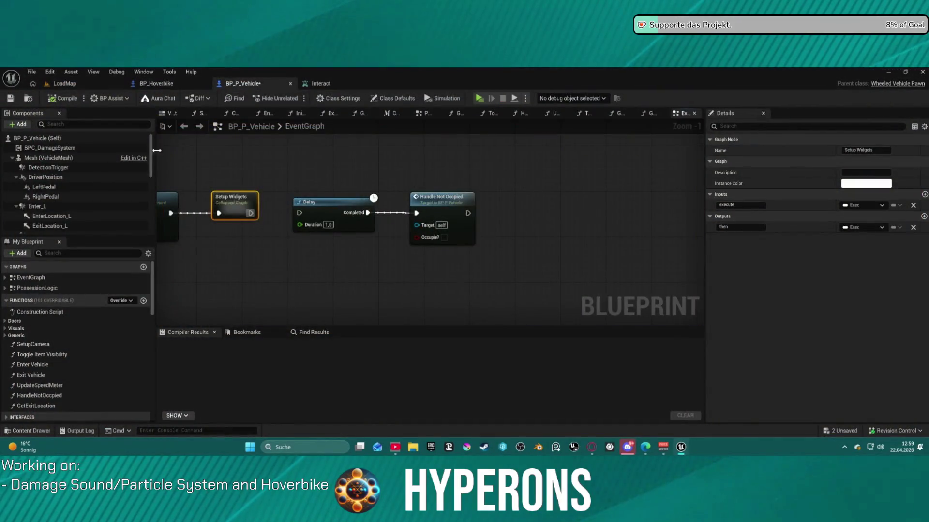
key(ctrl+space)
scroll(62, 299, up, 5)
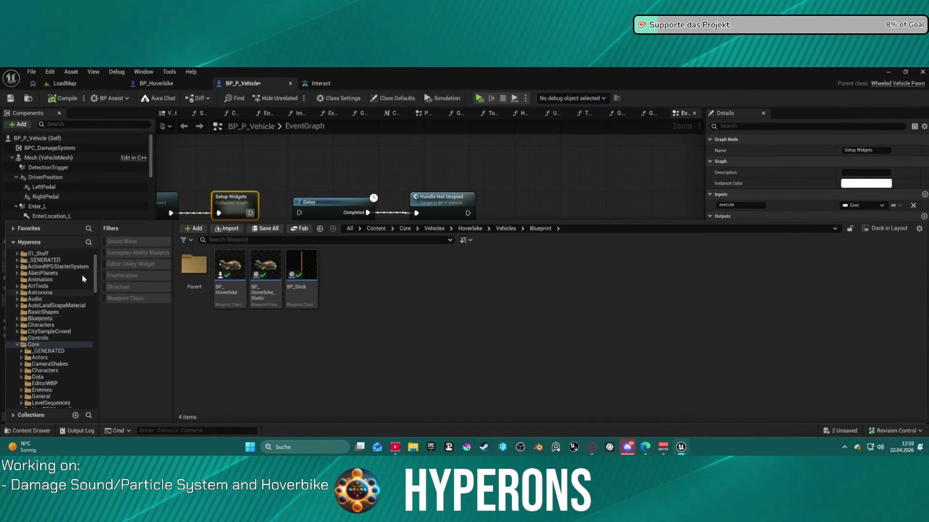
click(63, 293)
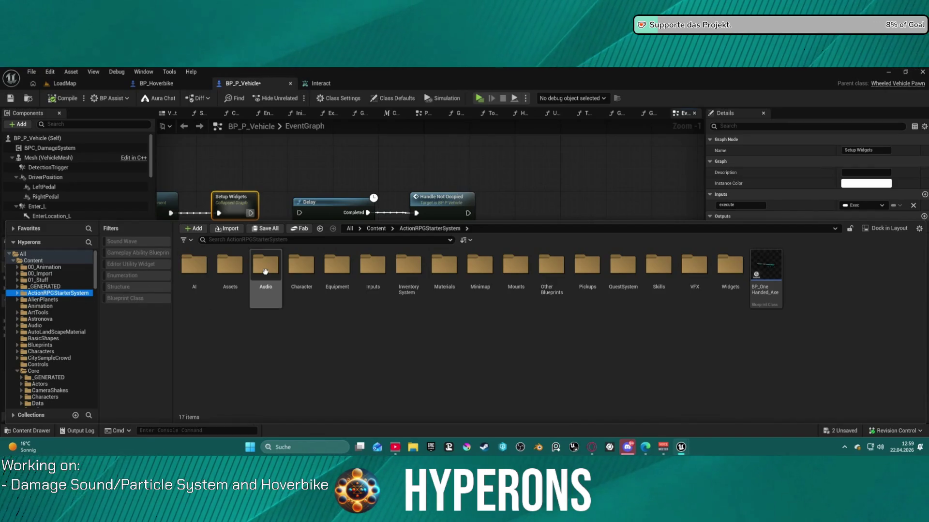
double_click(313, 274)
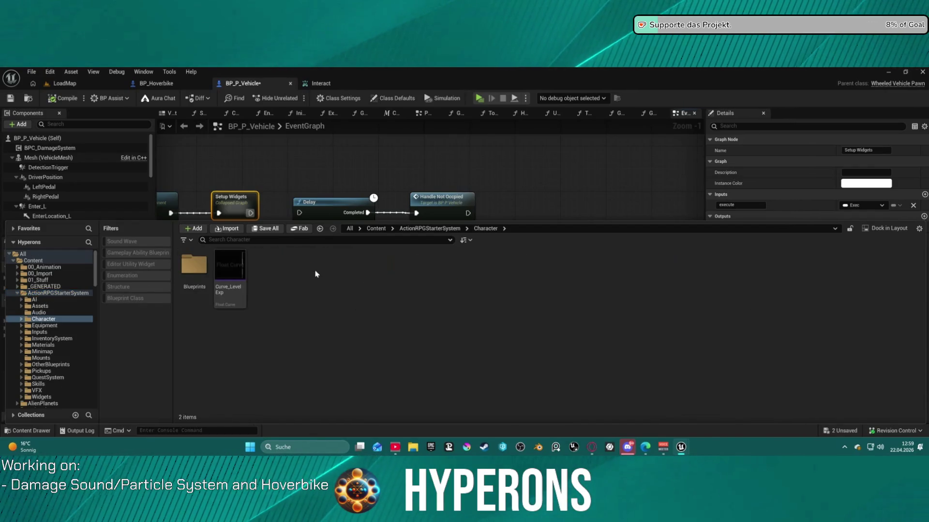
double_click(198, 267)
double_click(410, 293)
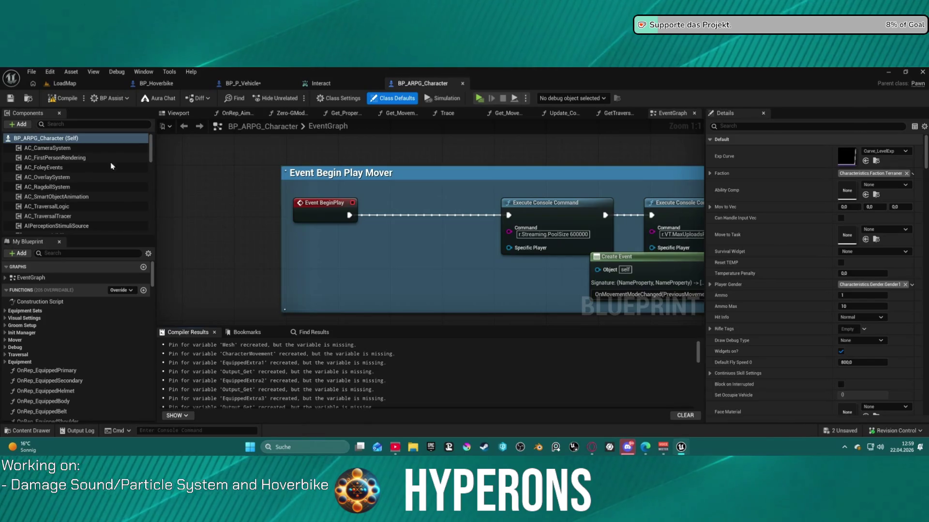
- Select CharacterMover and expand the Walking mode's Blueprint Overrides and Default settings
scroll(141, 158, down, 10)
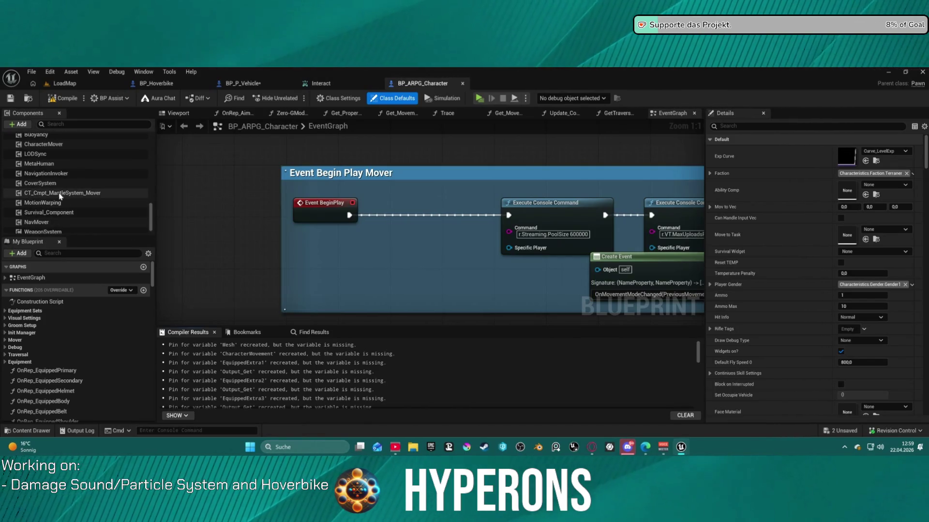
click(44, 144)
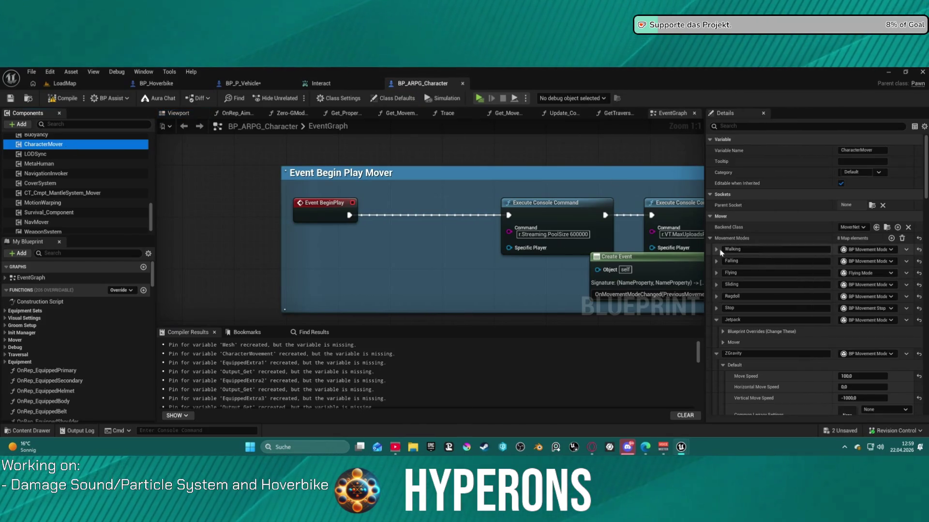
click(717, 250)
click(723, 262)
scroll(783, 339, down, 3)
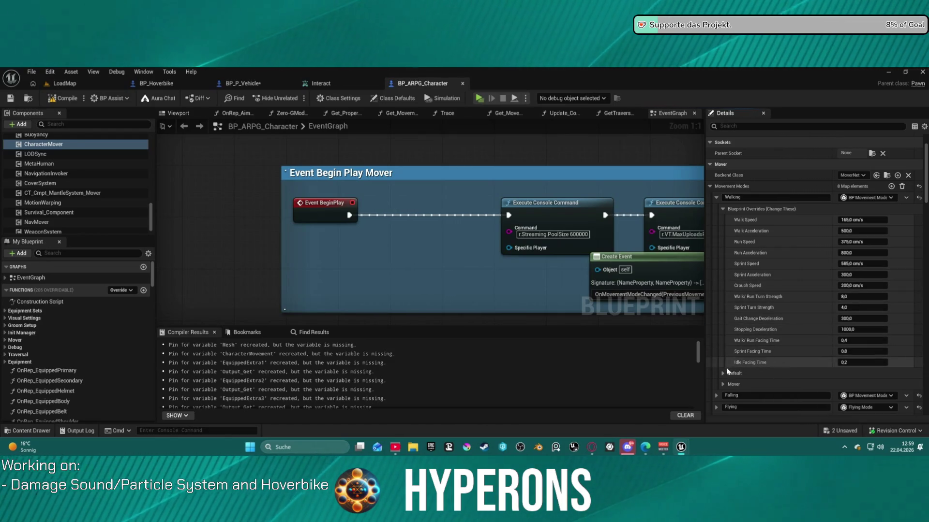
click(723, 375)
- Review the Walking settings in Details: Max Speed 300.0 cm/s and Acceleration 500.0 cm/s²
scroll(722, 370, down, 5)
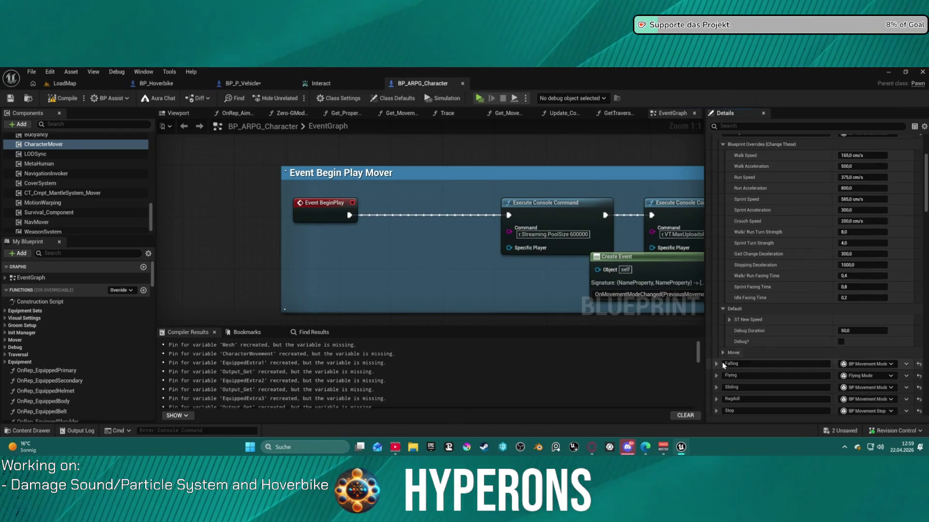
scroll(731, 348, down, 8)
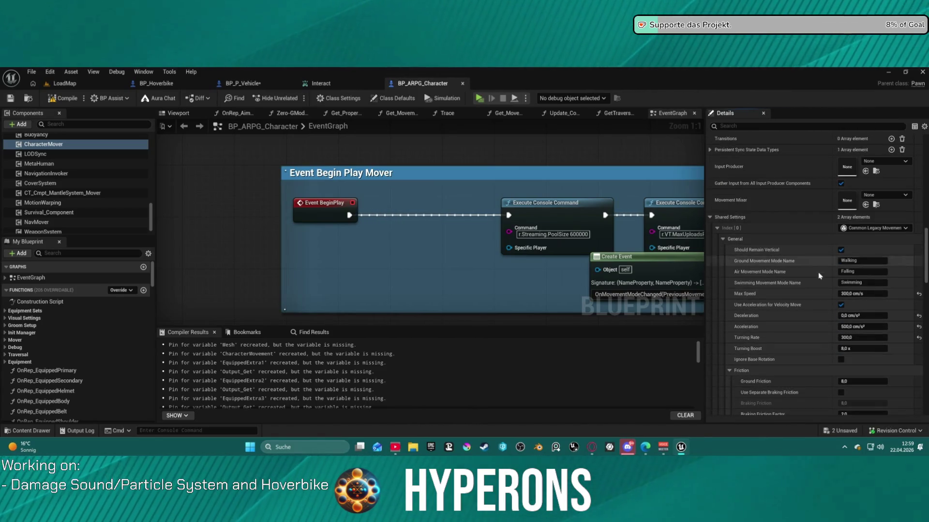
scroll(783, 297, down, 3)
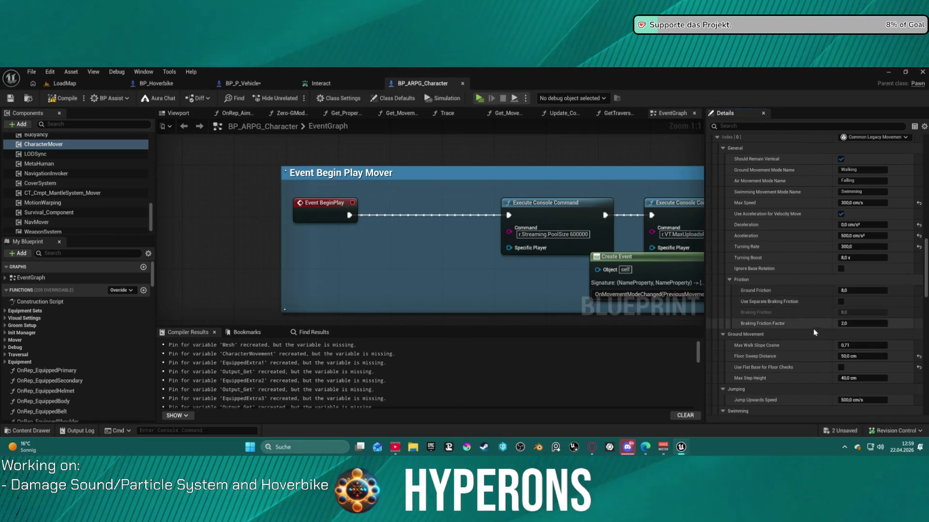
scroll(807, 346, down, 1)
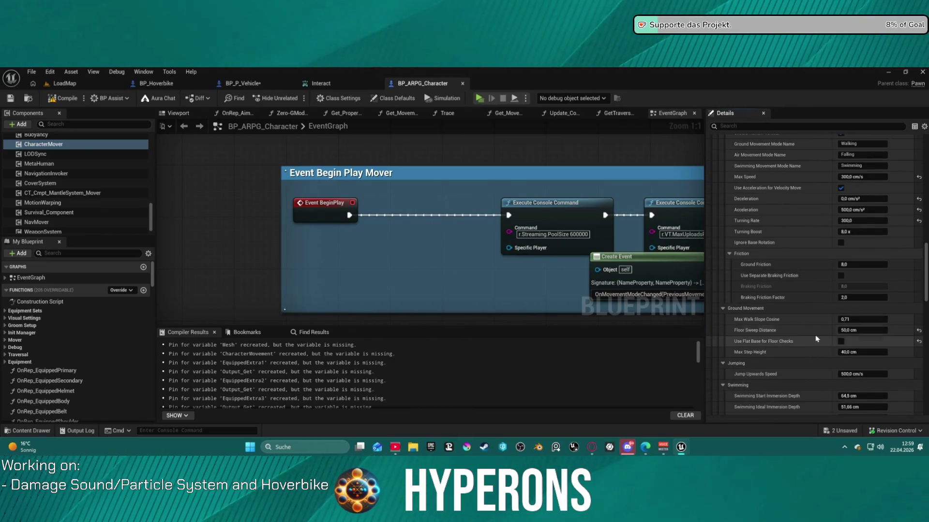
scroll(826, 338, down, 4)
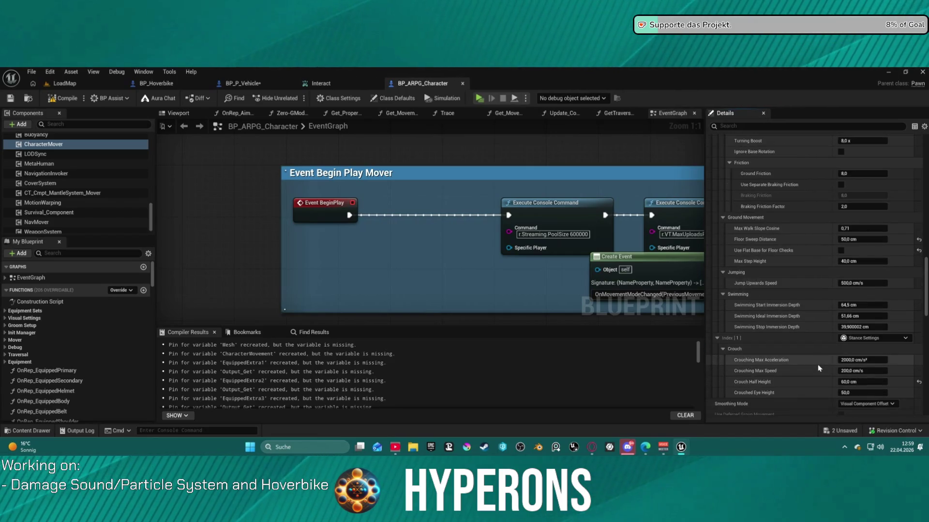
scroll(803, 366, down, 4)
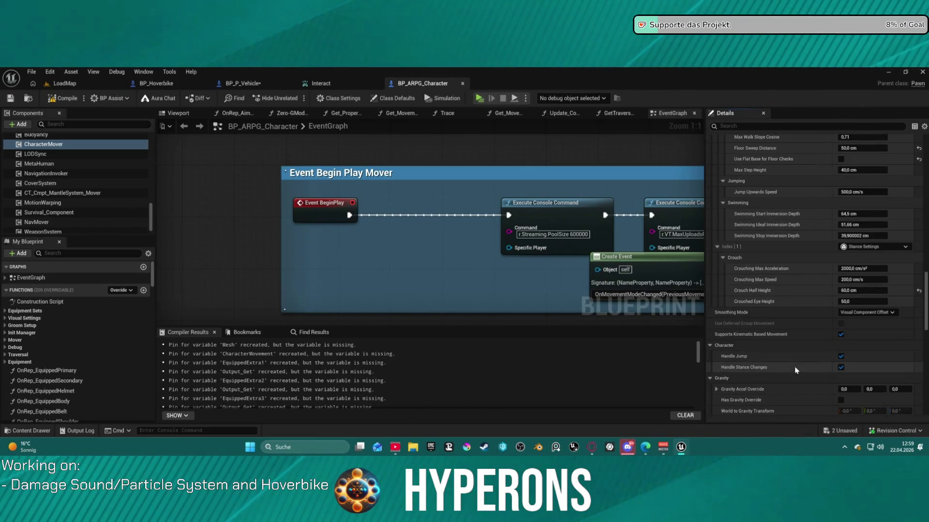
scroll(793, 367, down, 1)
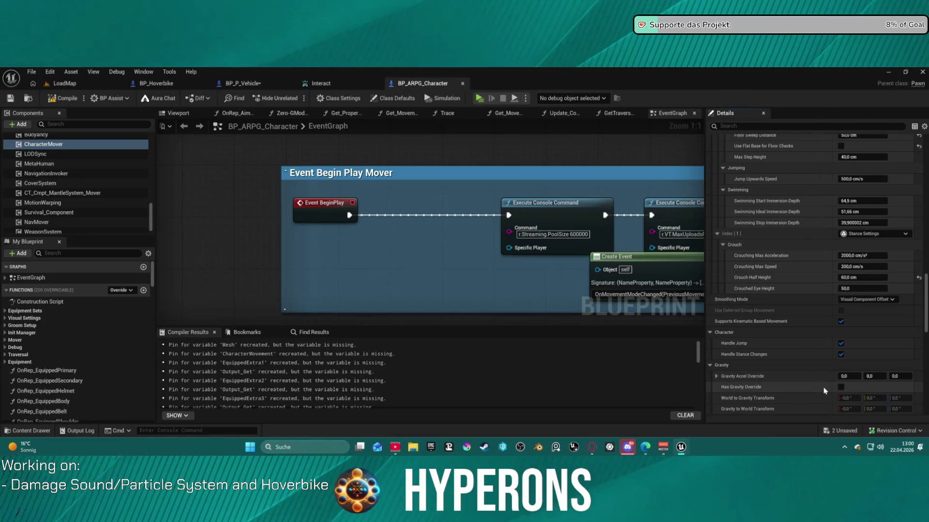
scroll(808, 363, down, 5)
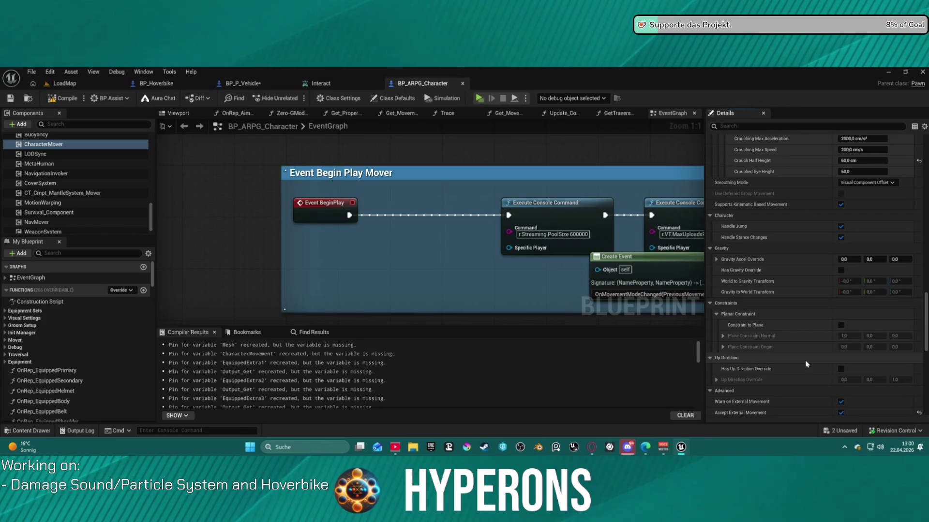
scroll(805, 362, down, 3)
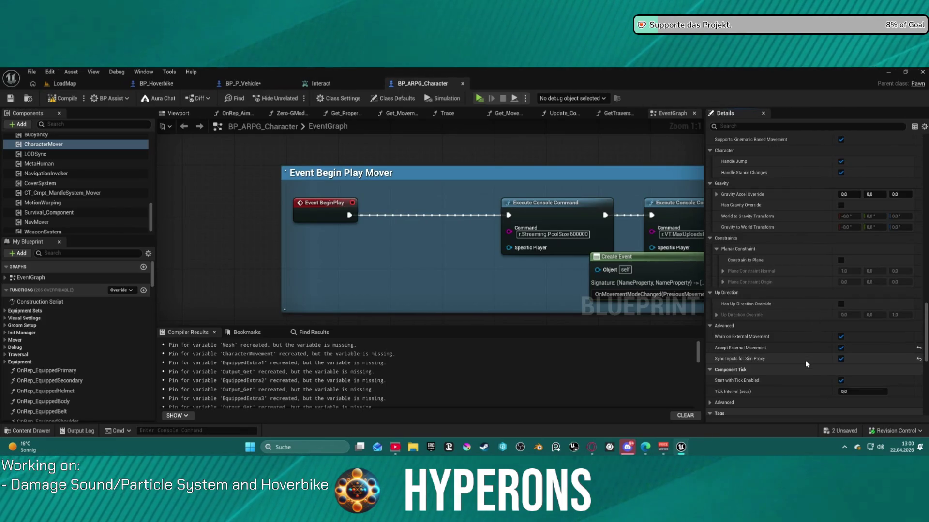
mouse_move(736, 348)
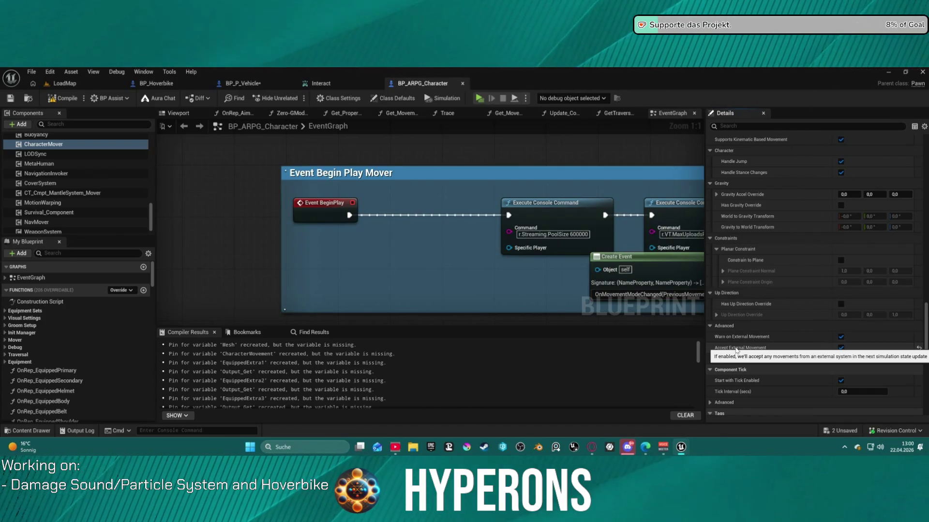
scroll(747, 401, down, 1)
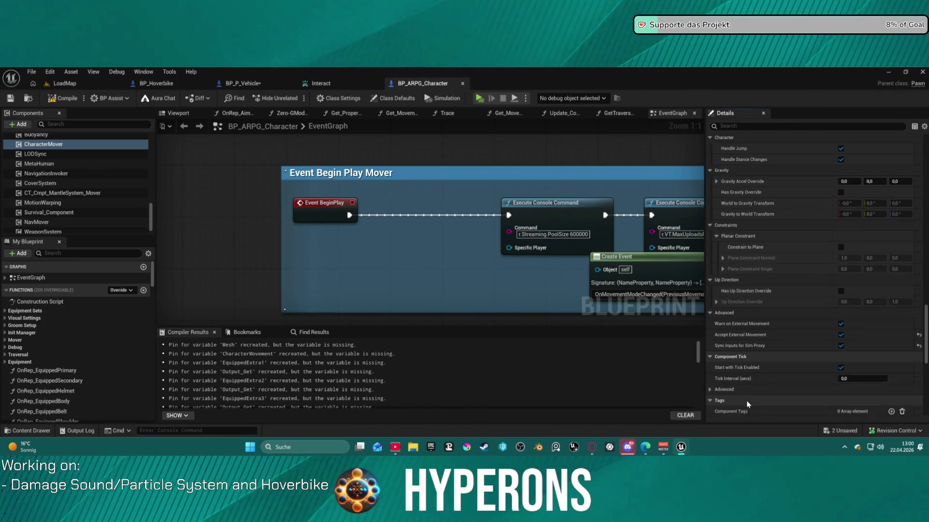
scroll(747, 400, down, 8)
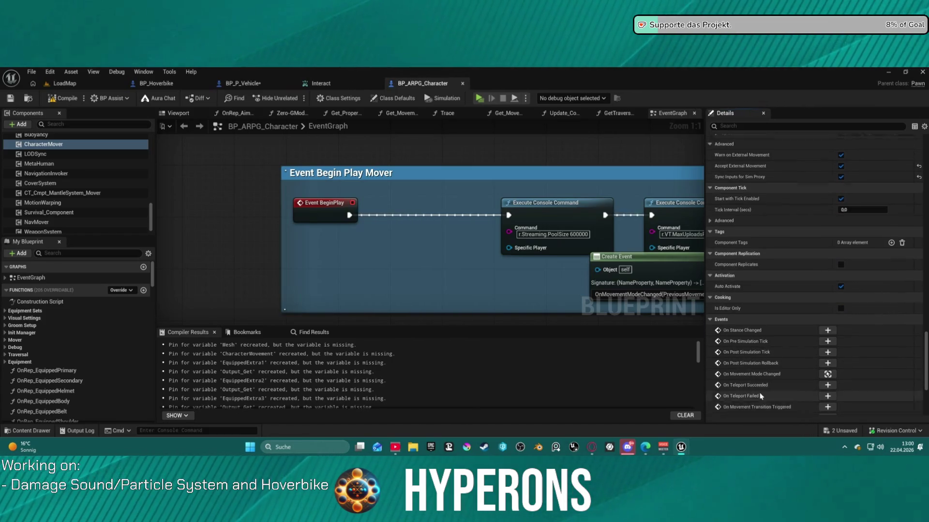
scroll(757, 399, up, 15)
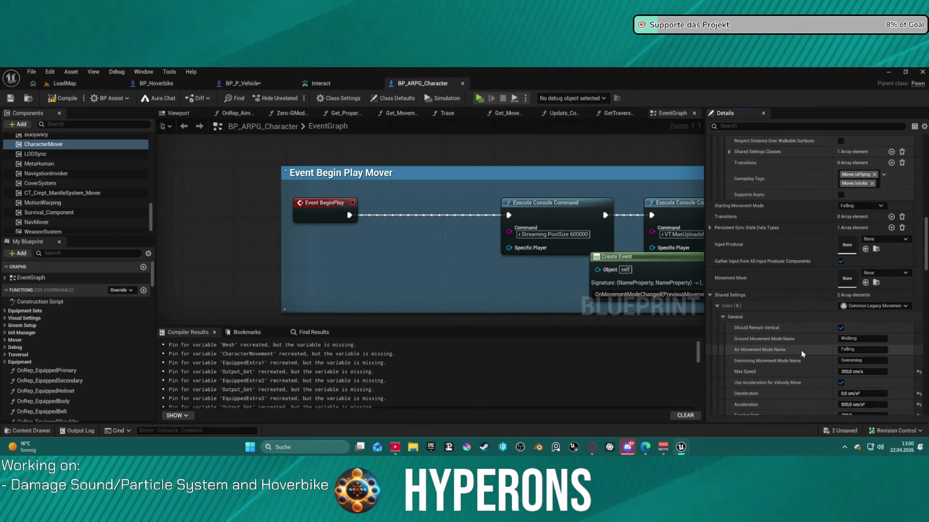
scroll(803, 356, up, 3)
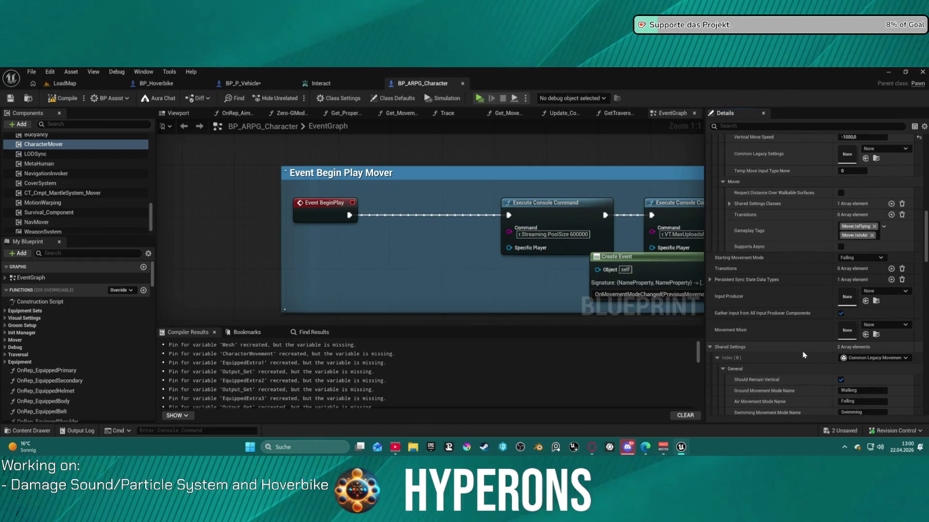
scroll(803, 355, down, 6)
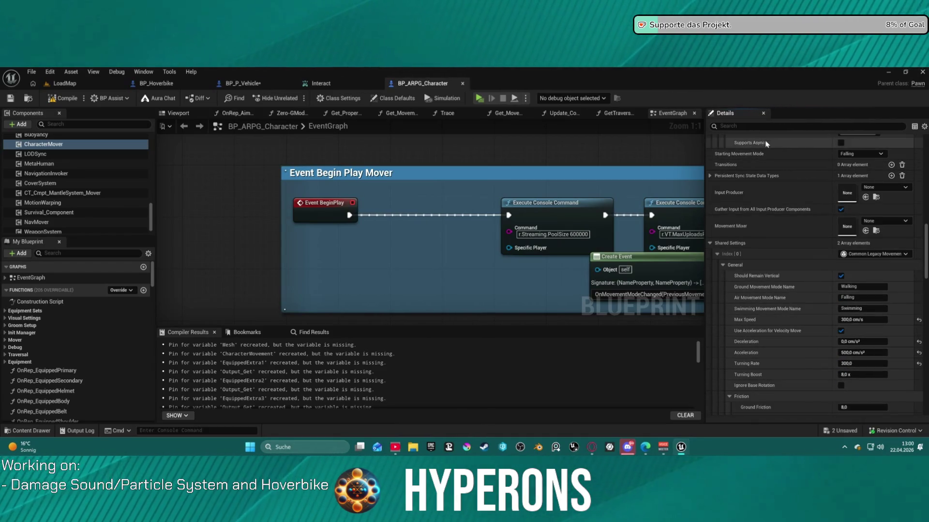
click(740, 126)
text(force)
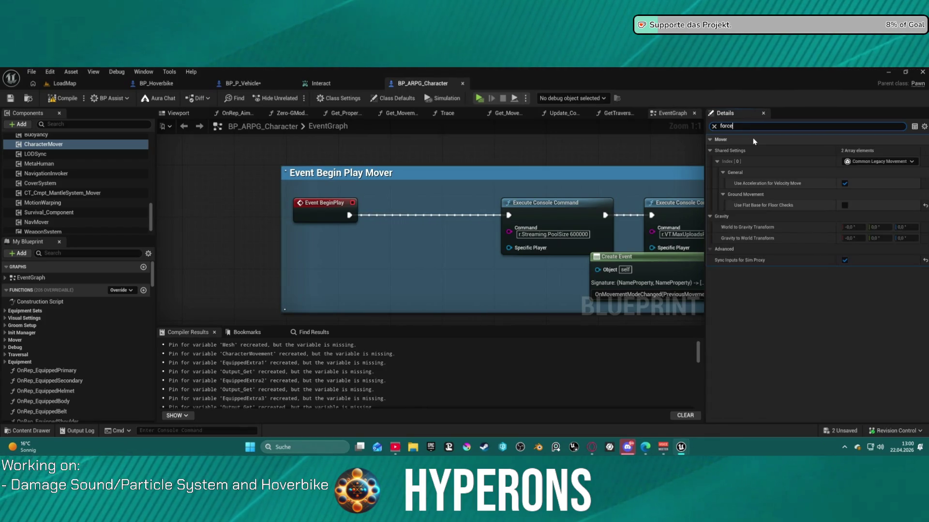
- Clear the property filter and browse BP_ARPG_Character's class default values
key(BackSpace)
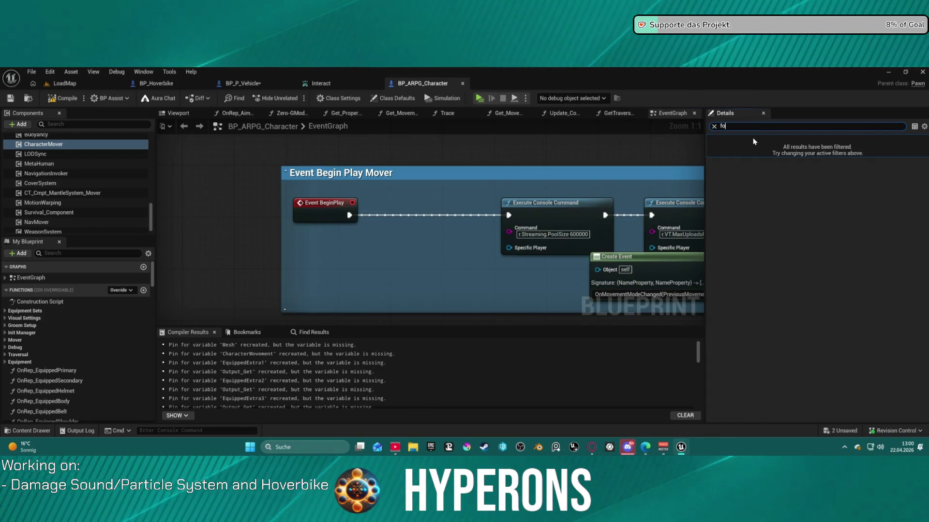
text(ph)
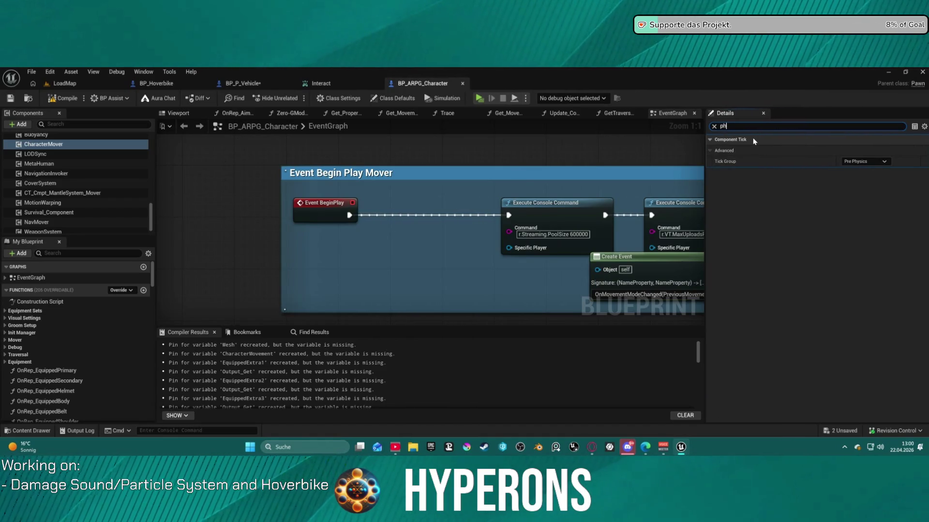
key(BackSpace)
key(BackSpace)
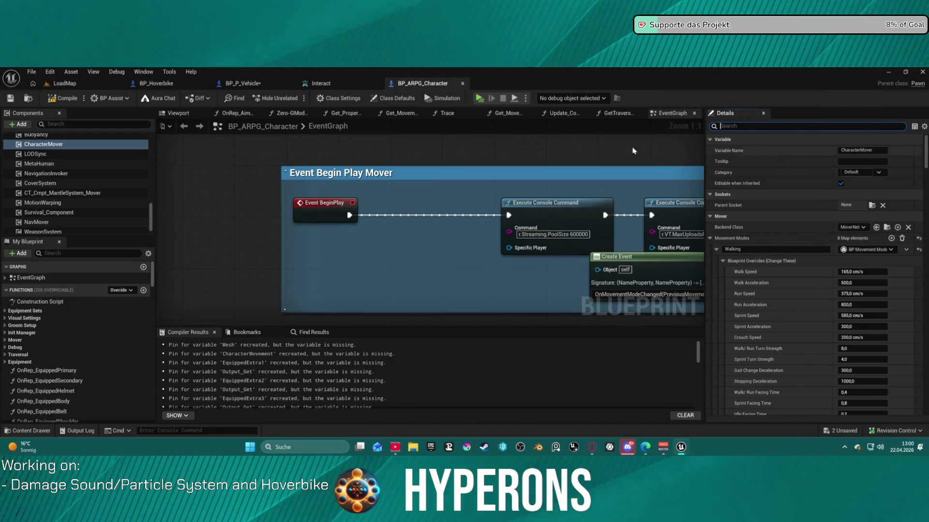
click(392, 98)
scroll(789, 168, down, 15)
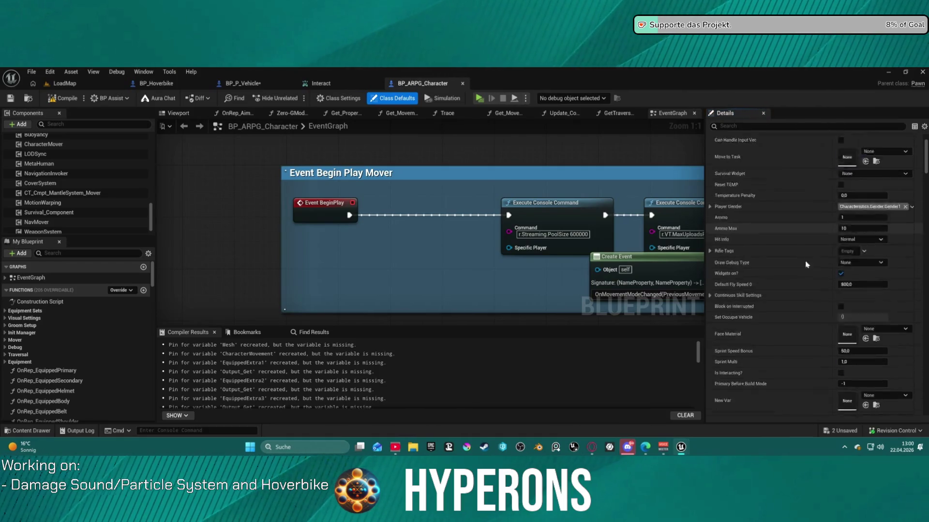
scroll(833, 281, down, 5)
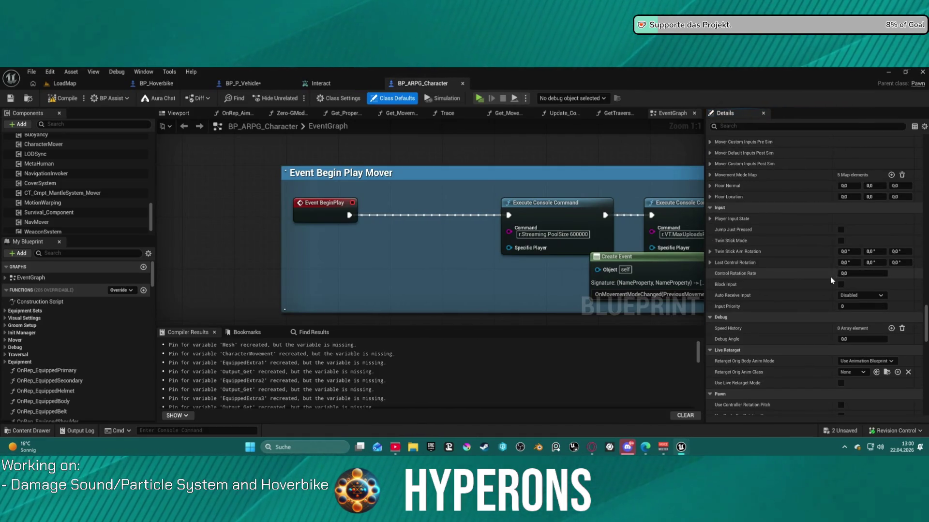
scroll(834, 282, up, 2)
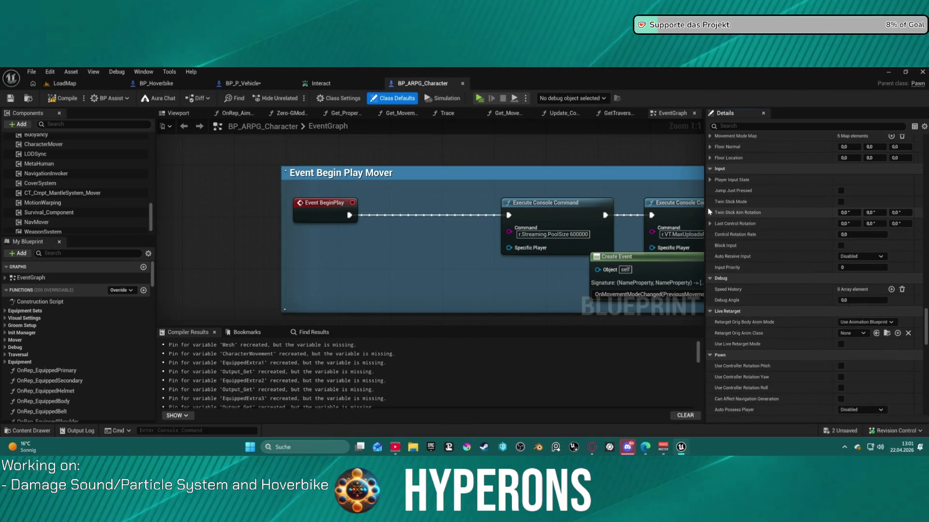
scroll(716, 189, down, 1)
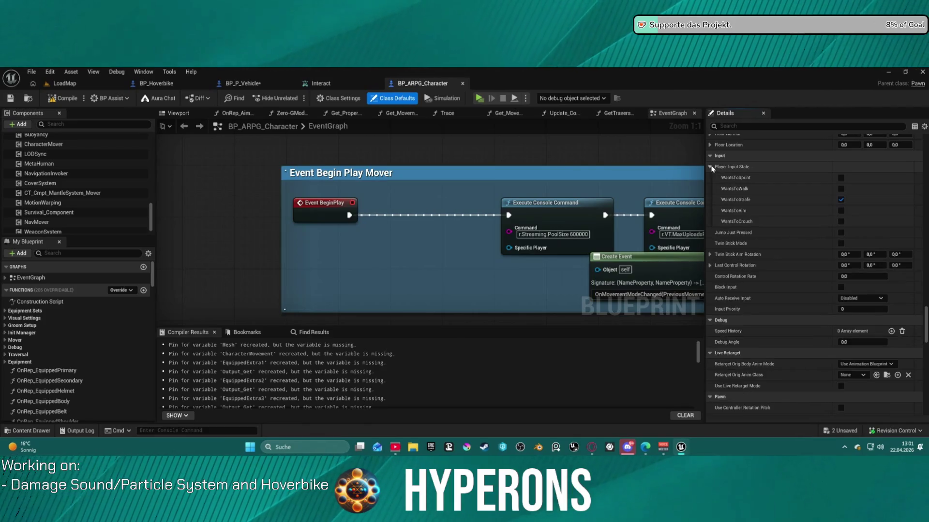
scroll(770, 301, down, 2)
scroll(770, 301, down, 8)
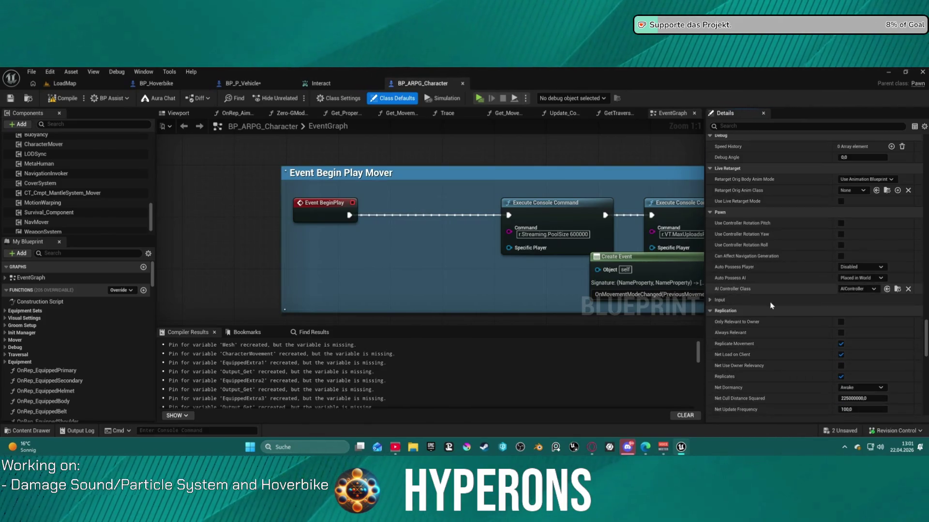
scroll(771, 303, down, 10)
scroll(771, 303, down, 15)
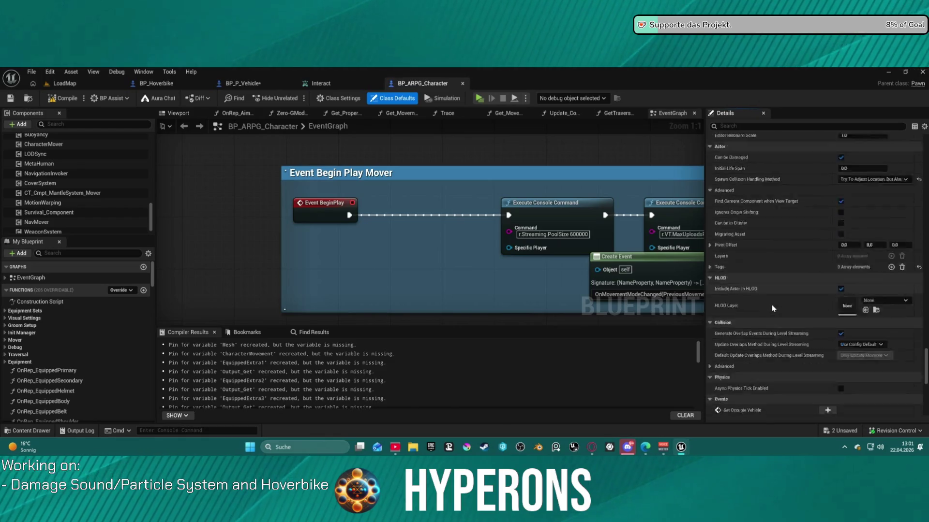
- Filter the class defaults for 'force', finding no matches, and bring up the Character/Blueprints content drawer
click(739, 125)
text(force)
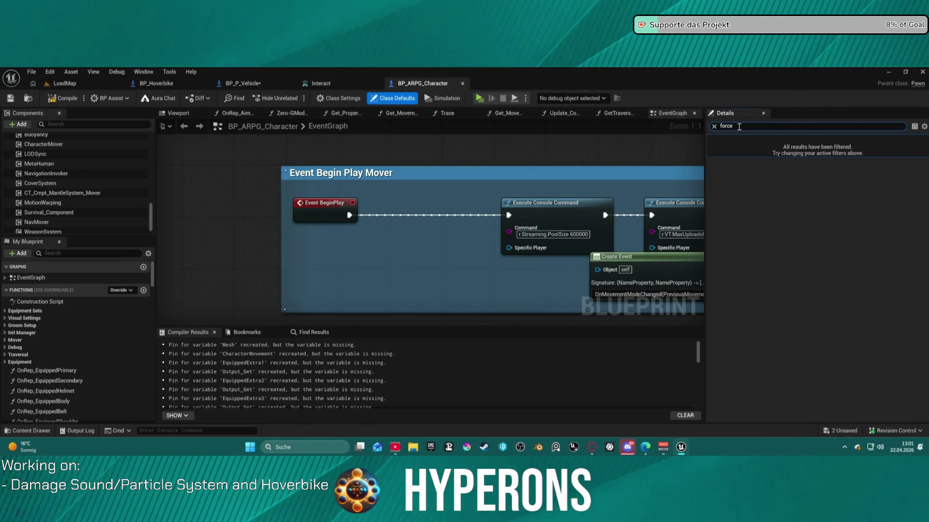
key(ctrl+space)
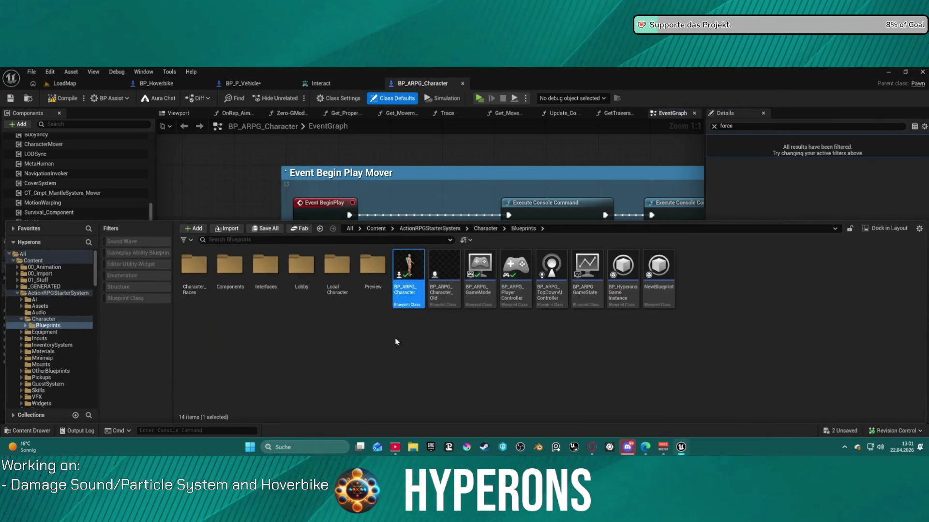
- Open BP_ARPG_Character_Old from the content drawer and frame its SetEquippedPrimaryInfo function graph
click(441, 288)
key(Return)
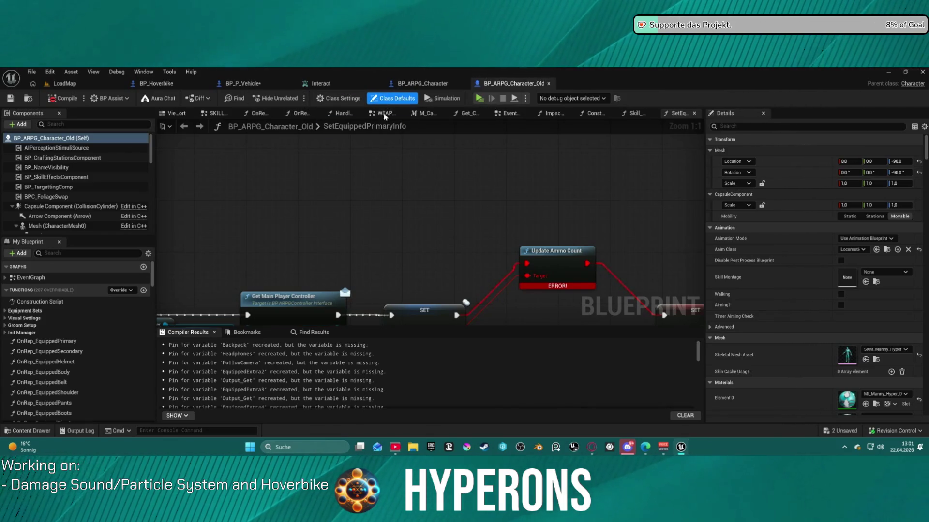
scroll(384, 215, down, 4)
drag(383, 215, 348, 176)
scroll(417, 209, up, 4)
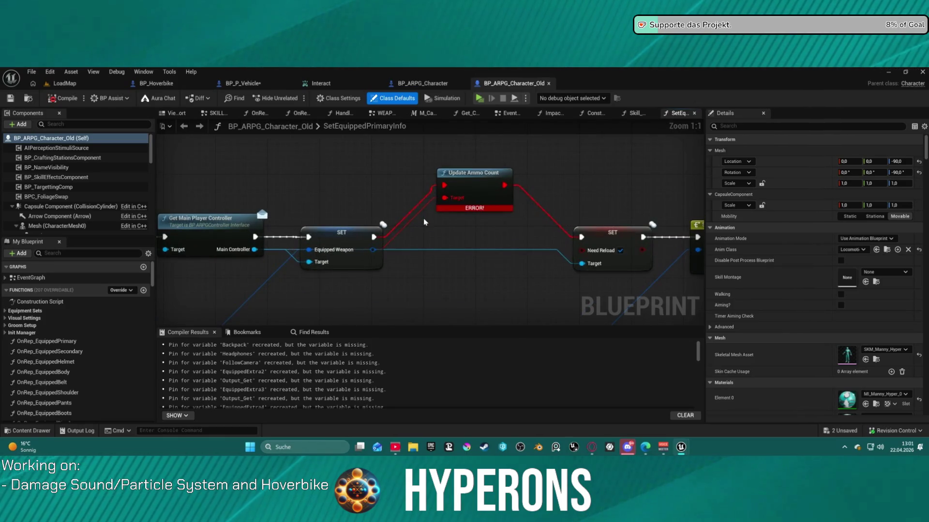
scroll(406, 234, down, 7)
drag(390, 236, 398, 207)
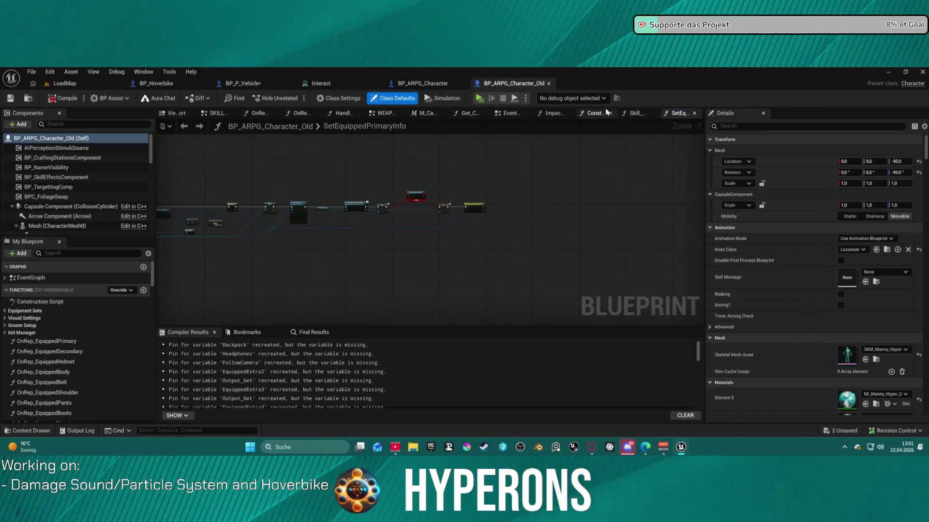
scroll(77, 210, down, 5)
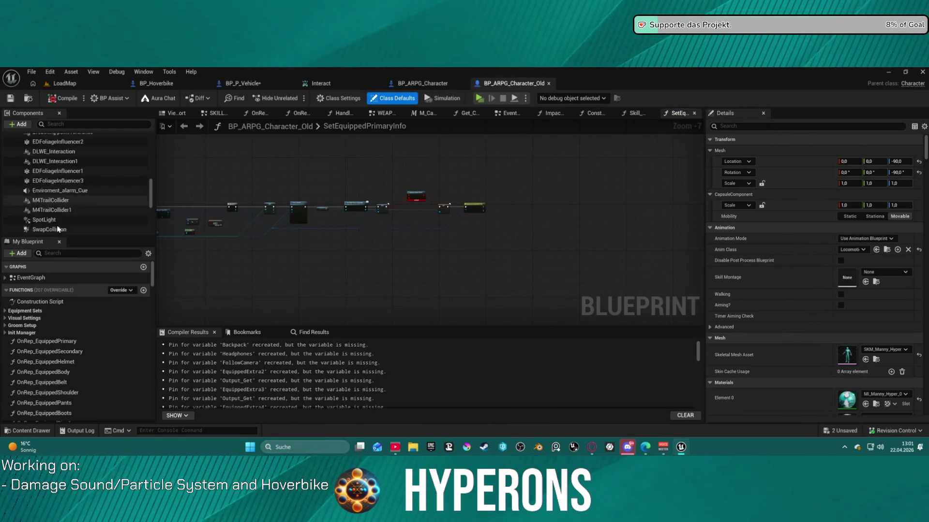
- Show Character Movement's Physics Interaction values: Push Force Factor 750000.0 and Repulsion Force 2.5
scroll(63, 184, up, 2)
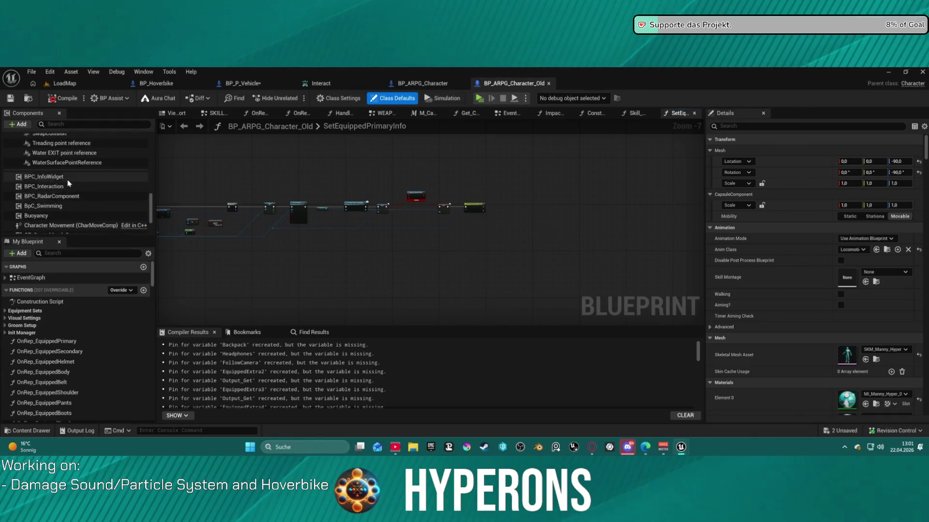
click(68, 199)
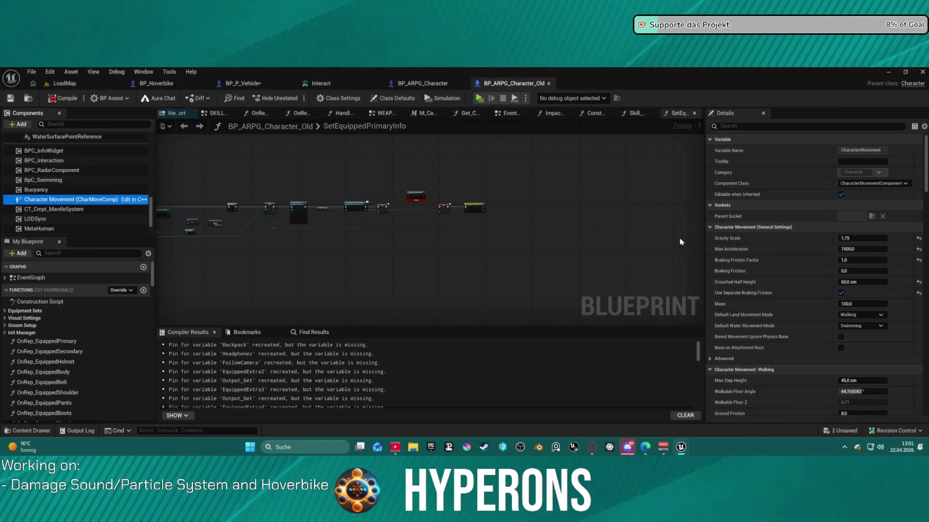
scroll(912, 238, down, 5)
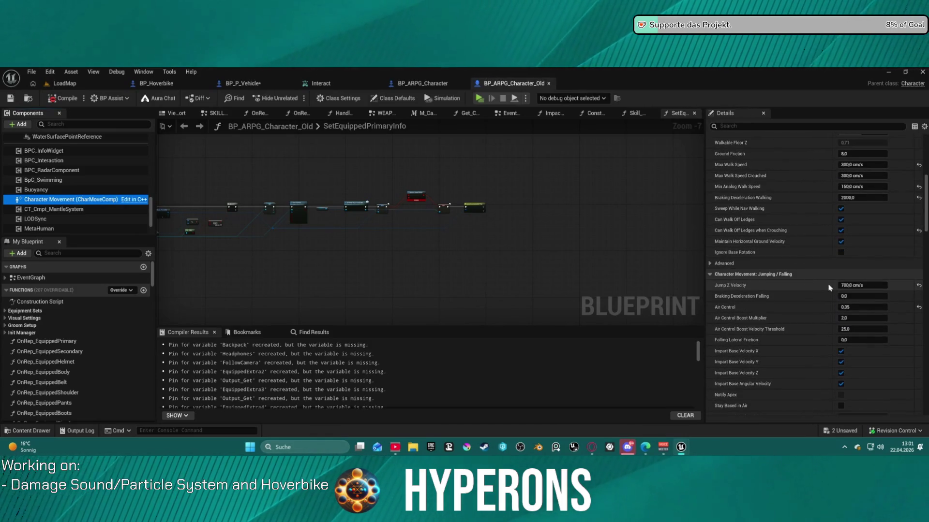
scroll(779, 323, down, 4)
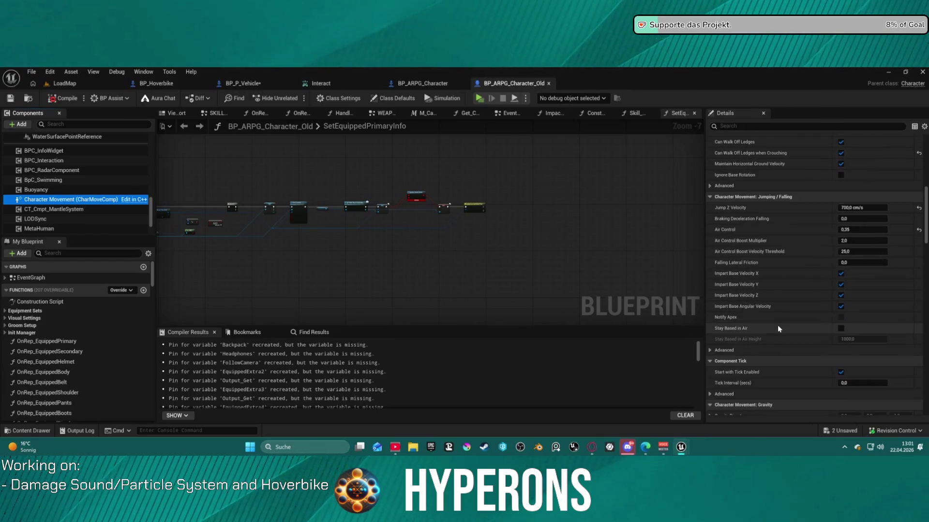
scroll(778, 328, down, 6)
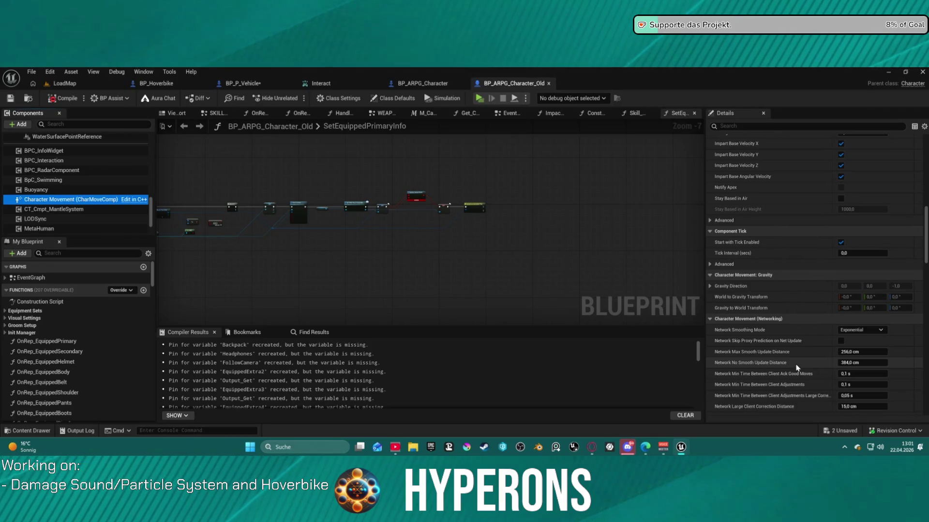
scroll(798, 368, down, 5)
scroll(797, 367, down, 5)
scroll(797, 369, down, 1)
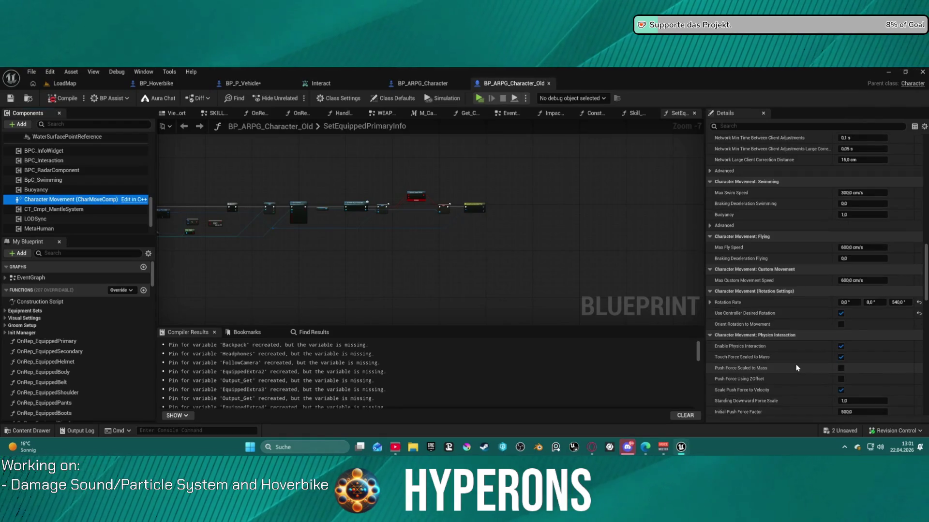
scroll(792, 366, down, 1)
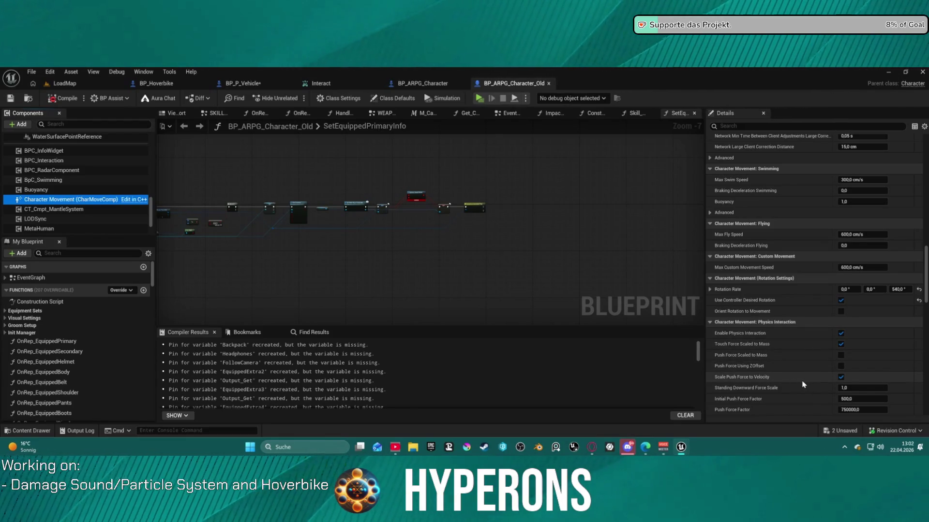
scroll(803, 385, down, 1)
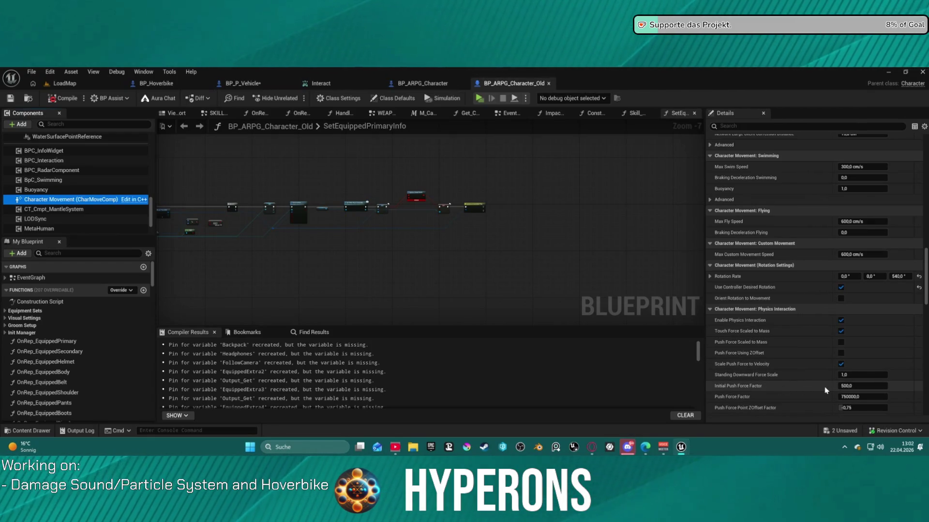
scroll(818, 389, down, 3)
scroll(817, 388, down, 3)
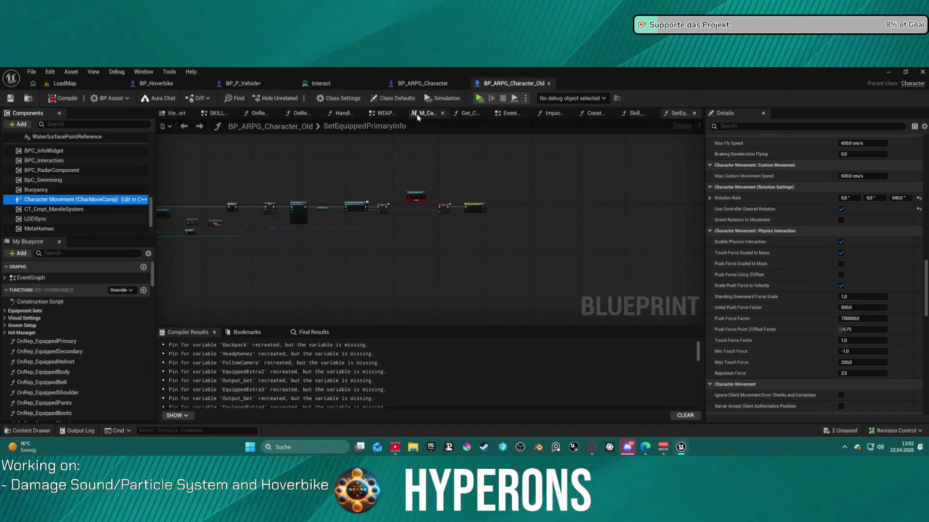
click(408, 85)
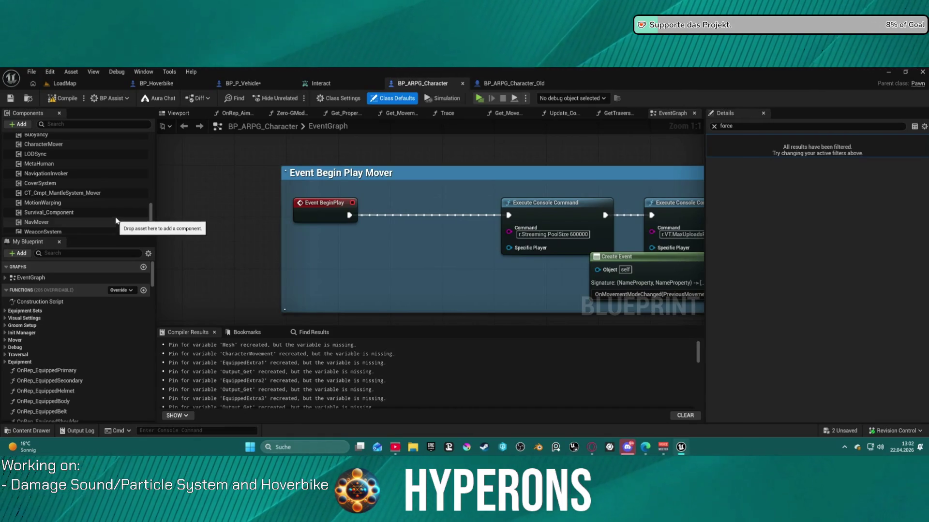
click(77, 193)
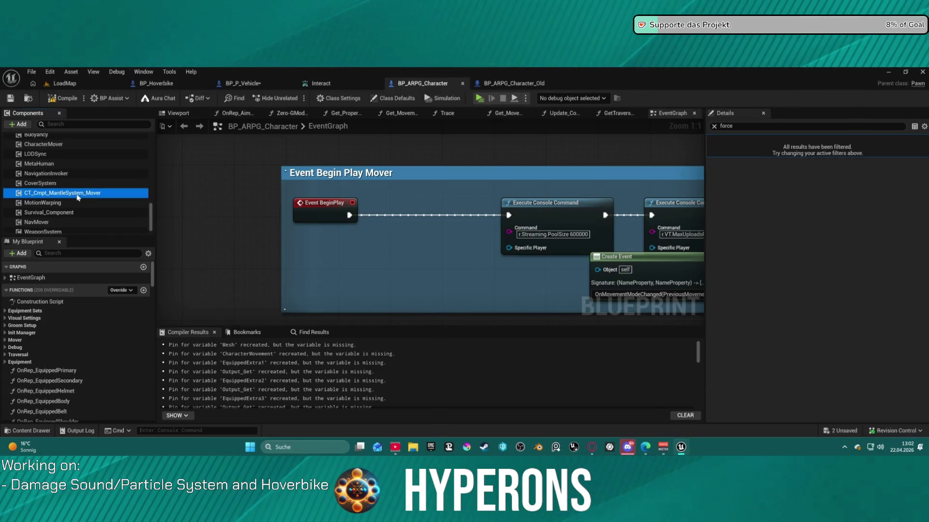
right_click(77, 195)
click(143, 311)
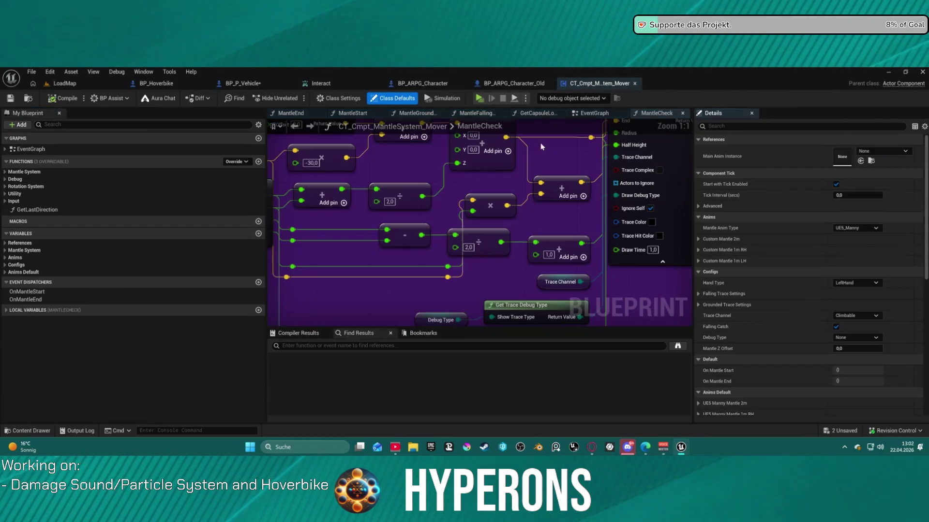
scroll(473, 231, down, 5)
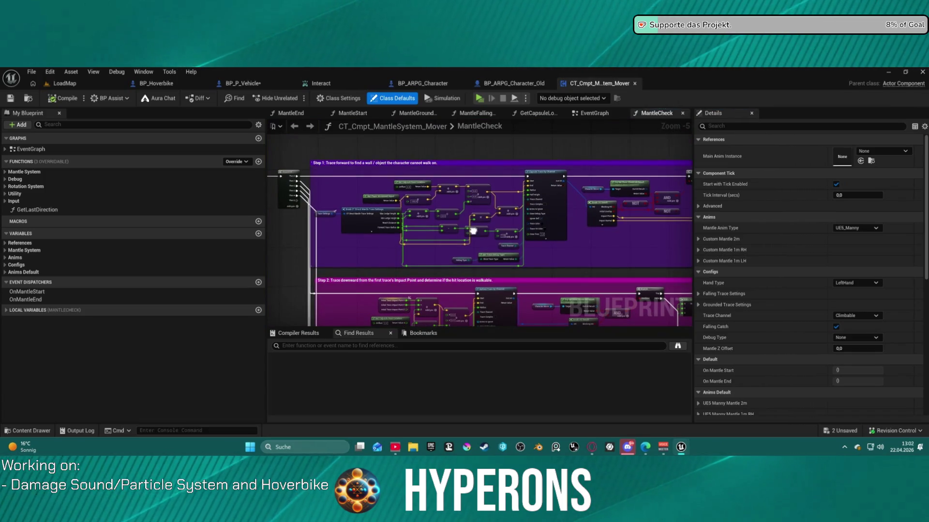
mouse_move(473, 231)
mouse_down()
mouse_move(589, 220)
mouse_move(235, 191)
mouse_up()
drag(338, 242, 595, 160)
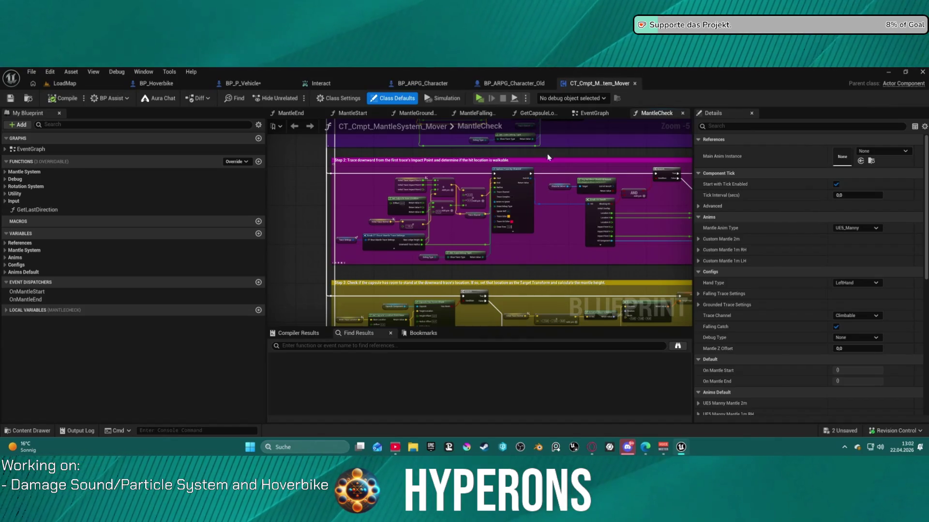
middle_click(608, 86)
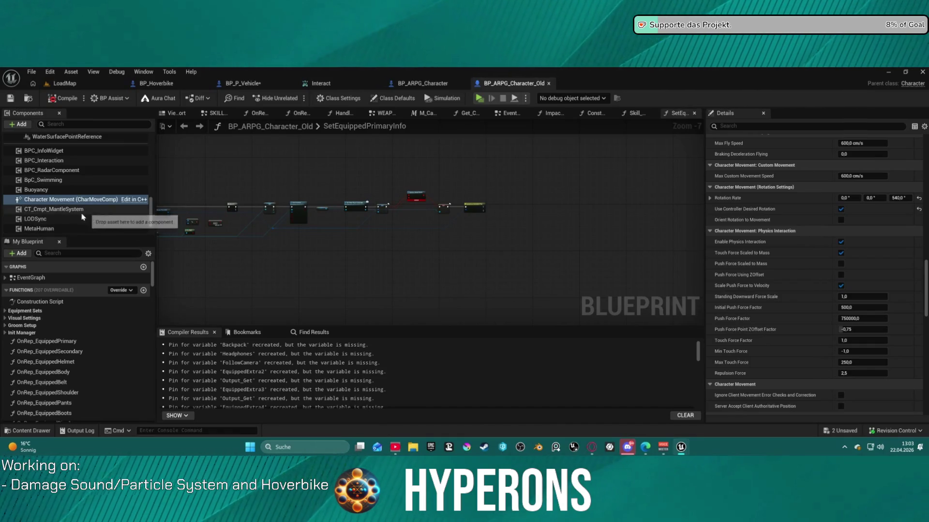
- Scroll back up through BP_ARPG_Character_Old's Details panel settings
scroll(63, 220, down, 2)
mouse_move(150, 224)
mouse_down()
mouse_move(150, 208)
mouse_move(146, 223)
mouse_up()
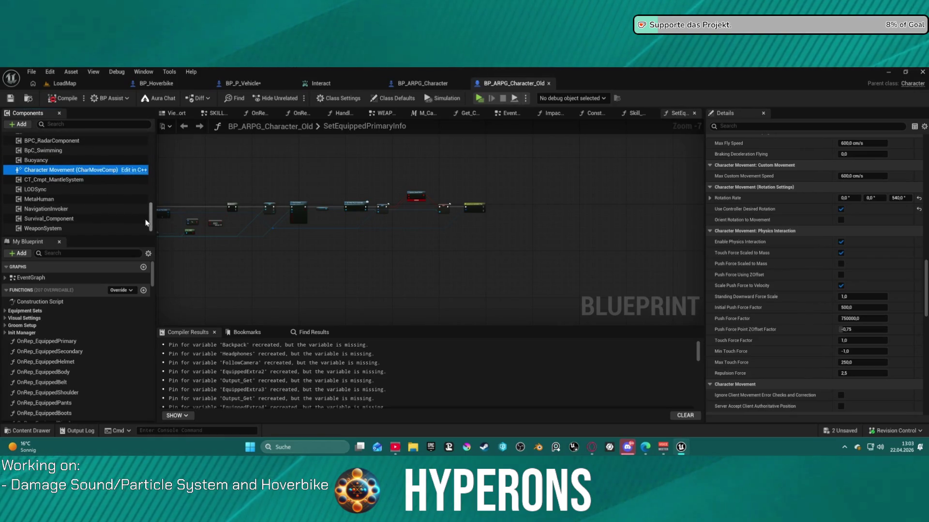
scroll(145, 222, up, 1)
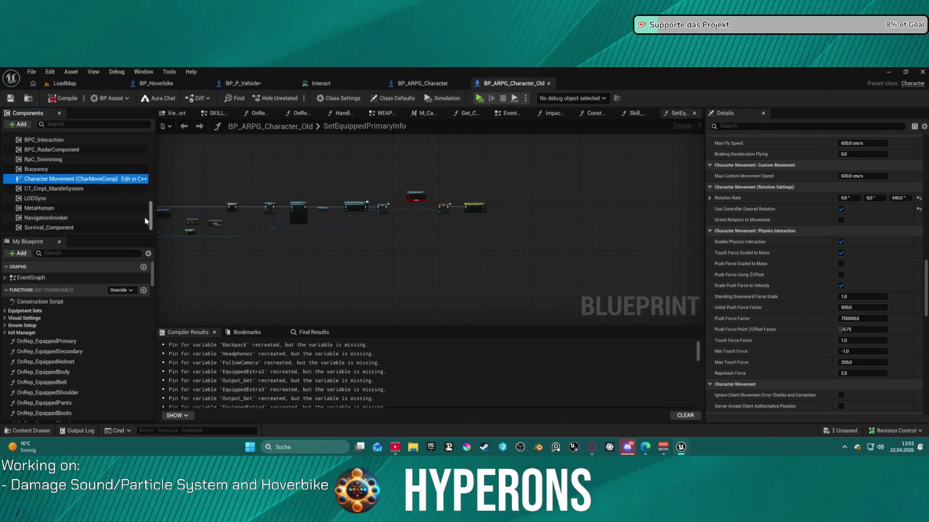
scroll(146, 220, up, 1)
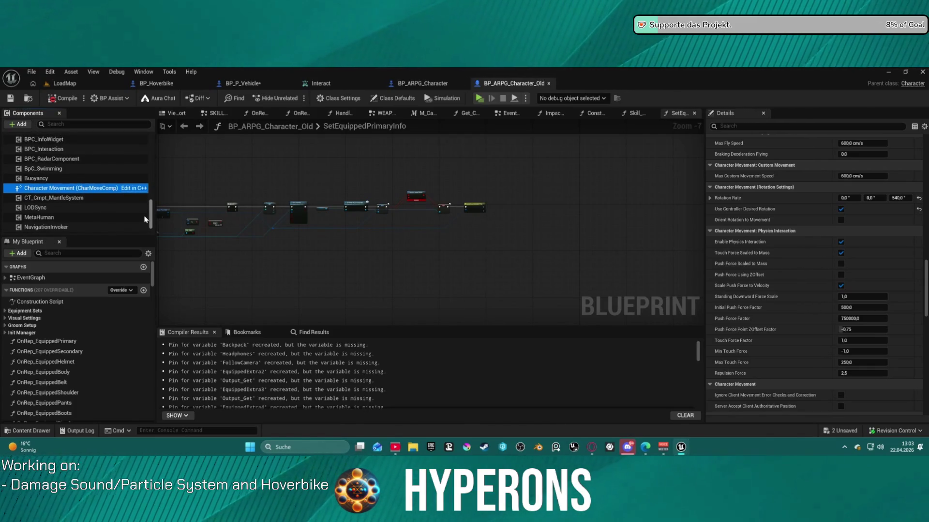
scroll(145, 220, up, 3)
scroll(147, 227, down, 6)
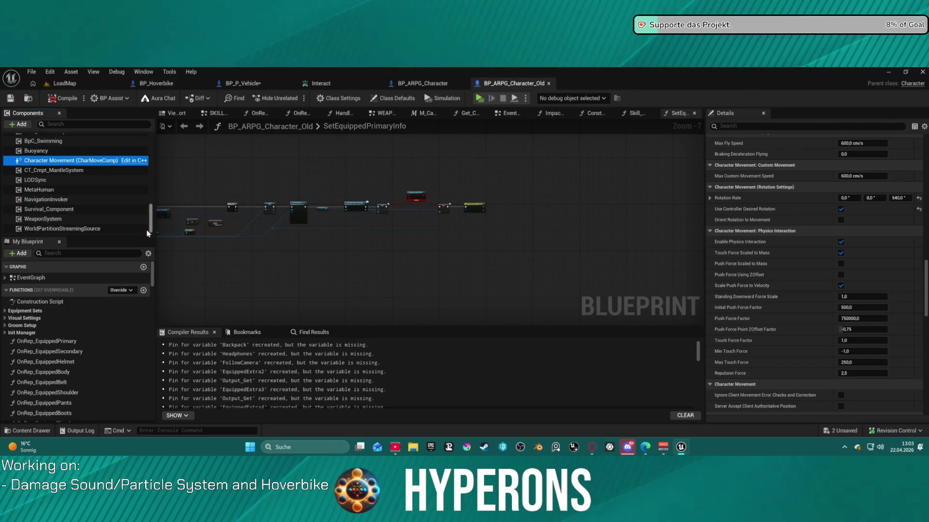
scroll(148, 228, up, 3)
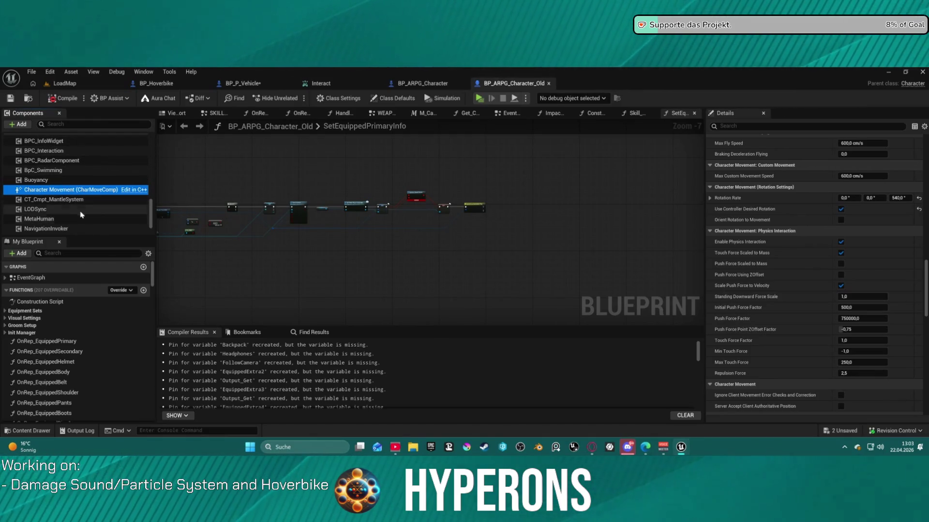
scroll(104, 218, down, 2)
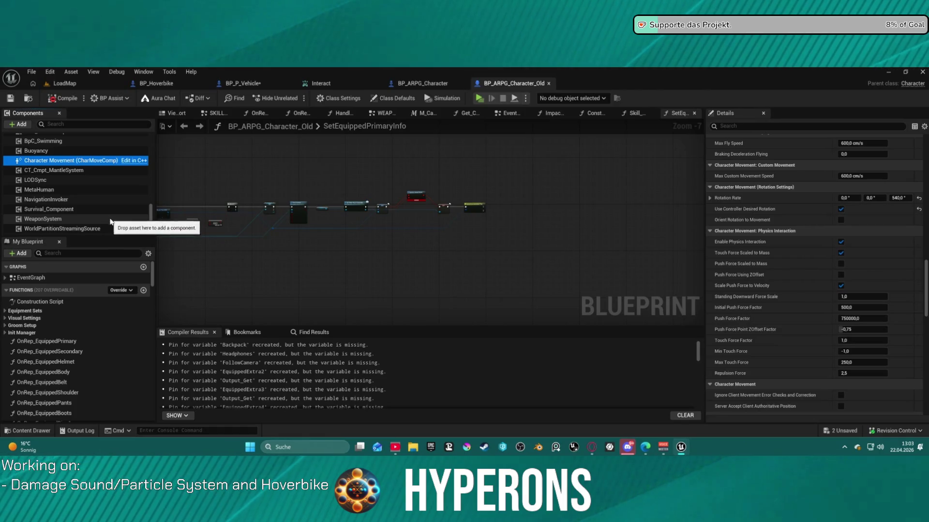
scroll(92, 189, up, 5)
scroll(91, 187, down, 2)
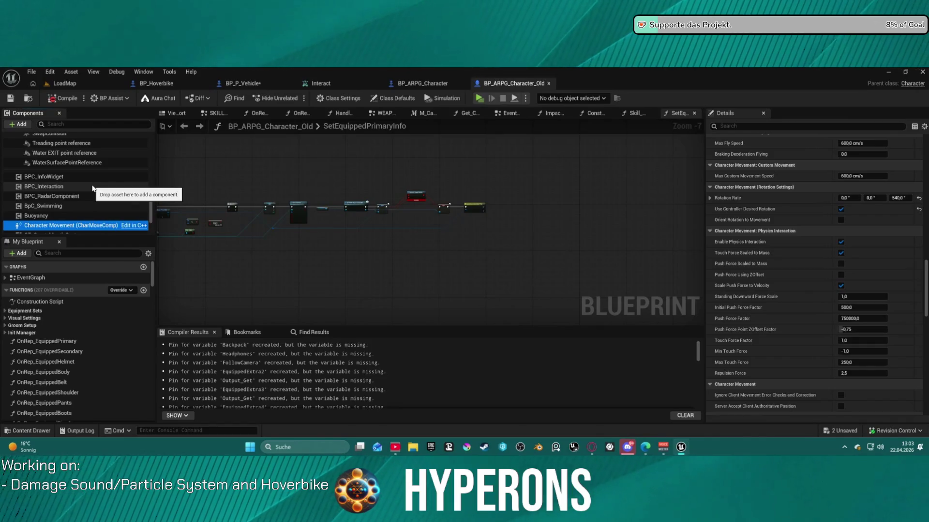
scroll(93, 188, up, 4)
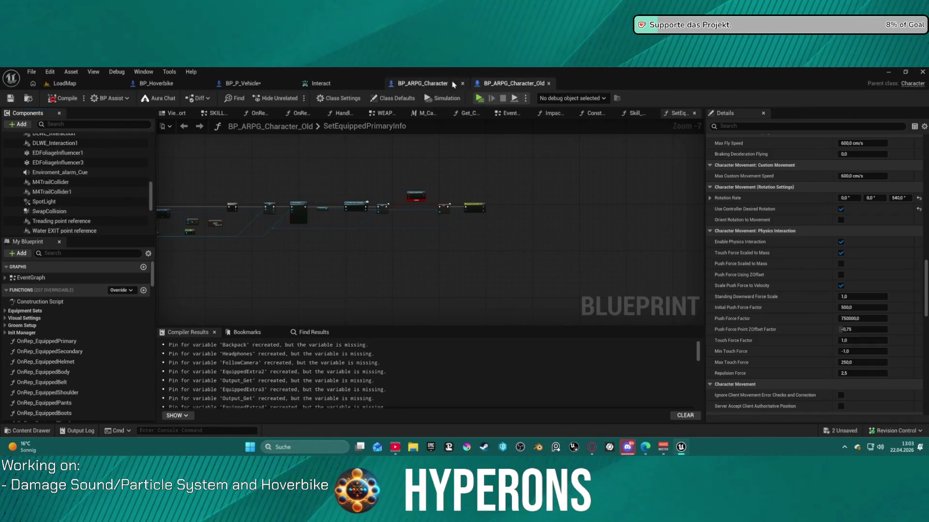
scroll(134, 219, up, 2)
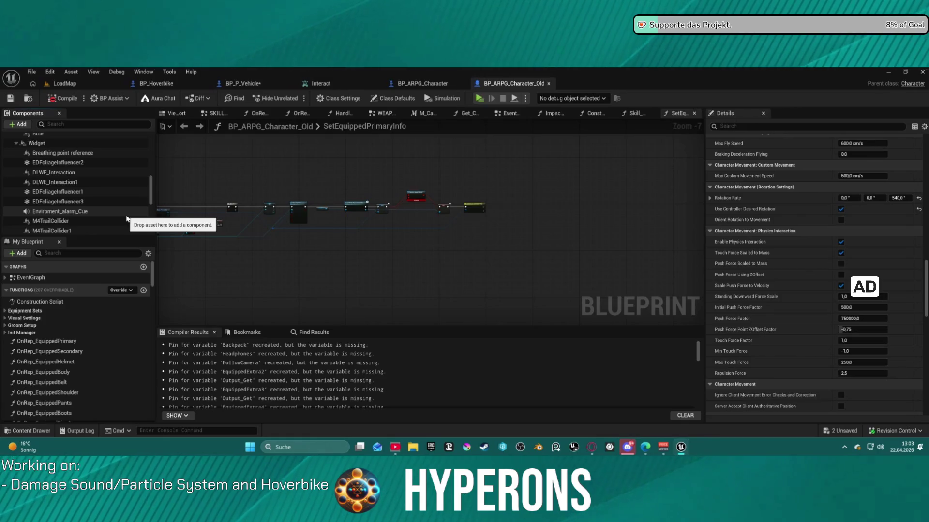
scroll(127, 220, up, 3)
scroll(105, 221, up, 3)
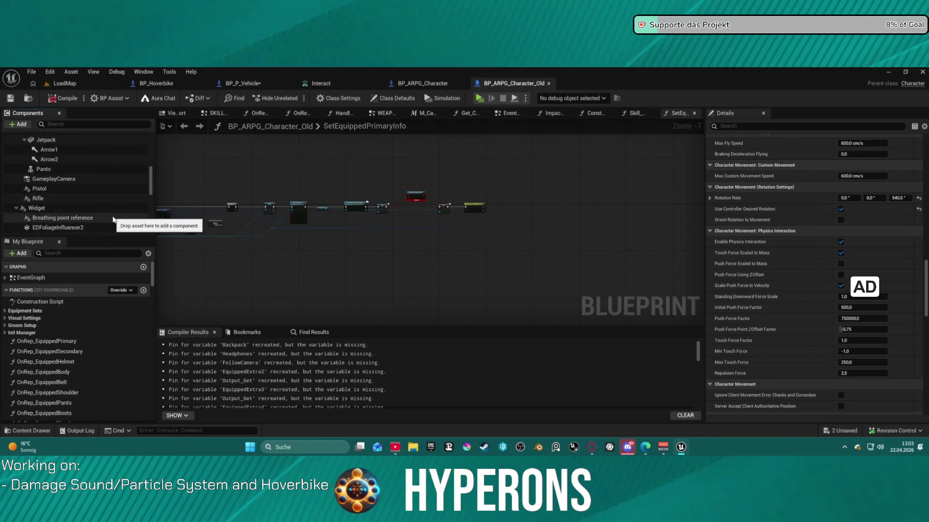
scroll(96, 218, up, 3)
scroll(116, 214, up, 6)
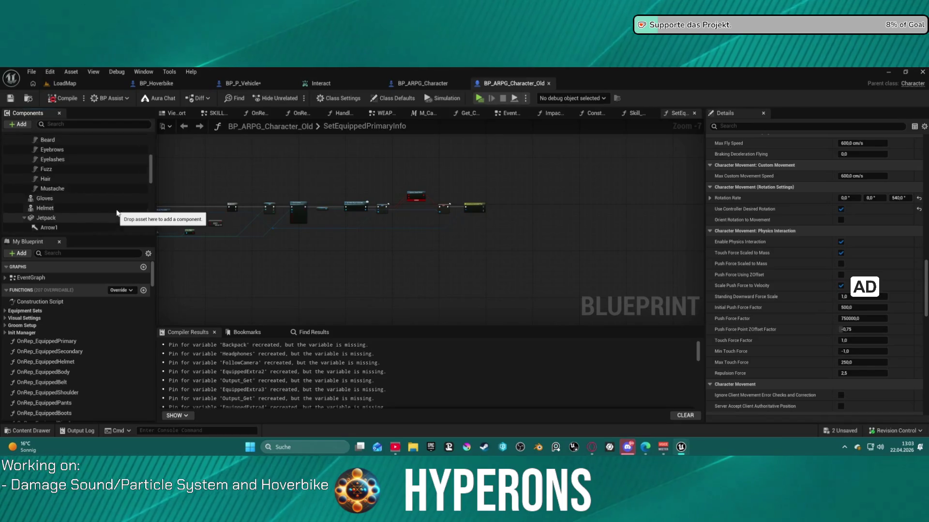
scroll(119, 212, up, 2)
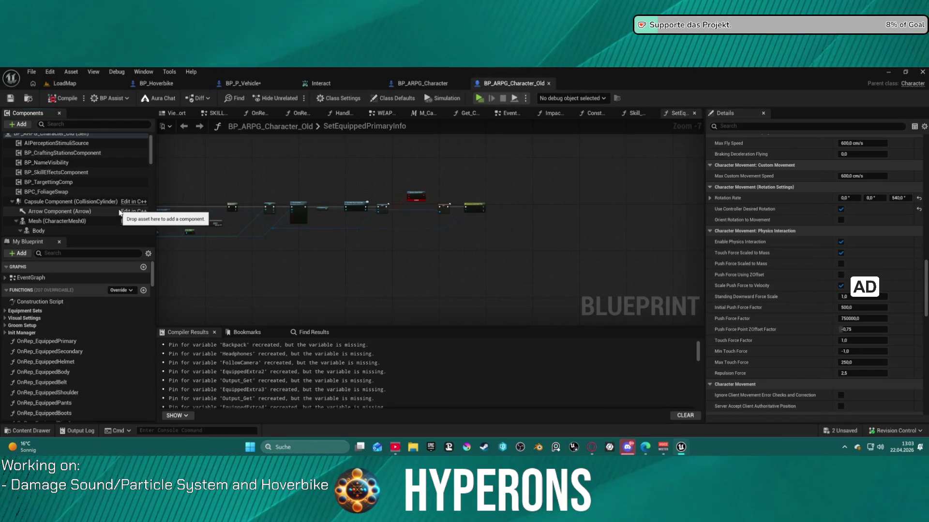
- Set the Capsule Component's Mass Scale to 0,1 and launch a play session
click(67, 202)
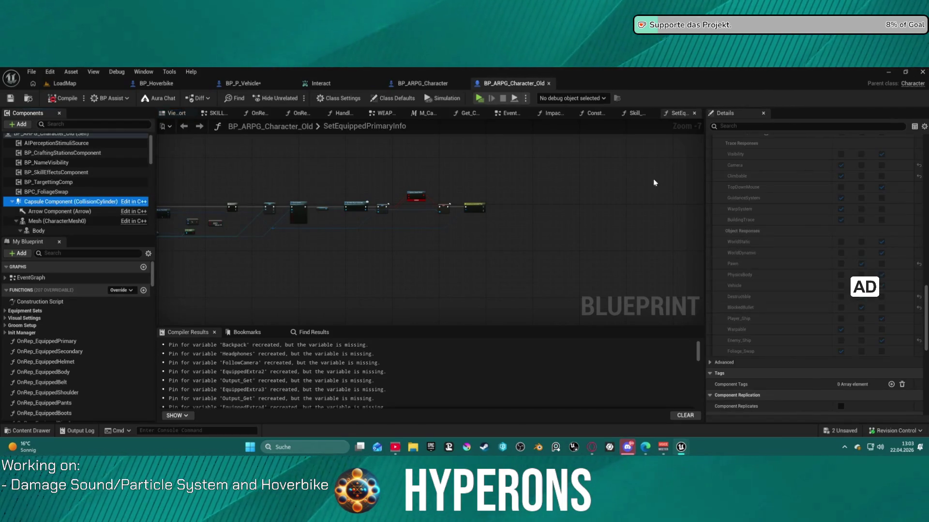
scroll(767, 212, down, 10)
scroll(769, 201, up, 10)
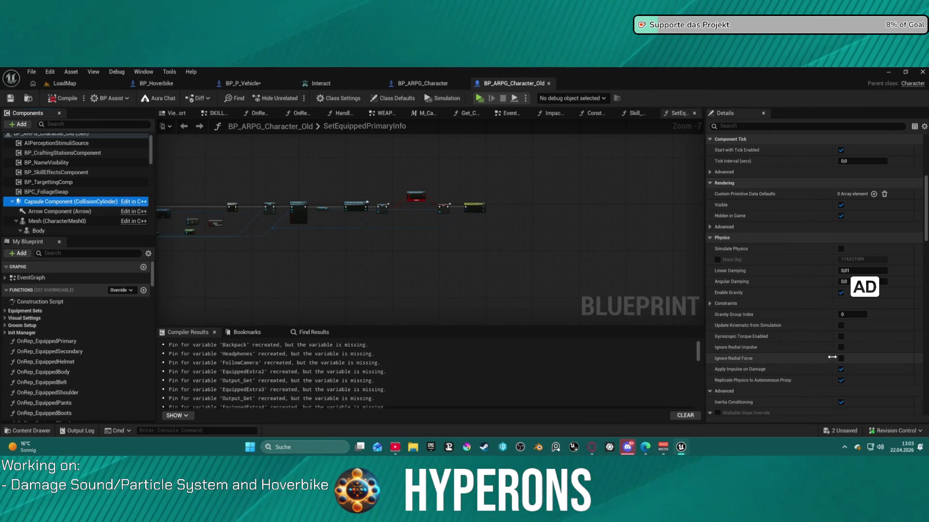
scroll(839, 394, down, 5)
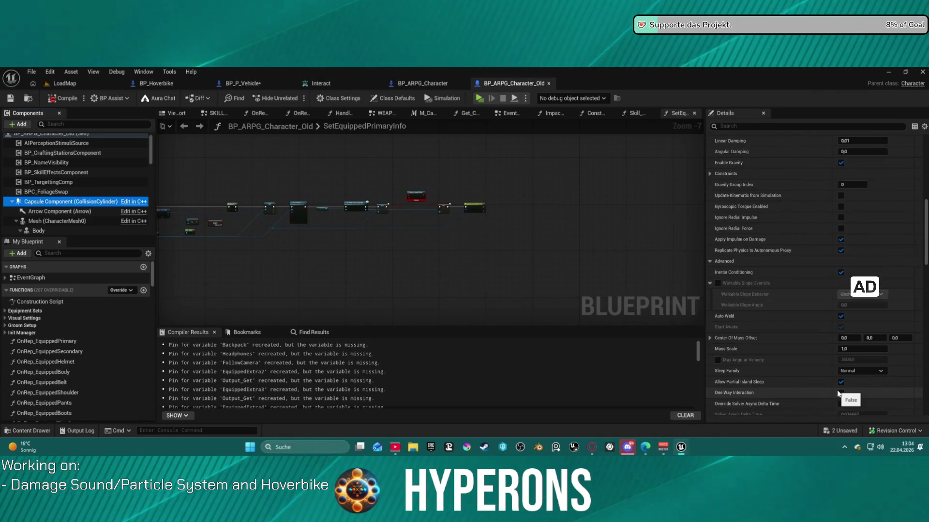
click(862, 351)
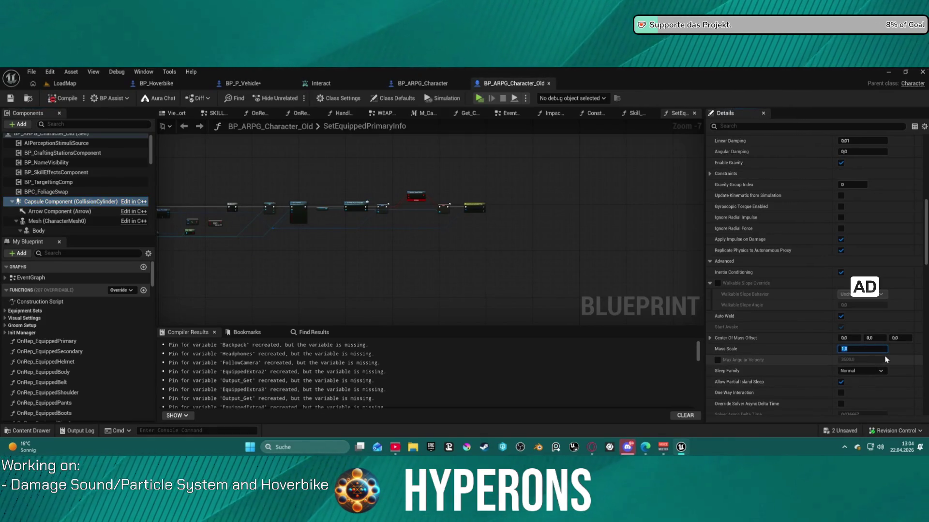
text(3)
key(Return)
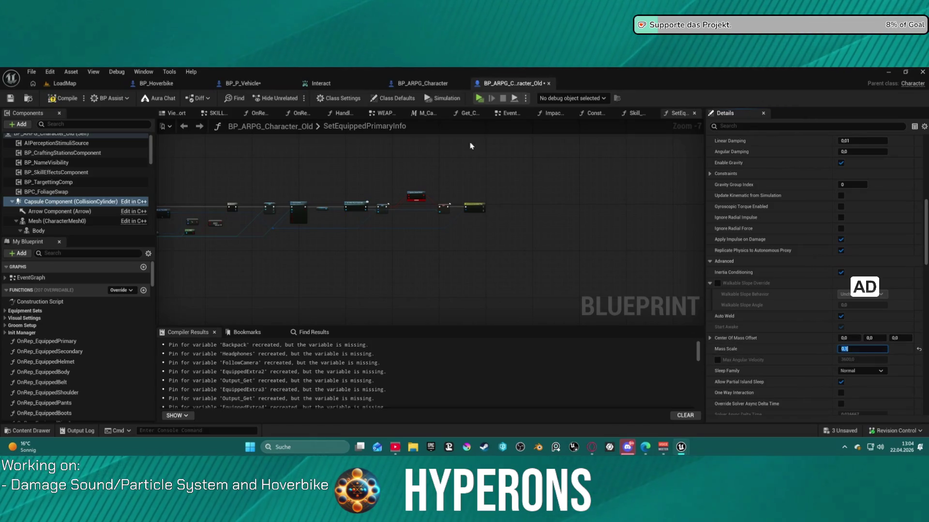
key(alt+p)
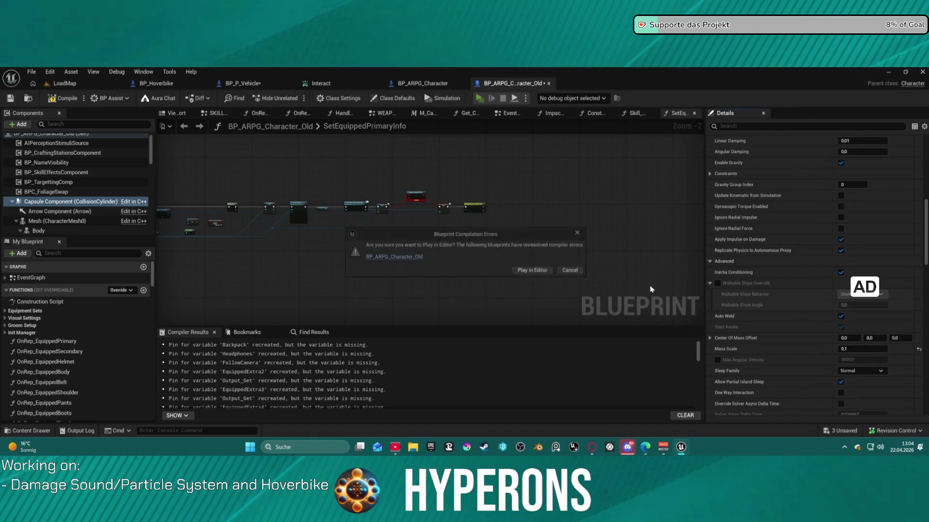
- Choose Play in Editor despite the compile errors and start the simulation
click(540, 274)
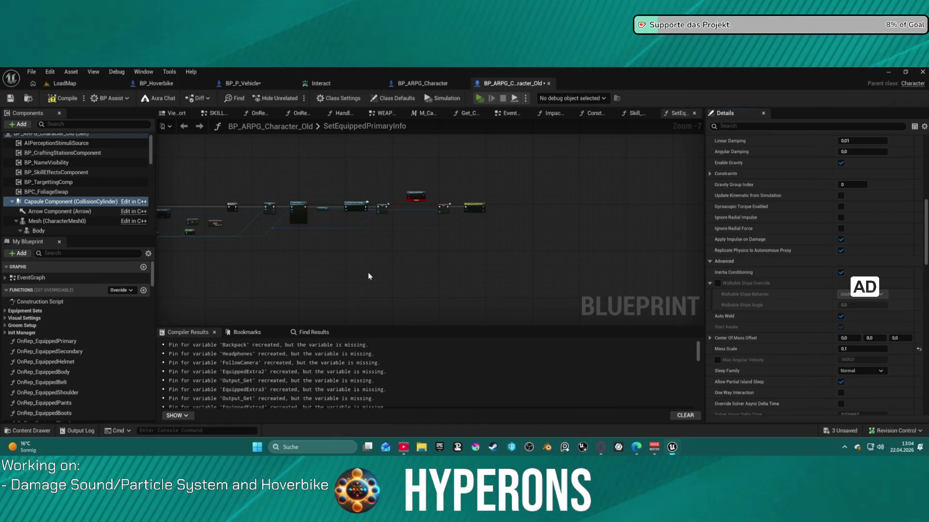
key(alt+s)
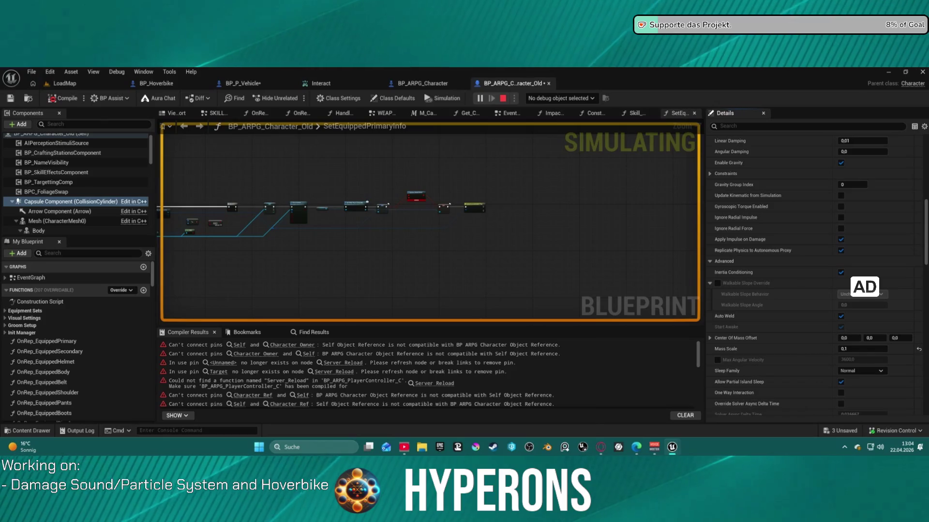
key(super)
- In the Hyperons preview, walk the character to the hoverbike and mount it
click(73, 86)
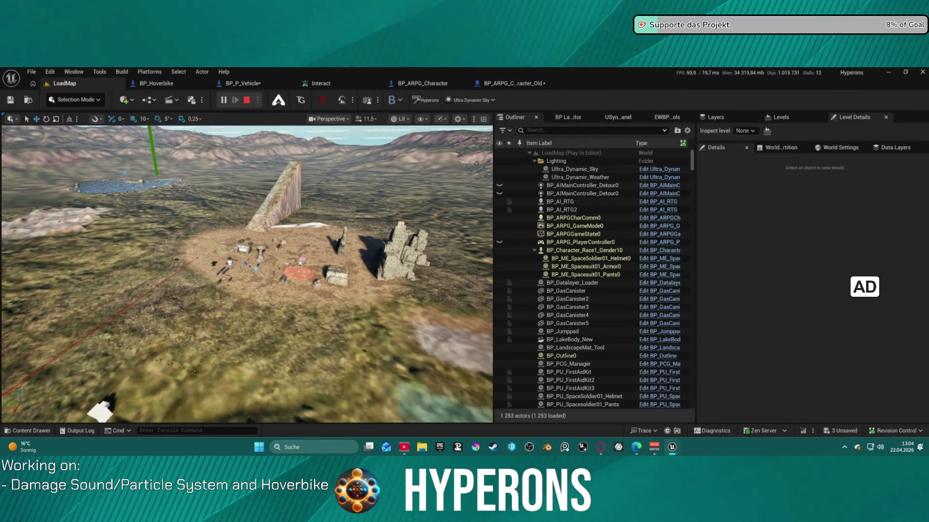
click(732, 426)
key(w)
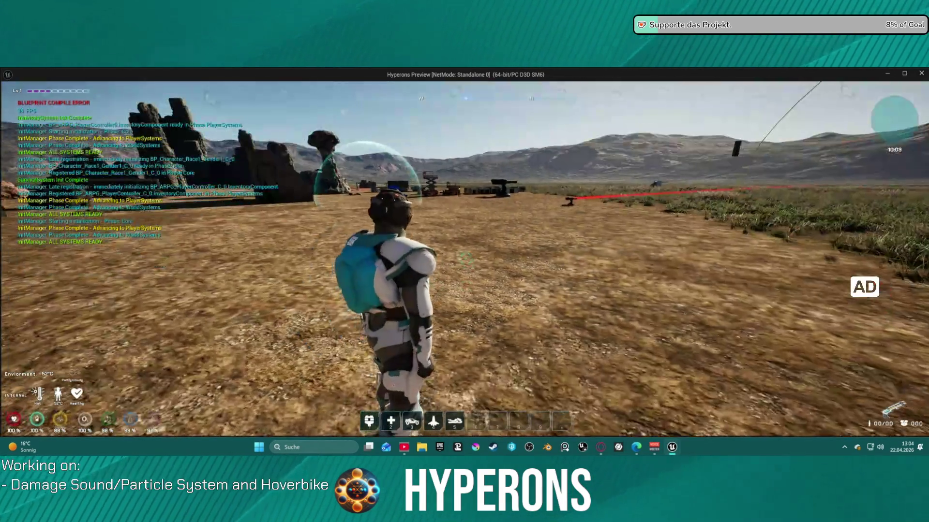
key(w)
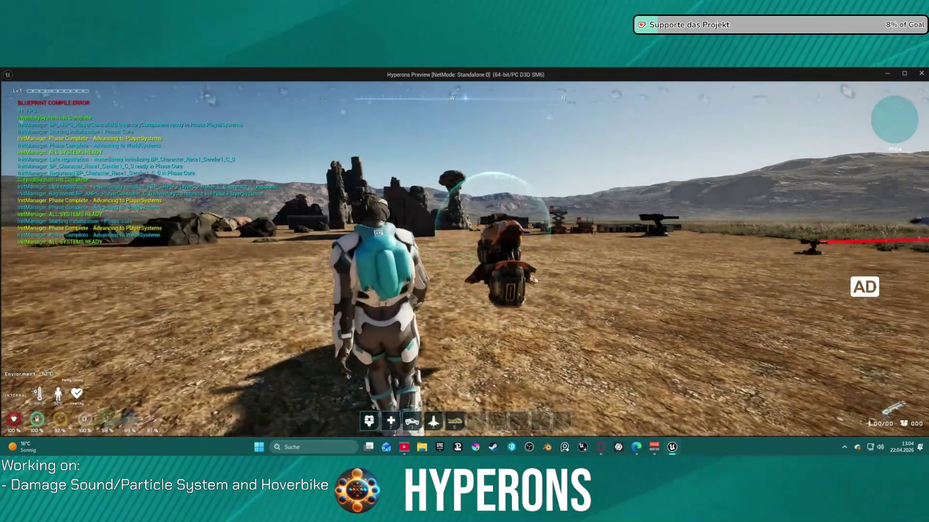
key(w)
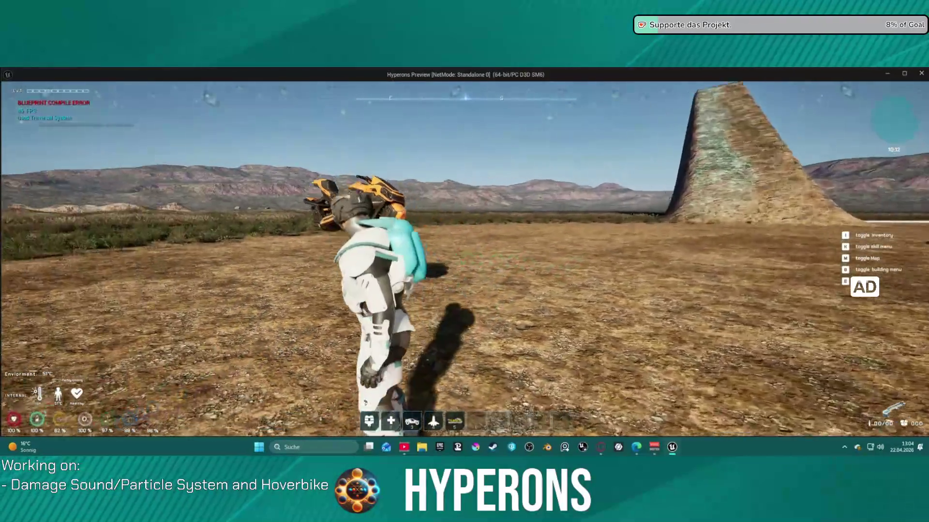
key(w)
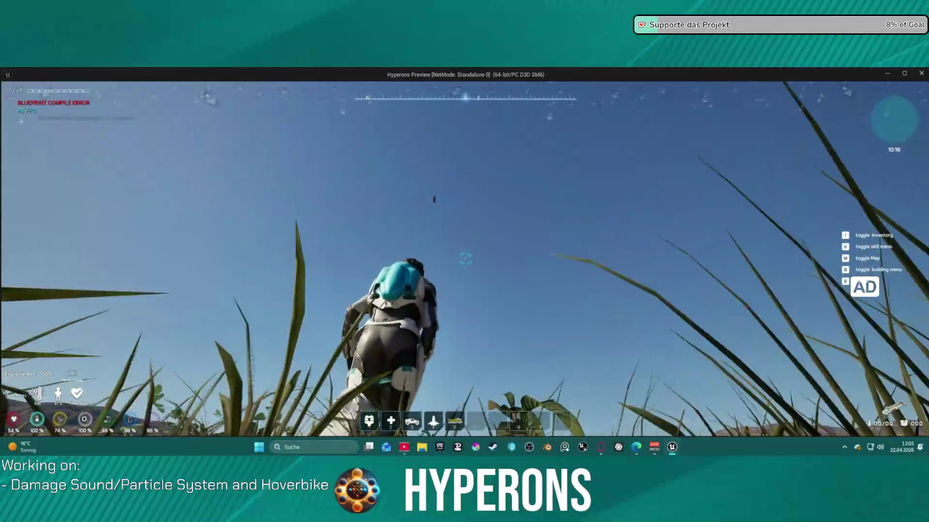
key(w)
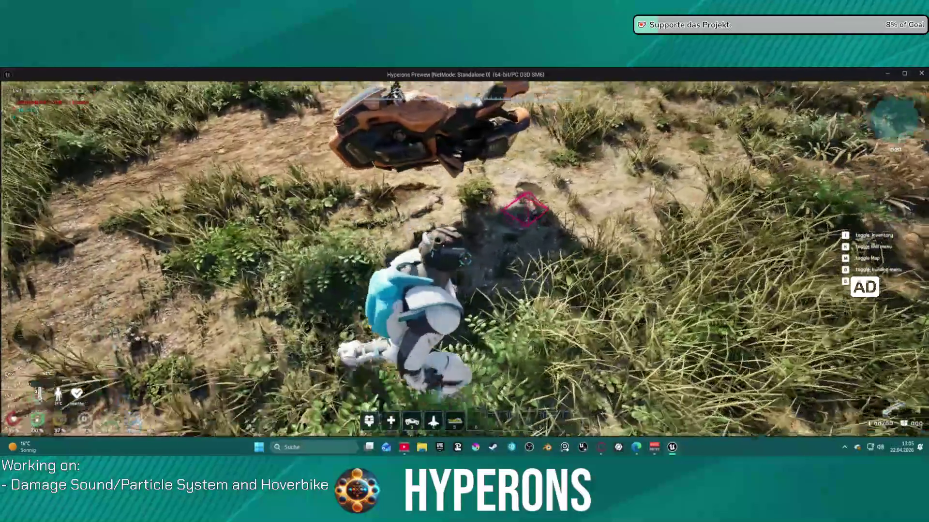
key(w)
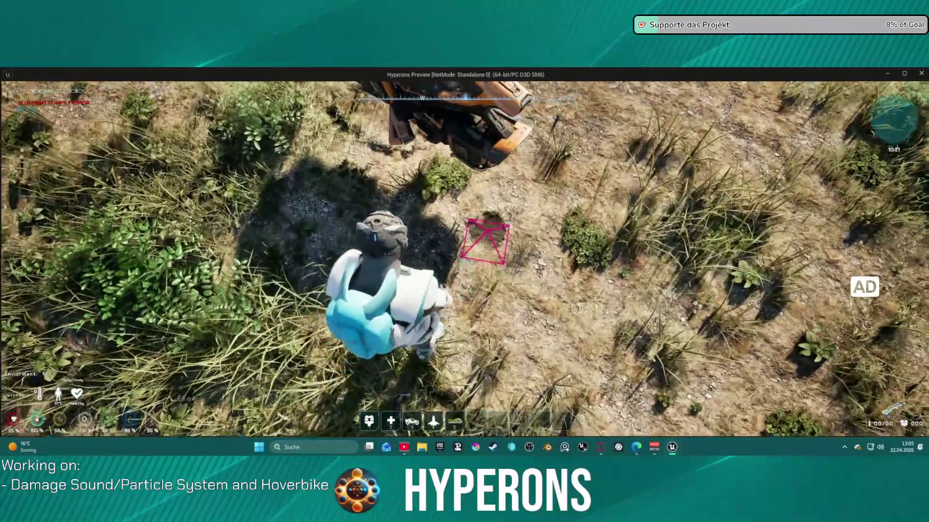
key(w)
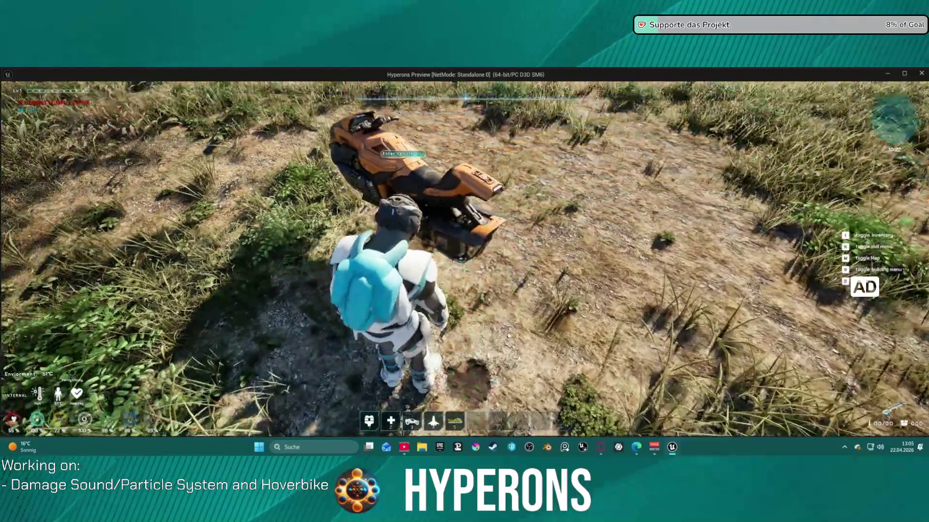
key(s)
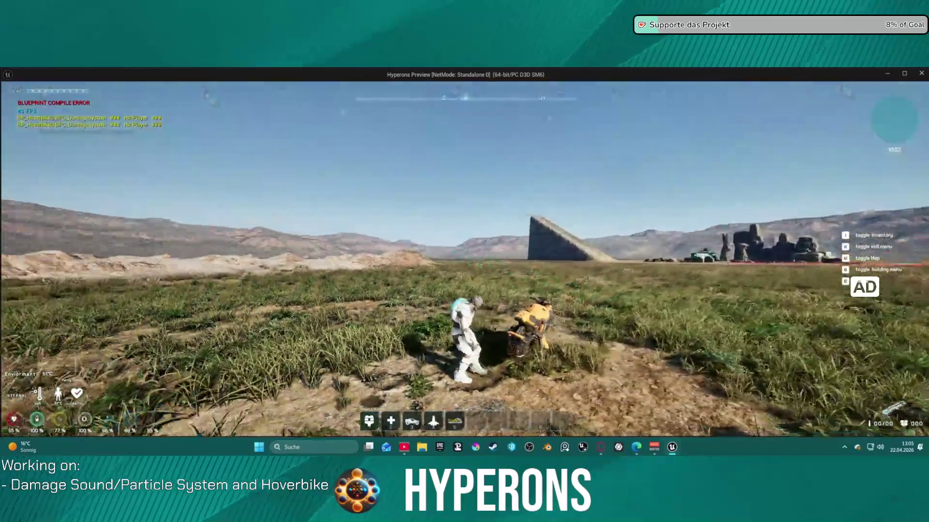
key(f)
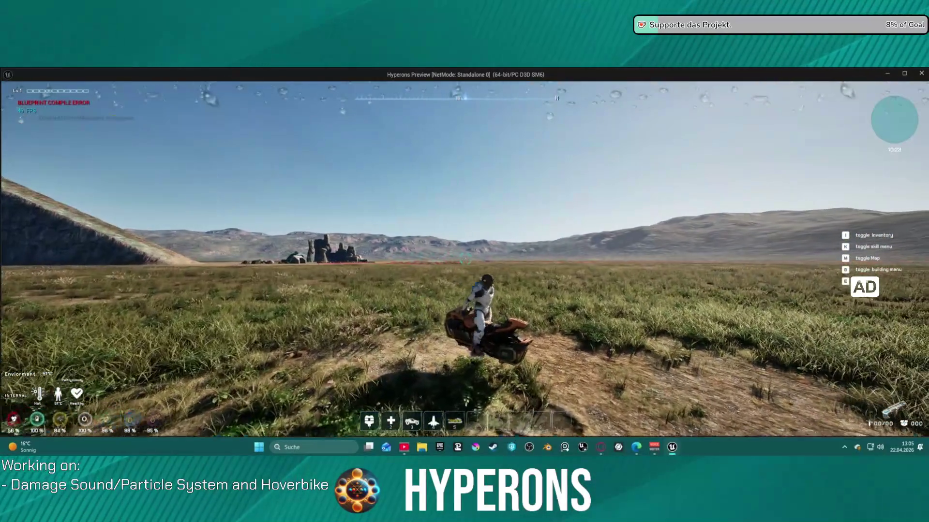
- Close the preview and return to the BP_ARPG_Character_Old blueprint
key(Escape)
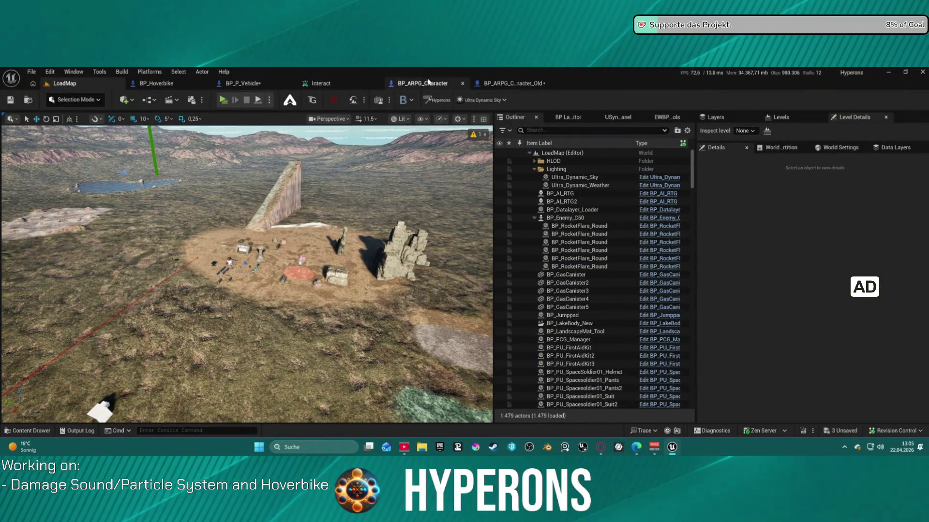
click(429, 86)
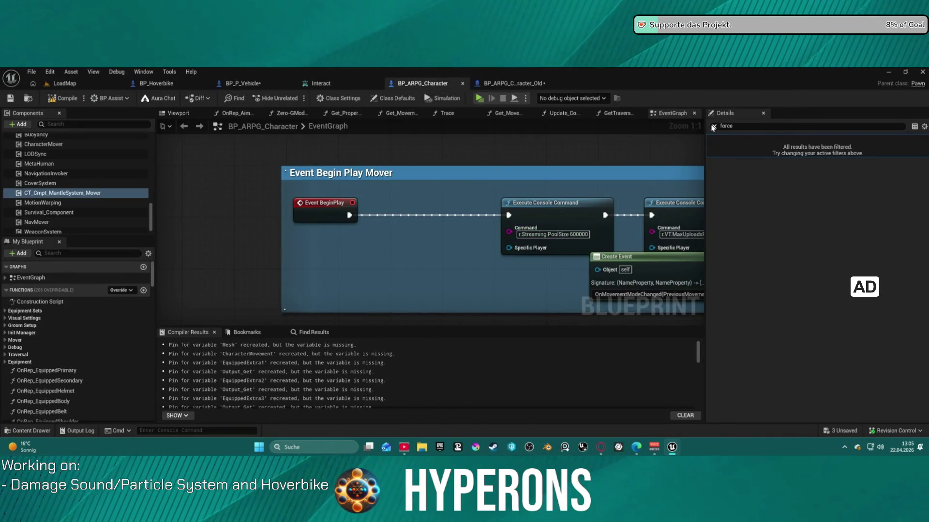
click(518, 87)
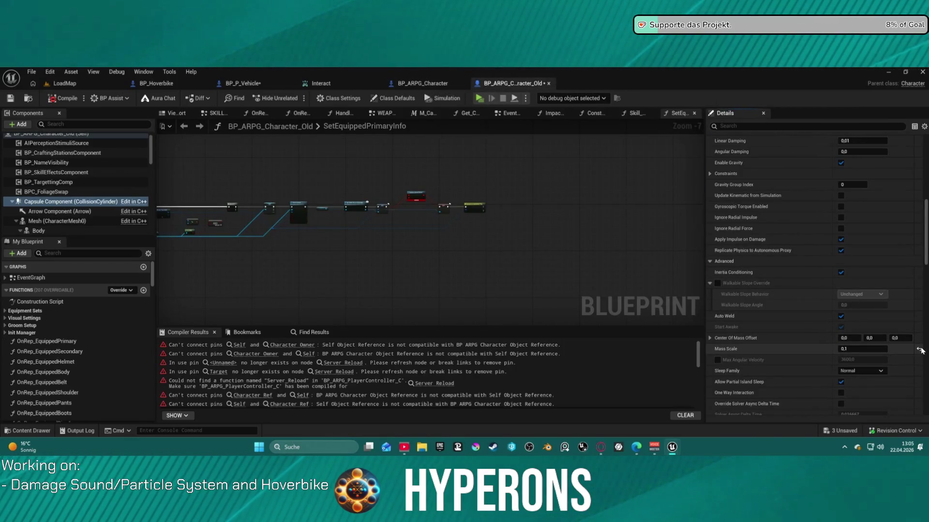
- In BP_ARPG_Character, set the Capsule's Mass Scale to 0,1
click(421, 84)
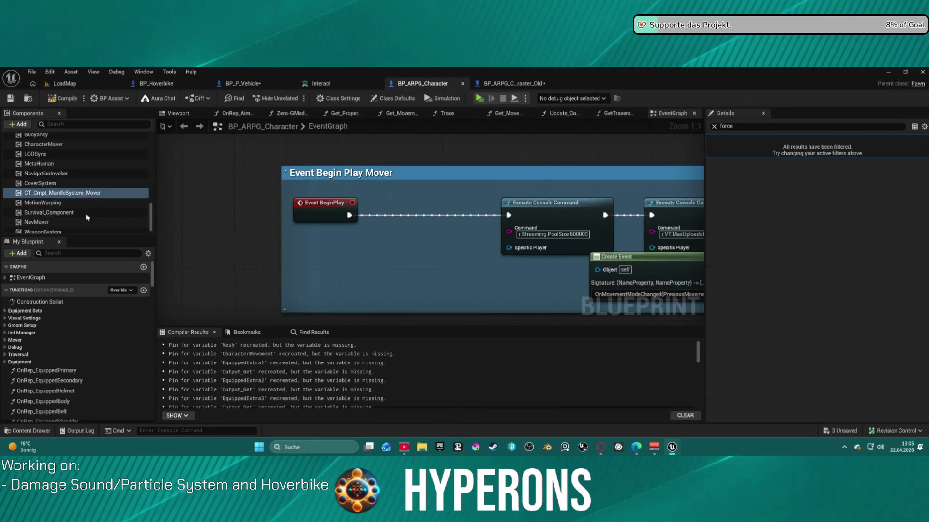
scroll(89, 209, up, 3)
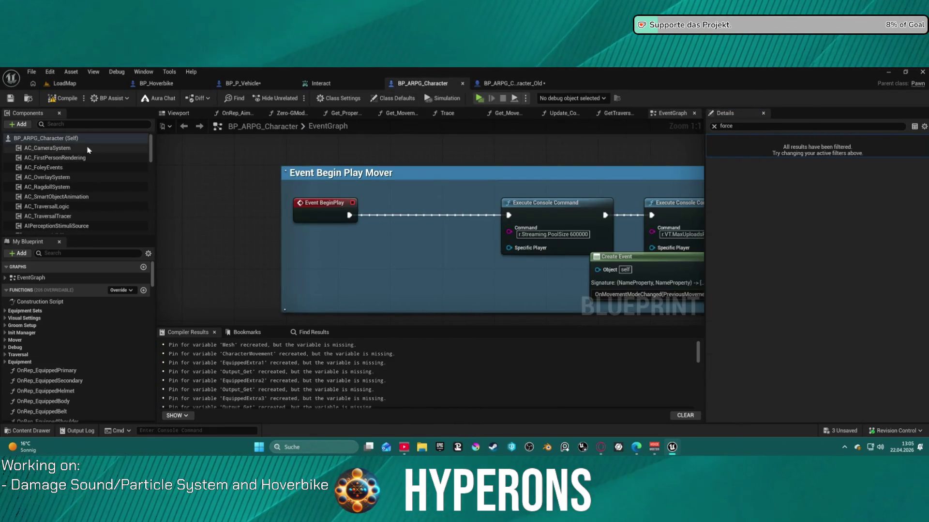
scroll(77, 198, up, 10)
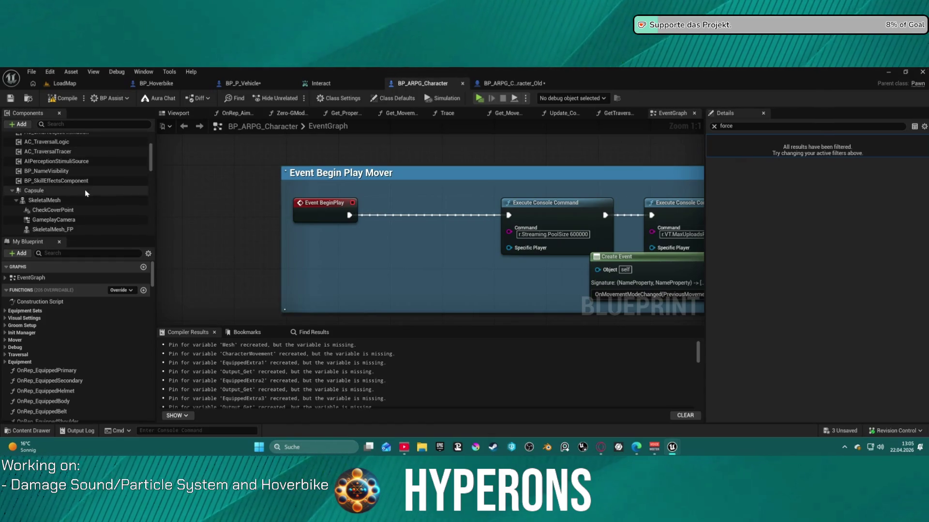
click(66, 193)
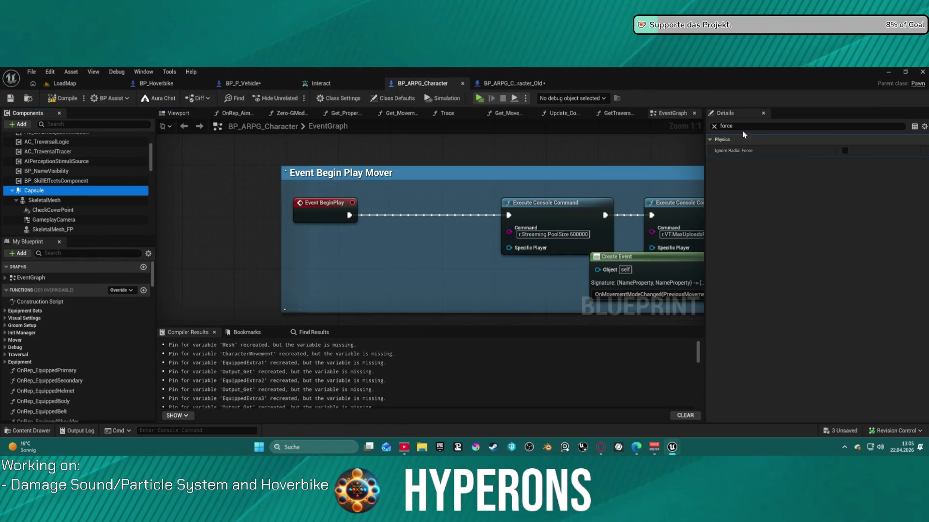
click(715, 126)
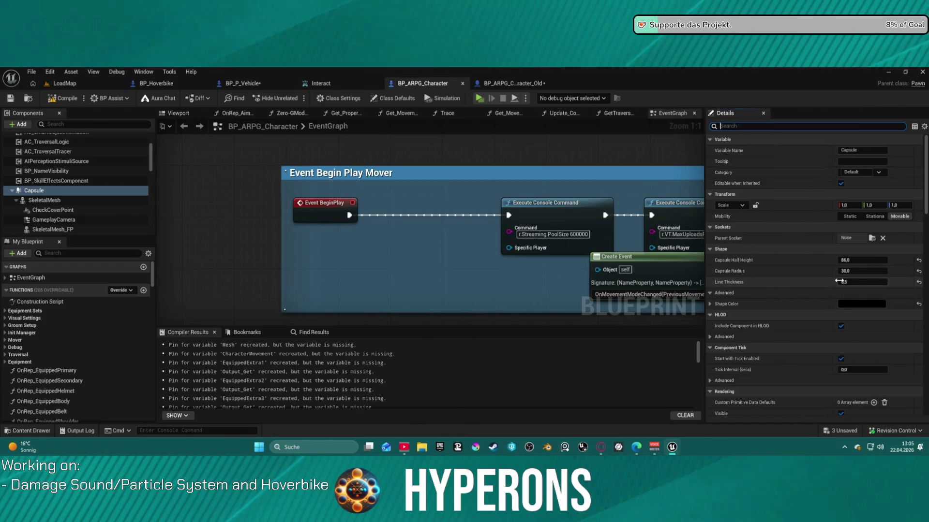
scroll(841, 284, down, 15)
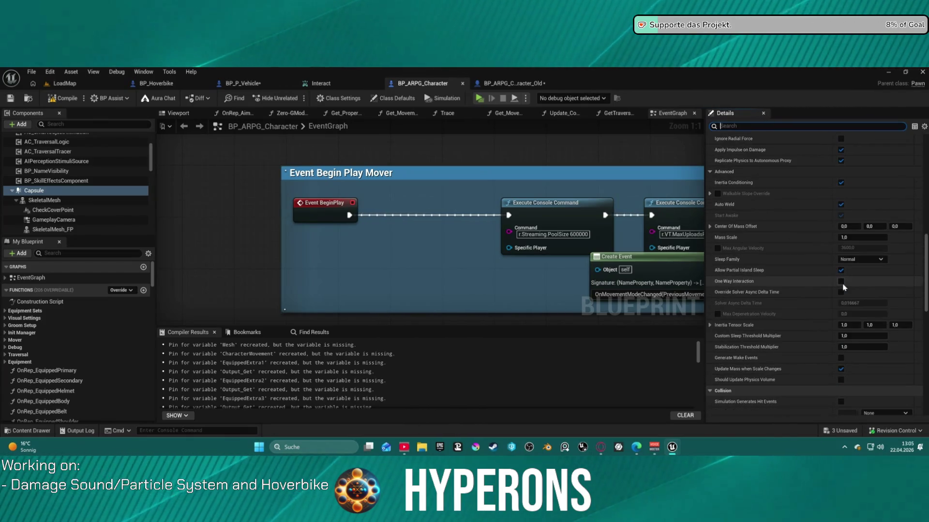
click(851, 238)
text(,1)
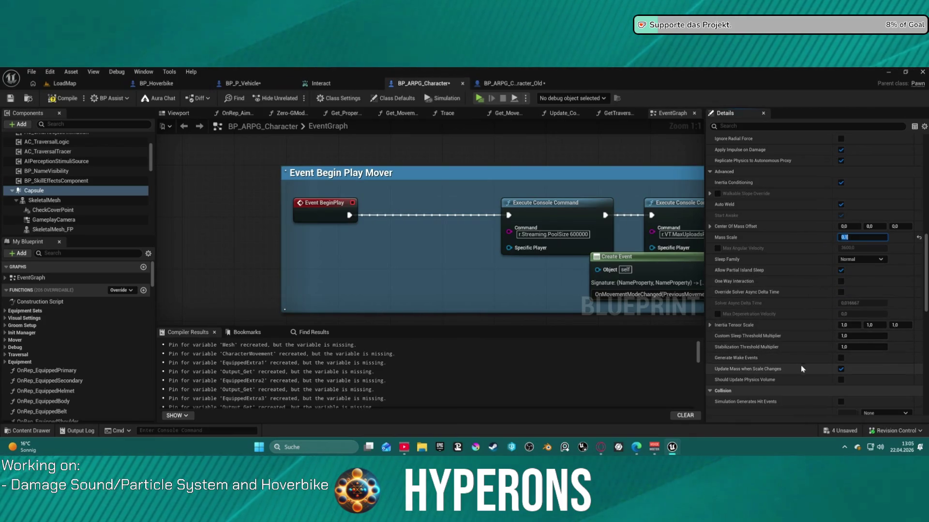
- Expand the advanced collision settings, compile the blueprint, and launch a play test
scroll(805, 368, down, 3)
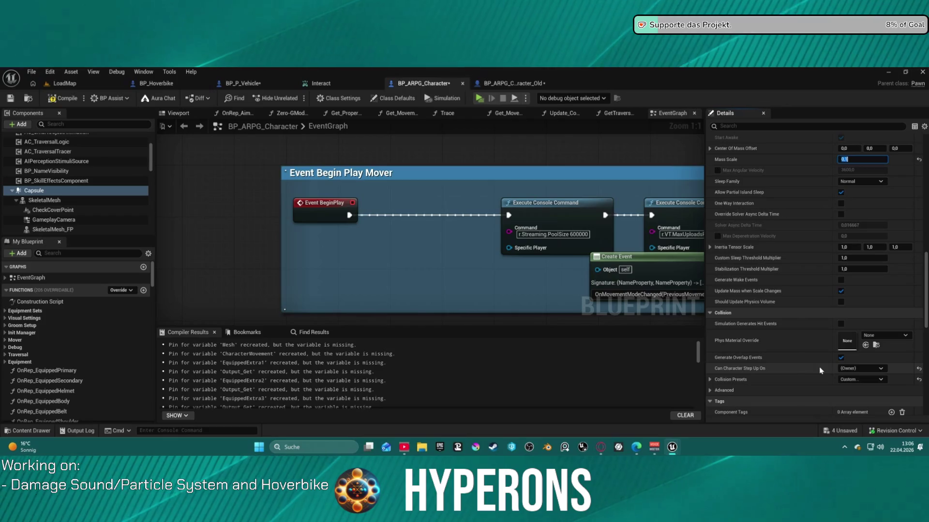
click(745, 391)
scroll(745, 368, down, 3)
scroll(745, 356, down, 3)
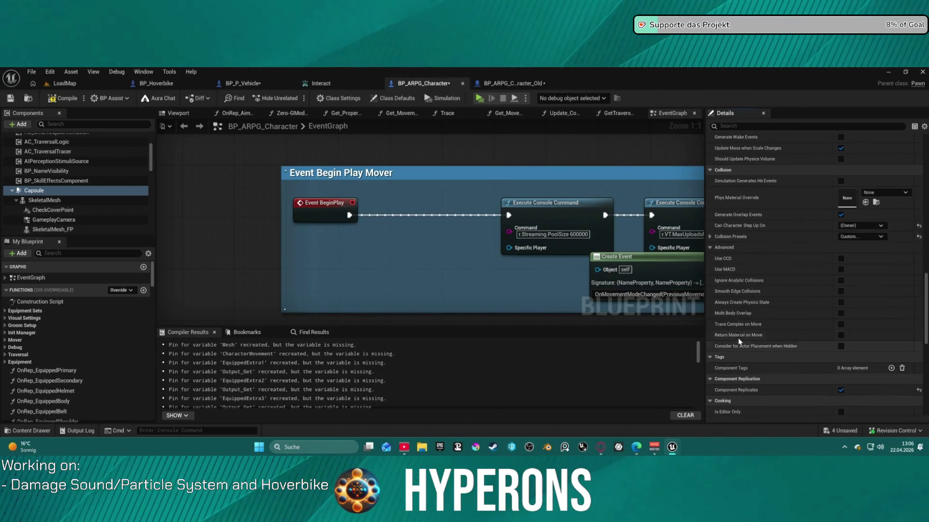
mouse_move(736, 303)
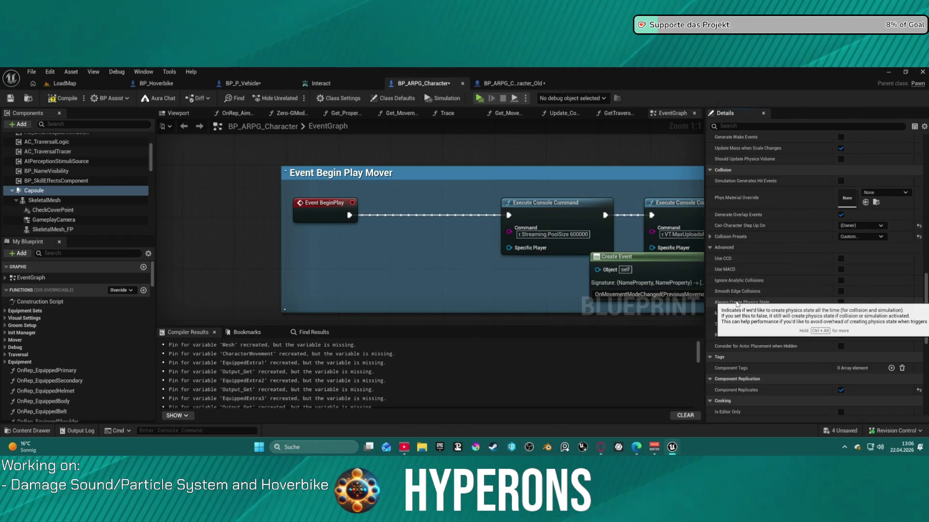
scroll(736, 304, up, 6)
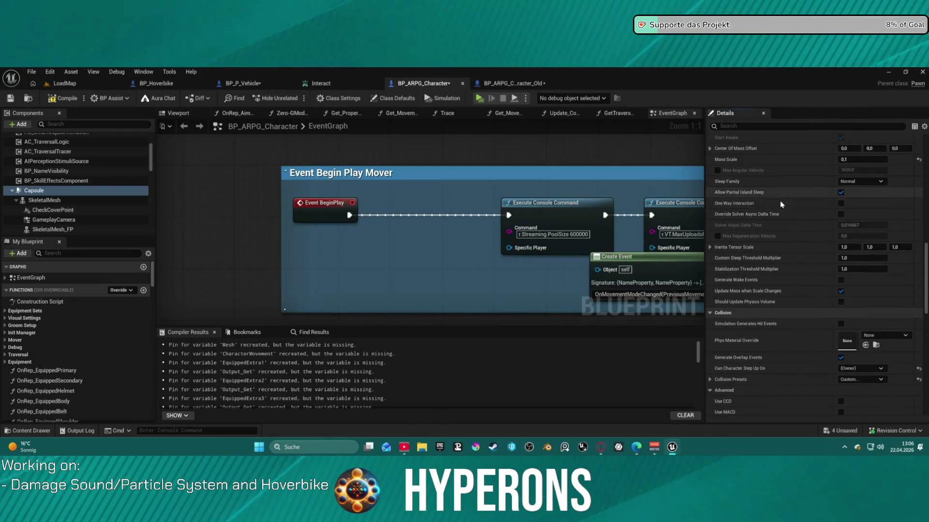
scroll(720, 214, up, 4)
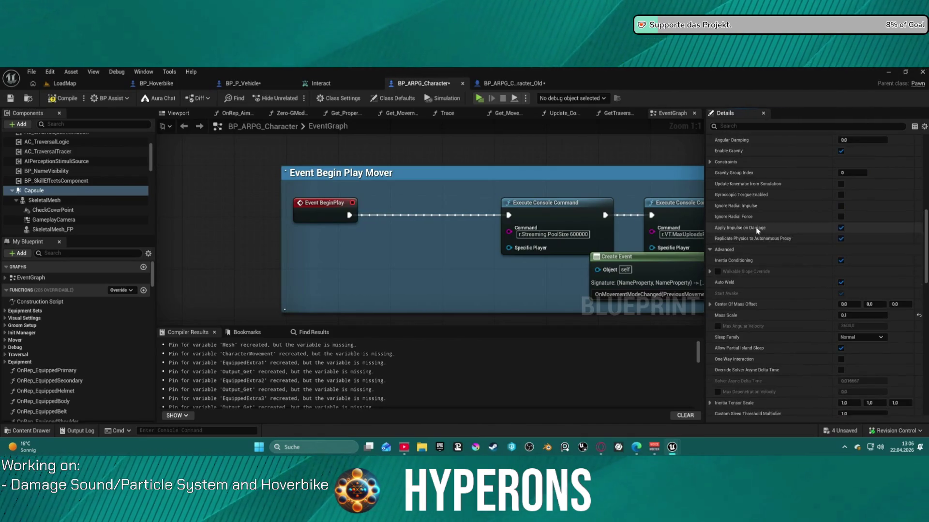
scroll(769, 198, up, 2)
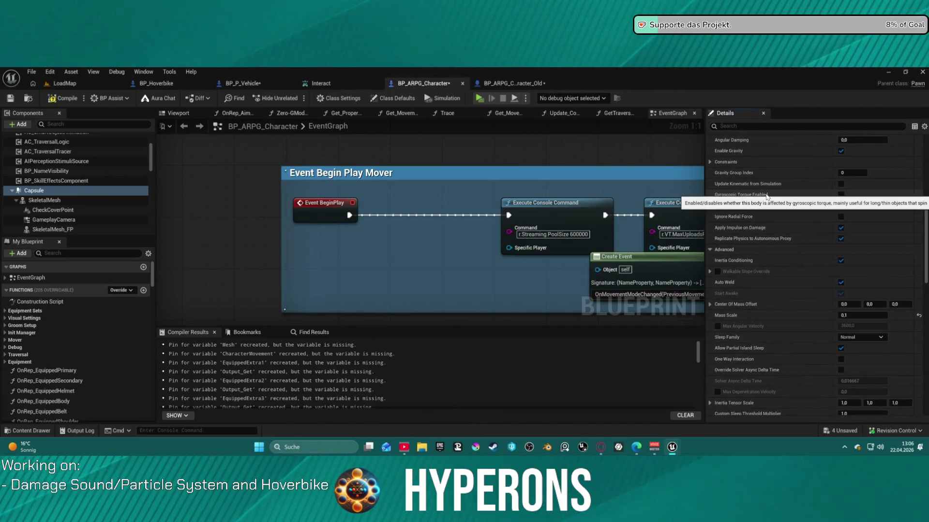
scroll(765, 195, up, 2)
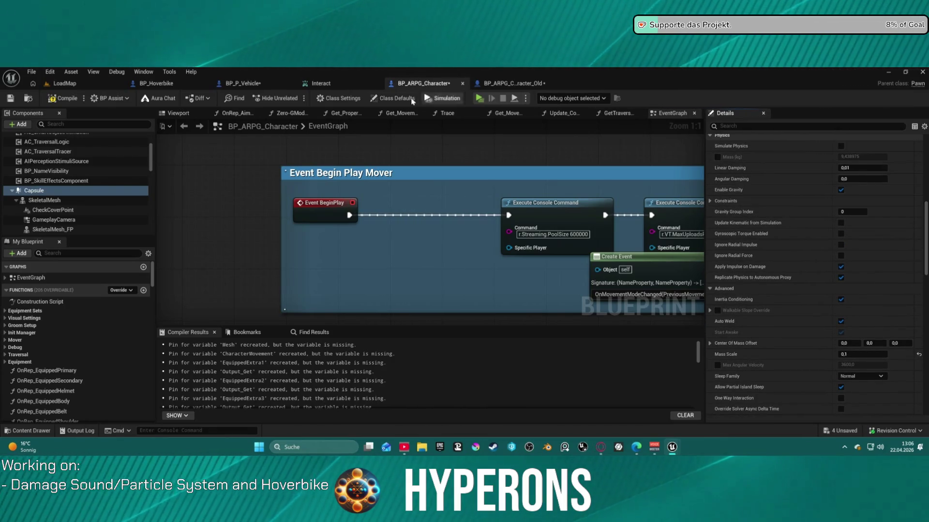
key(F7)
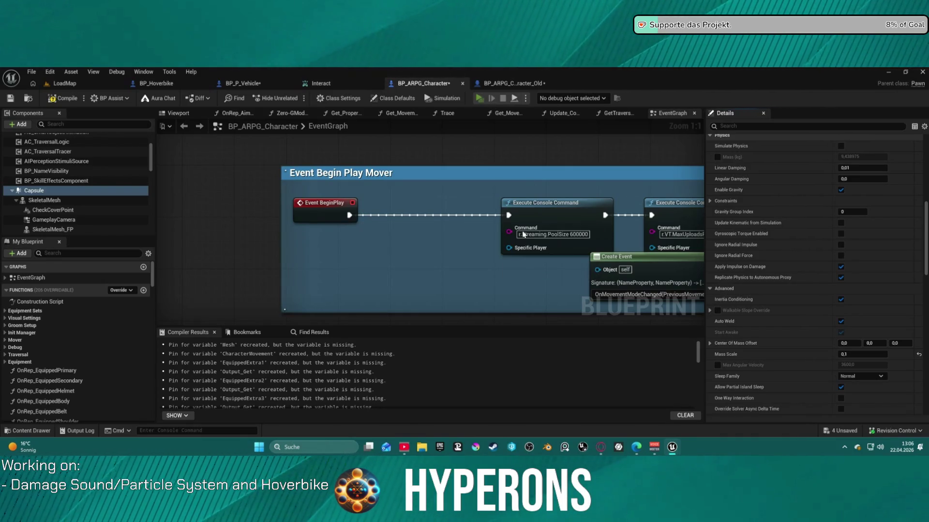
key(alt+p)
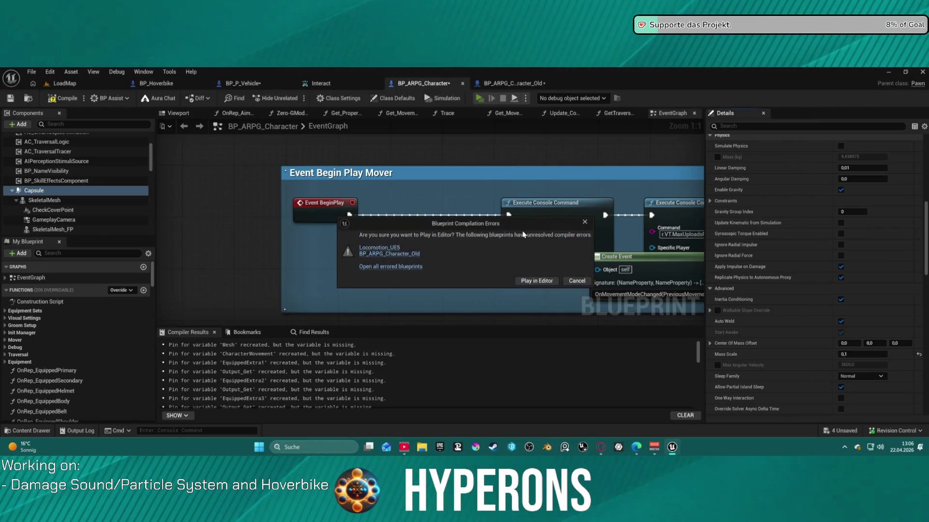
- Play despite compile errors, run the character into the hoverbike repeatedly, then end the session
click(541, 282)
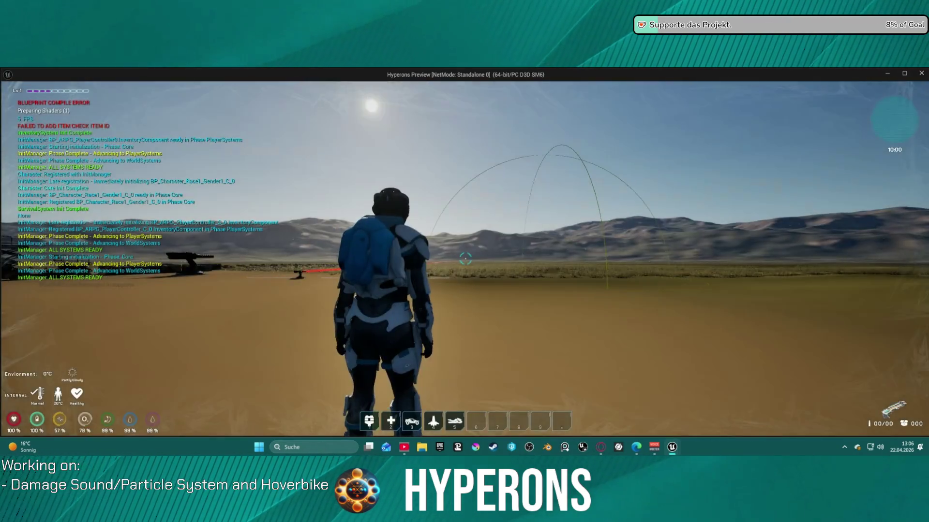
key(w)
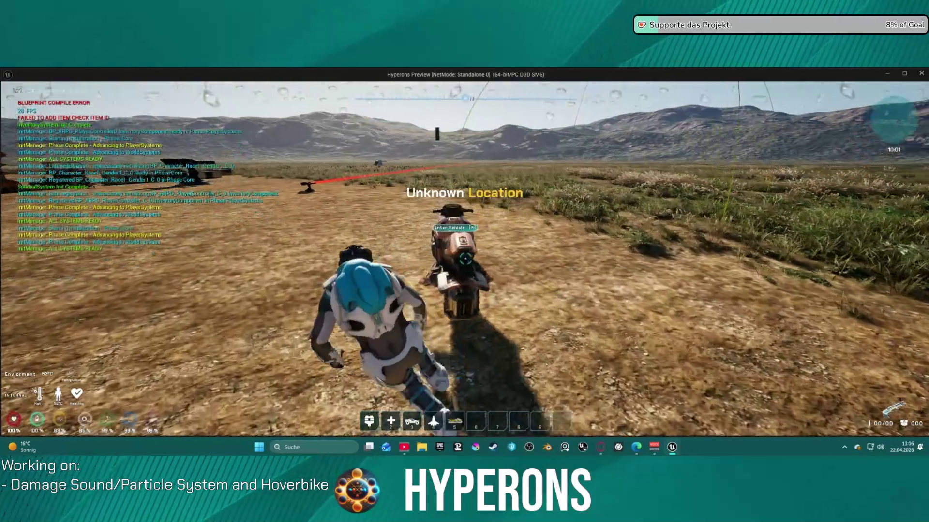
key(w)
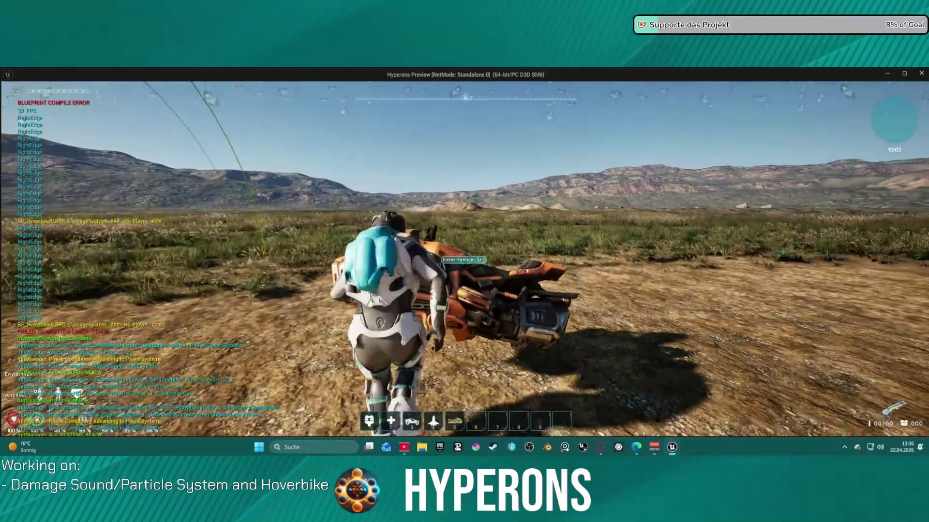
key(w)
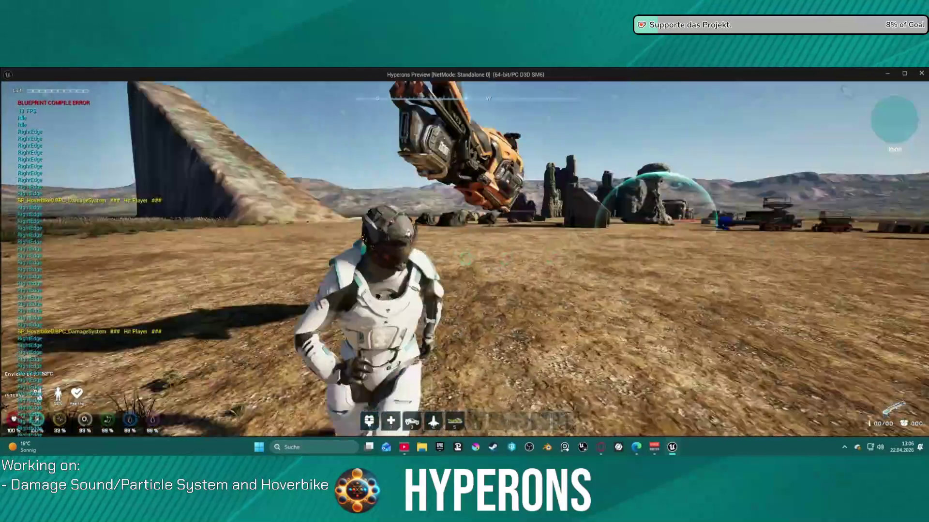
key(w)
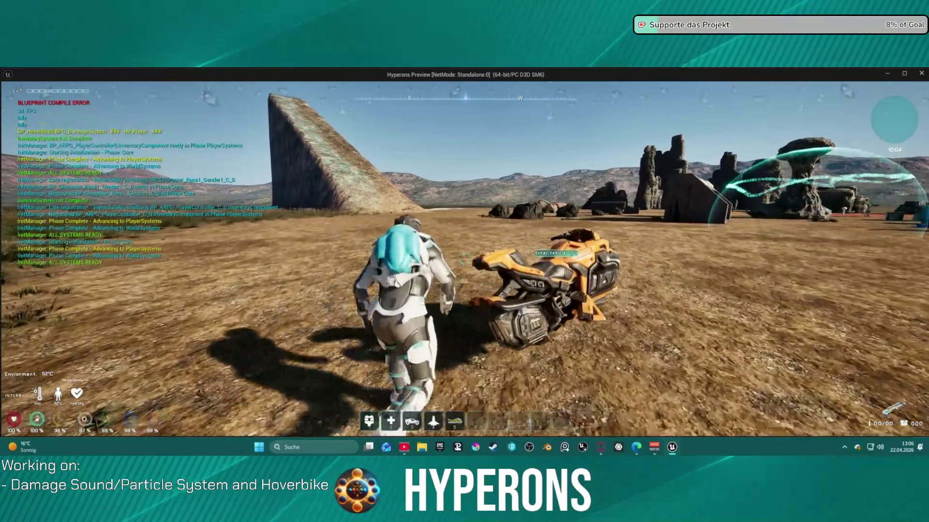
key(w)
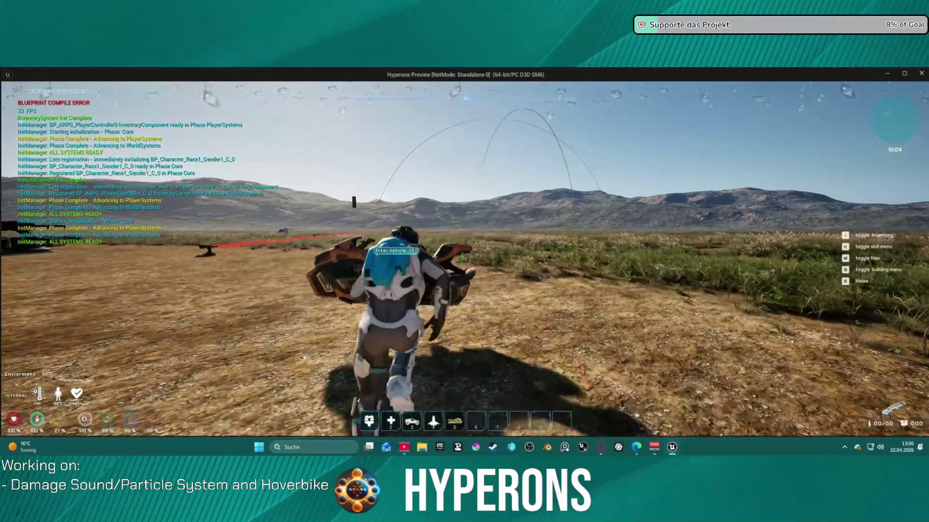
key(w)
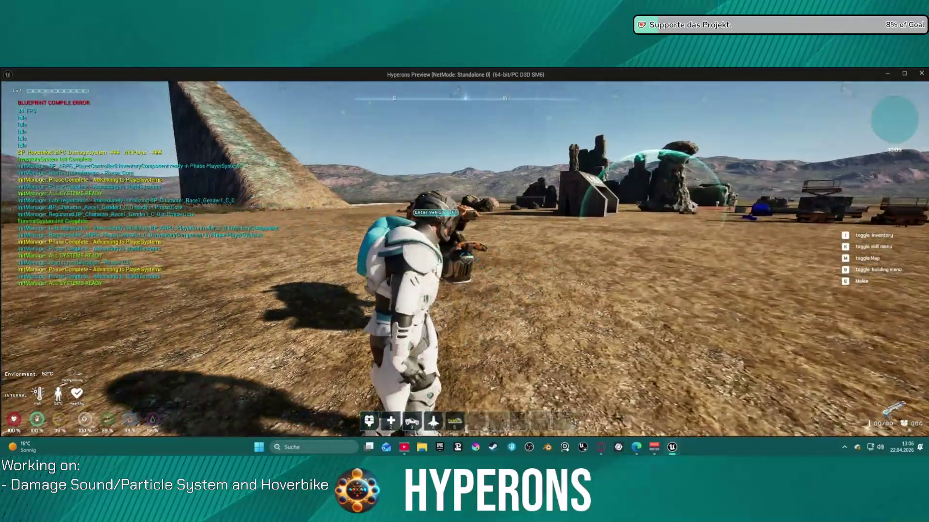
key(w)
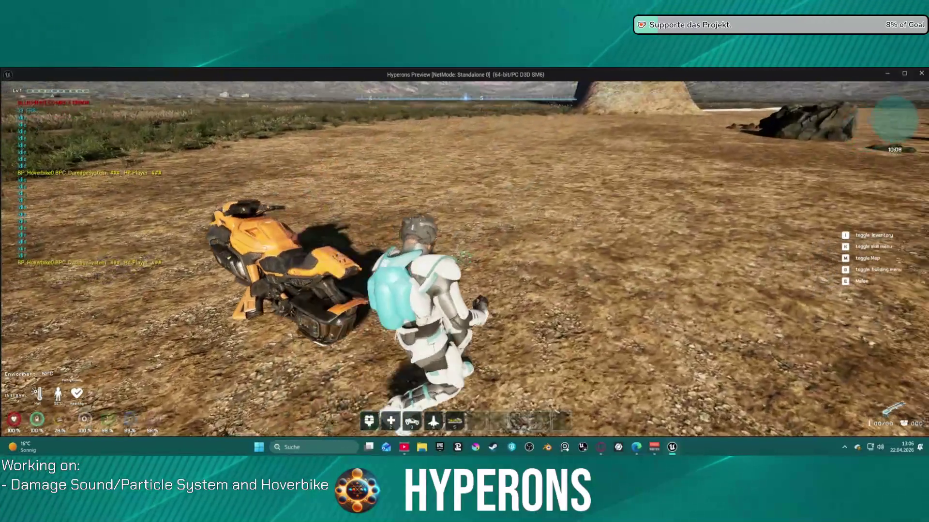
key(w)
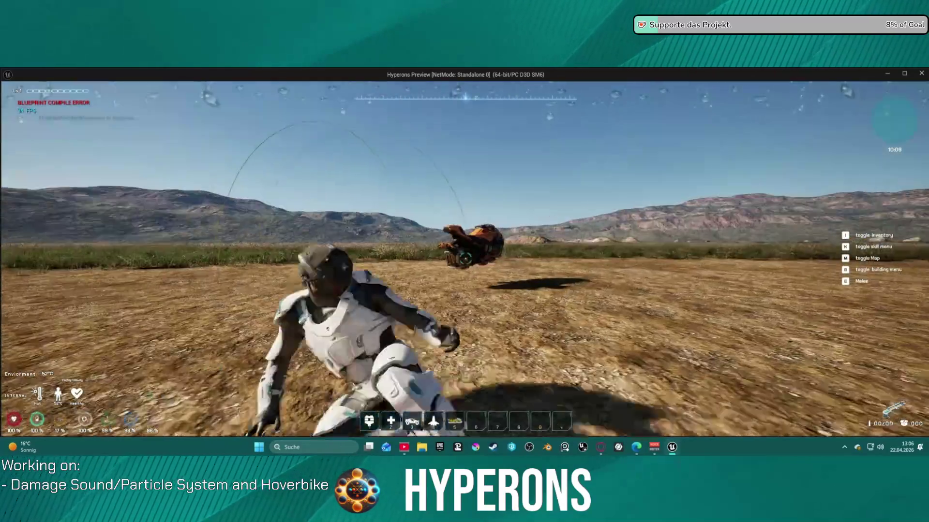
key(w)
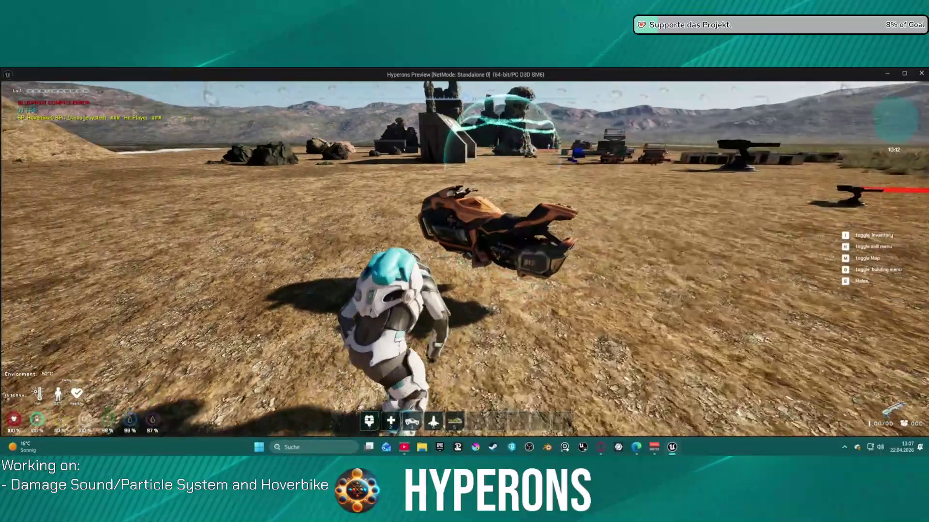
key(Escape)
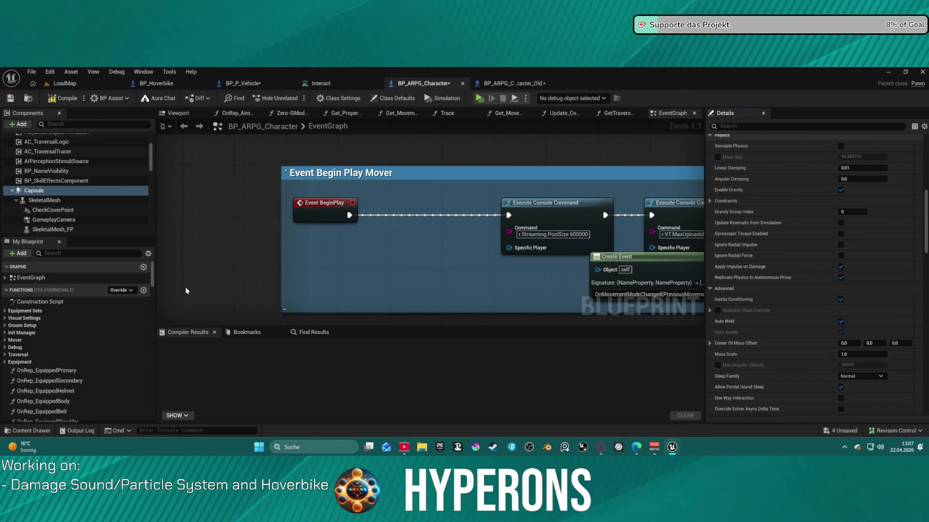
- Review the SkeletalMesh component's Details from the top, then switch to BP_Hoverbike
click(43, 200)
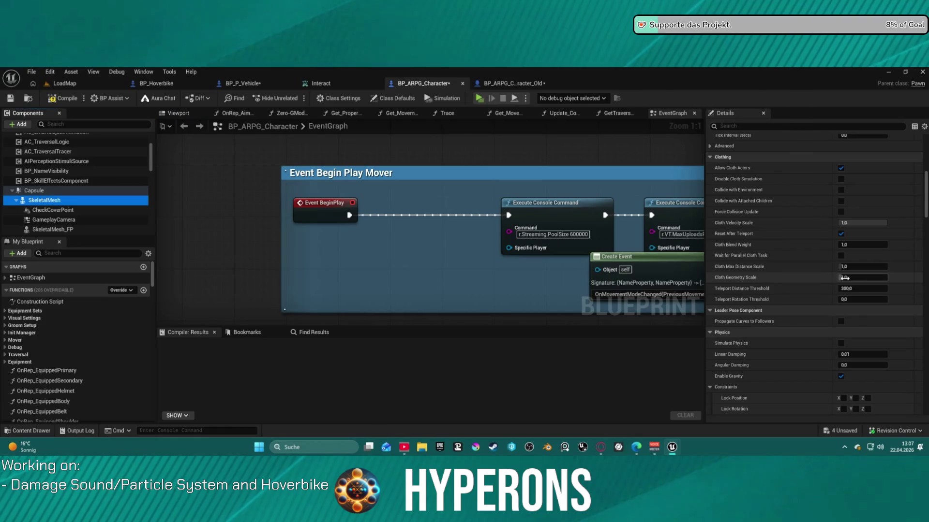
scroll(867, 282, up, 4)
scroll(867, 282, up, 8)
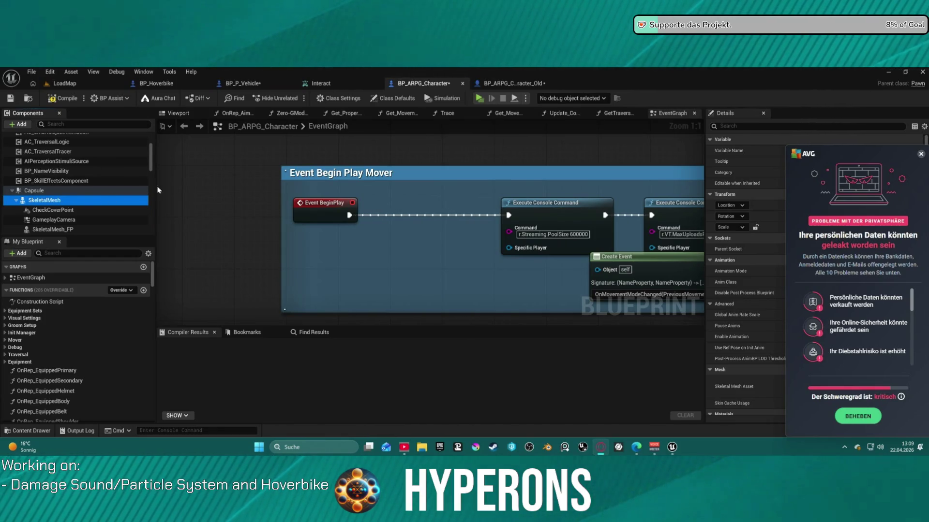
click(156, 84)
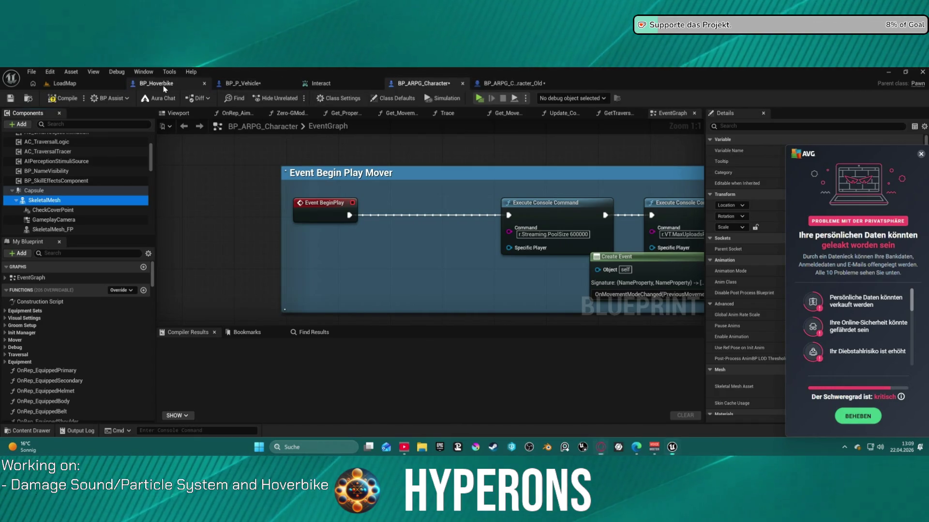
- Select Mesh (VehicleMesh), dismiss the antivirus popup, and collapse its child components
click(53, 177)
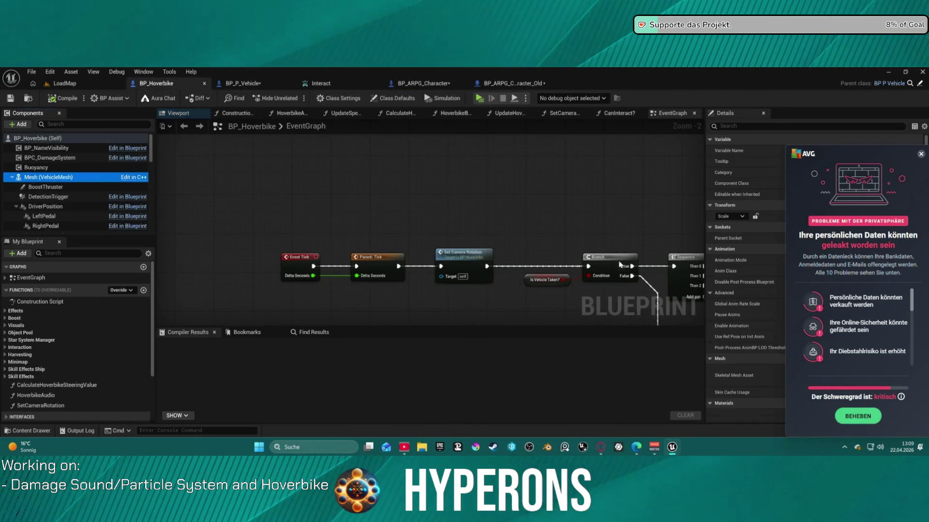
click(920, 154)
scroll(841, 292, down, 10)
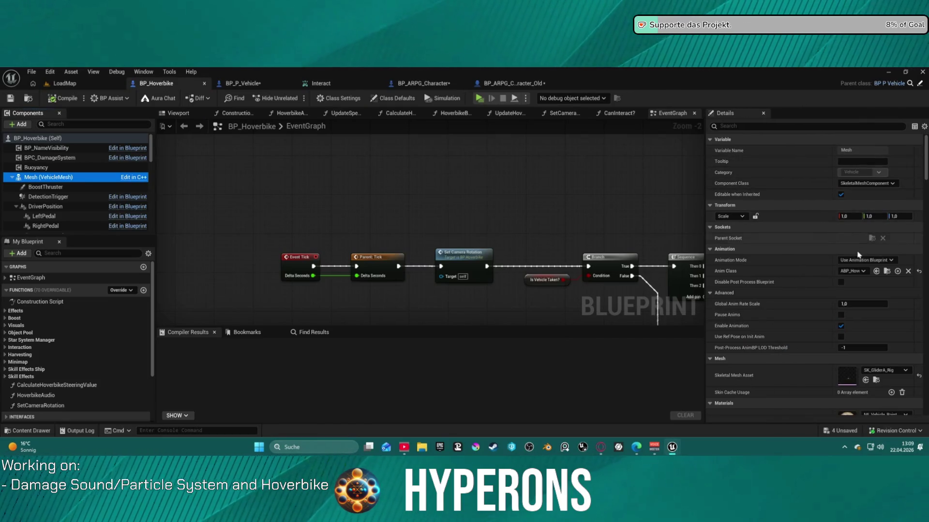
scroll(842, 292, down, 8)
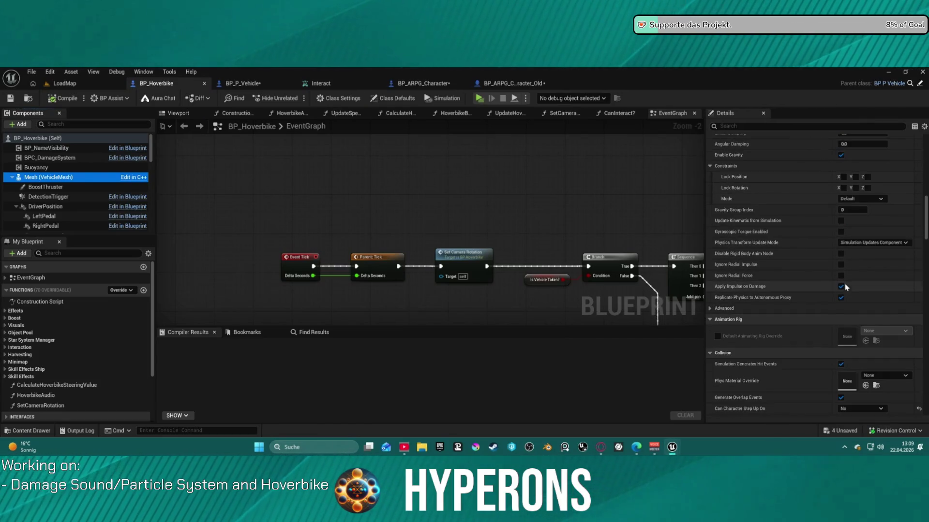
scroll(845, 288, down, 8)
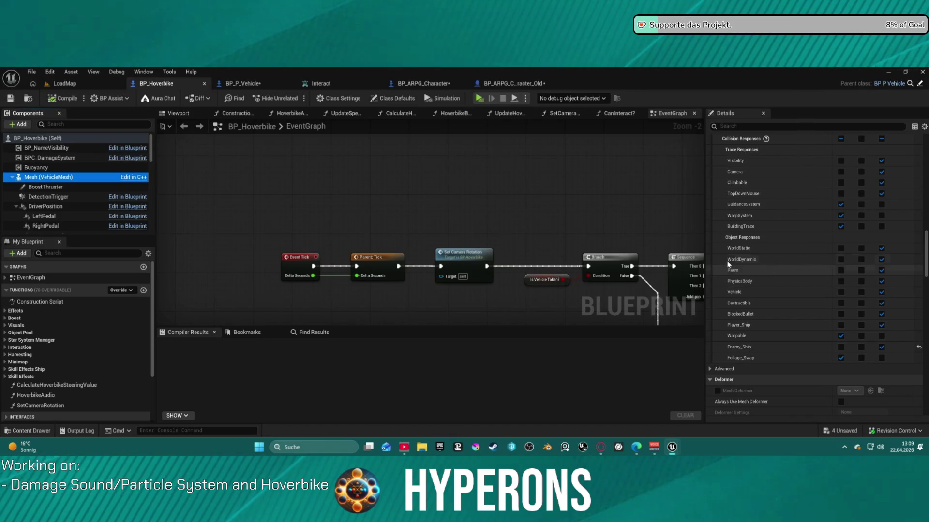
scroll(631, 159, up, 2)
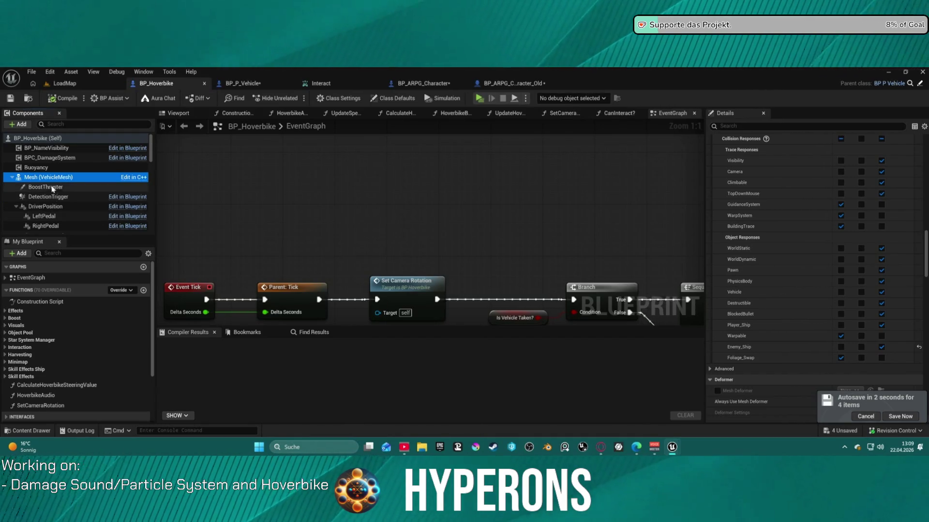
scroll(96, 191, down, 5)
scroll(95, 191, up, 3)
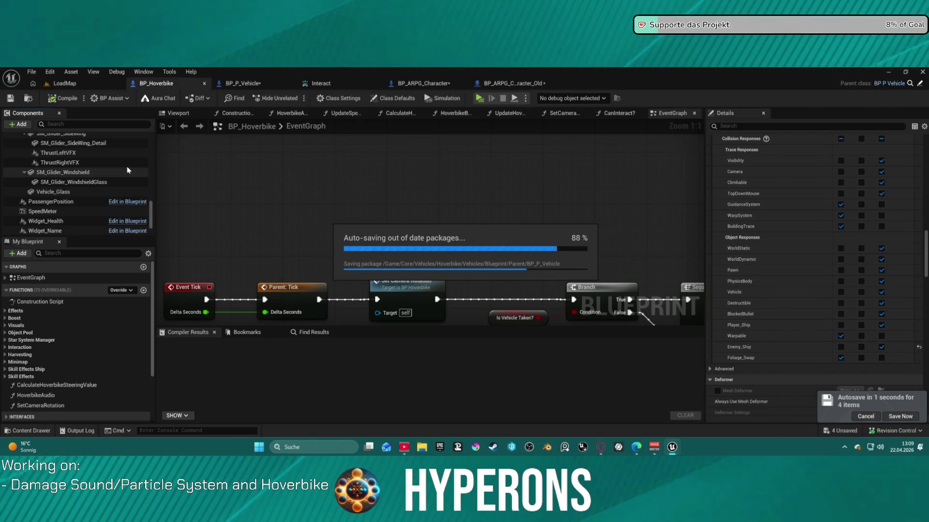
scroll(92, 185, up, 3)
scroll(93, 183, up, 5)
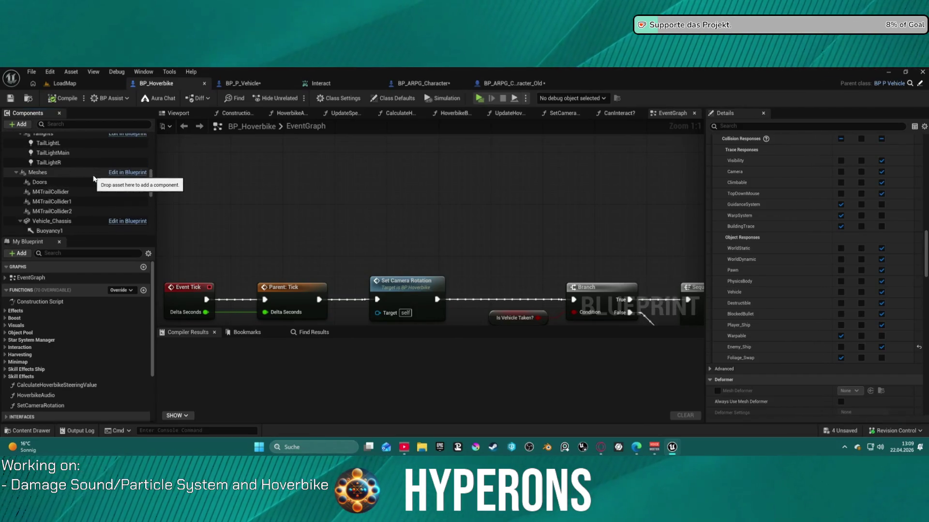
scroll(89, 178, up, 3)
scroll(89, 175, up, 8)
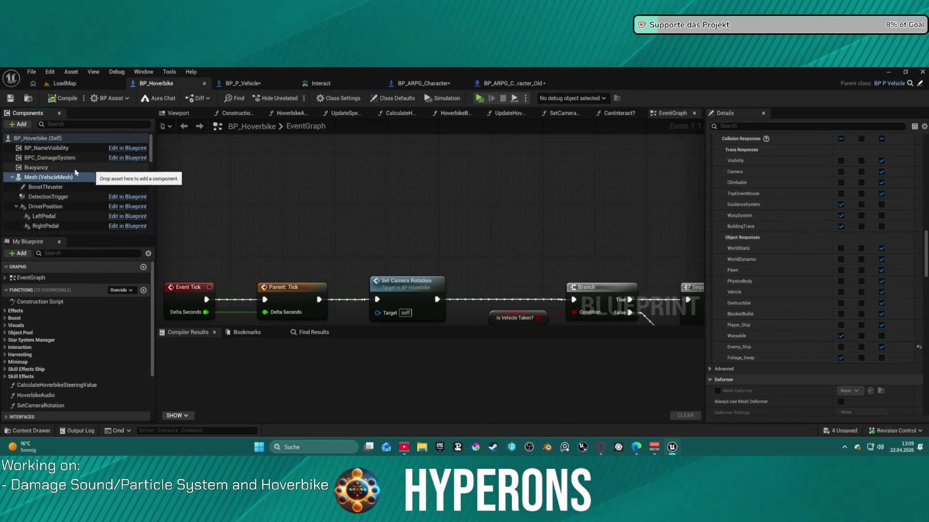
double_click(44, 179)
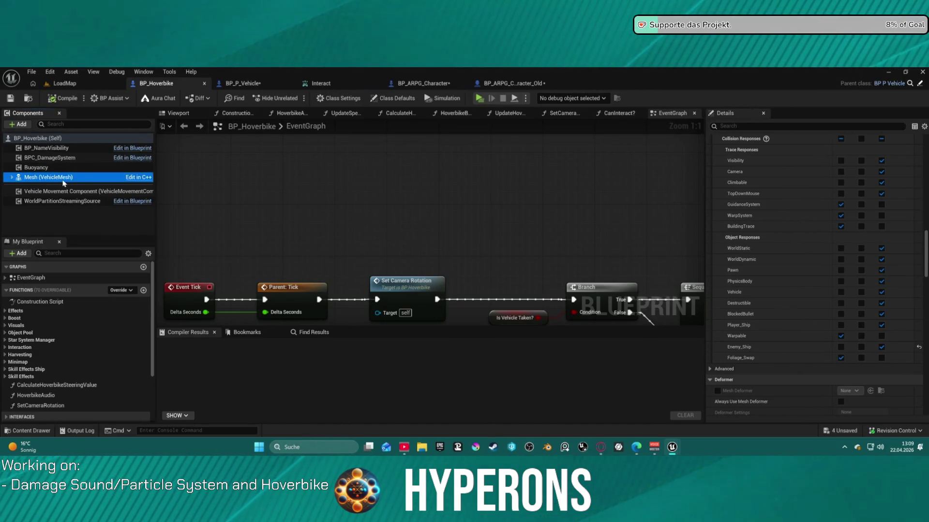
- Switch to the BP_ARPG_Character blueprint and look through its components
click(420, 83)
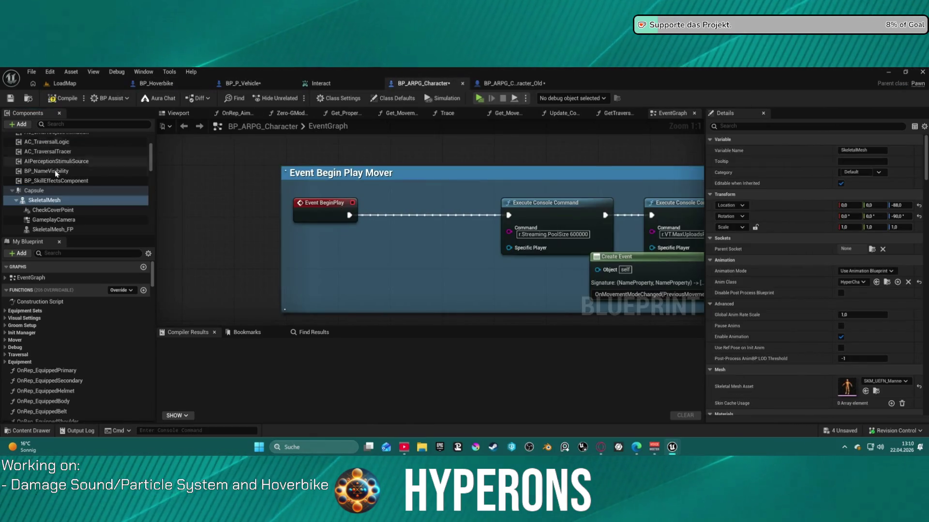
scroll(72, 206, down, 5)
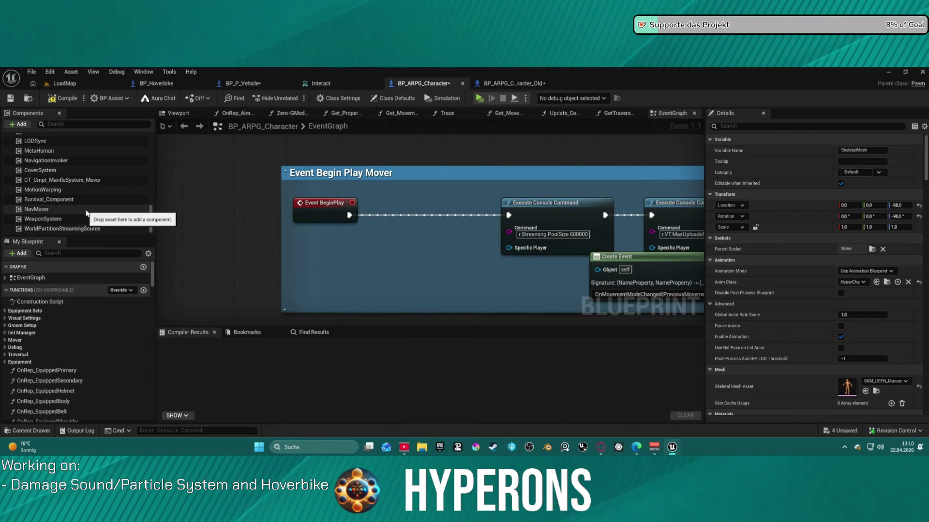
scroll(125, 224, up, 3)
scroll(125, 224, up, 5)
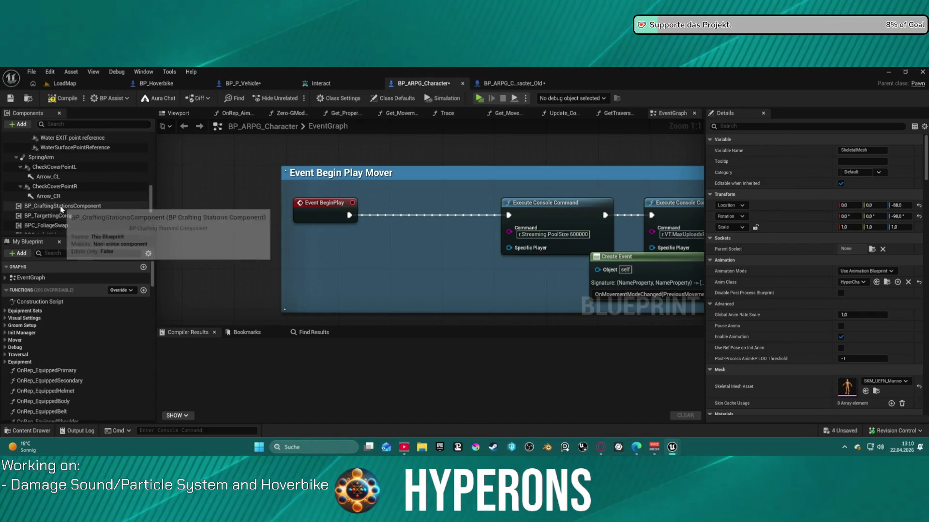
scroll(58, 209, up, 8)
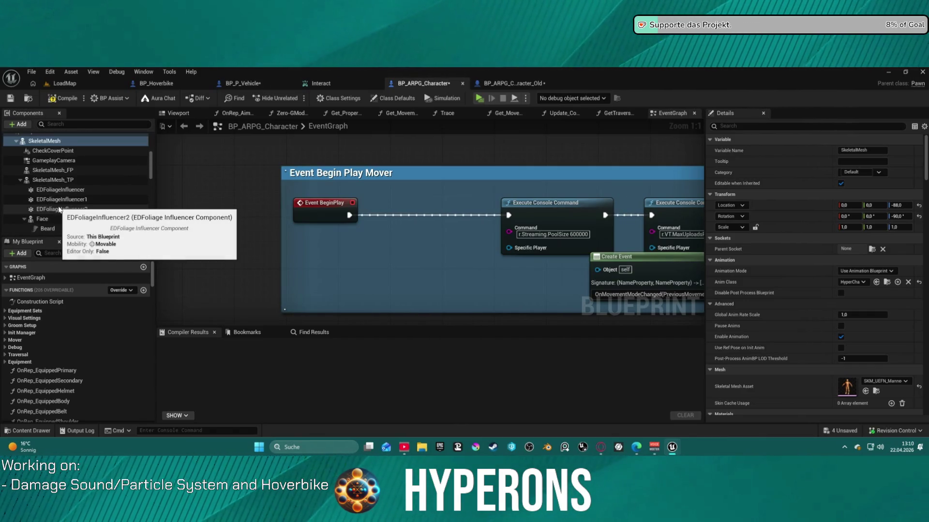
scroll(58, 209, down, 10)
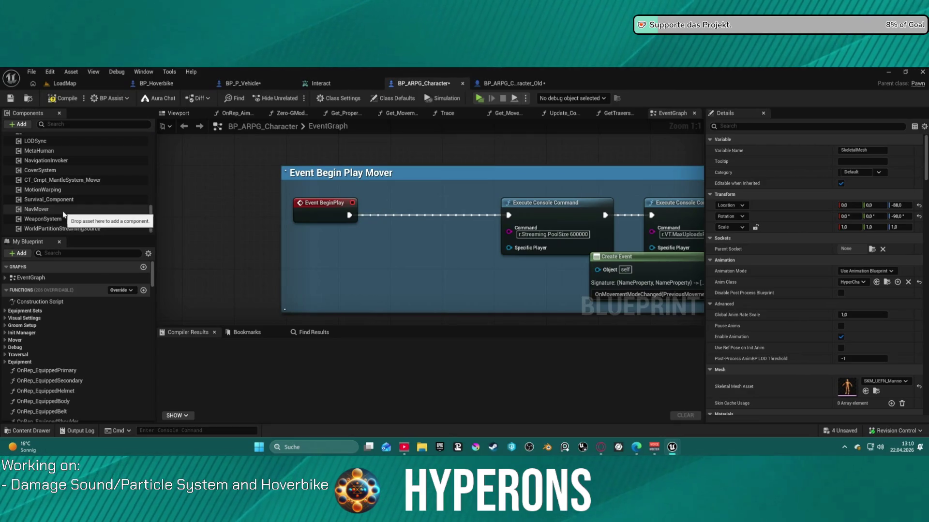
scroll(75, 167, up, 1)
- Filter the CharacterMover component's details for 'wei'; no weight properties appear
click(75, 157)
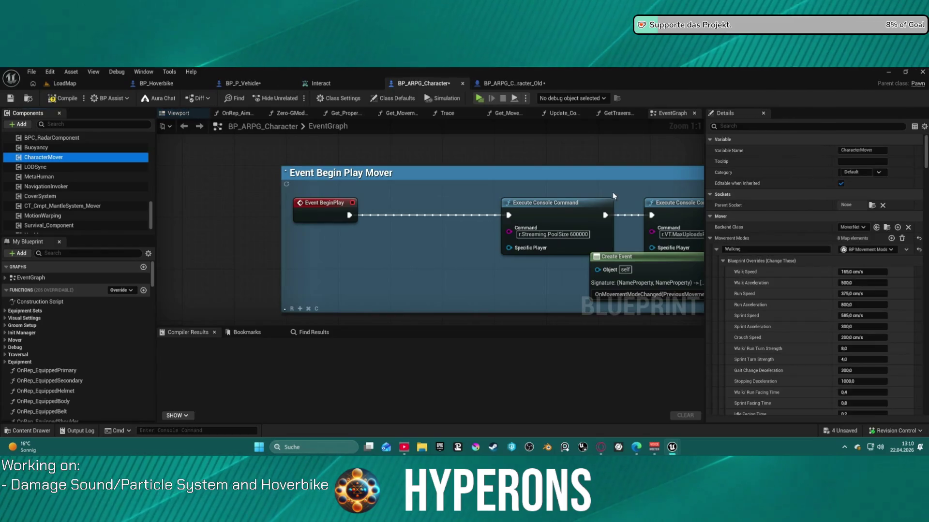
click(761, 126)
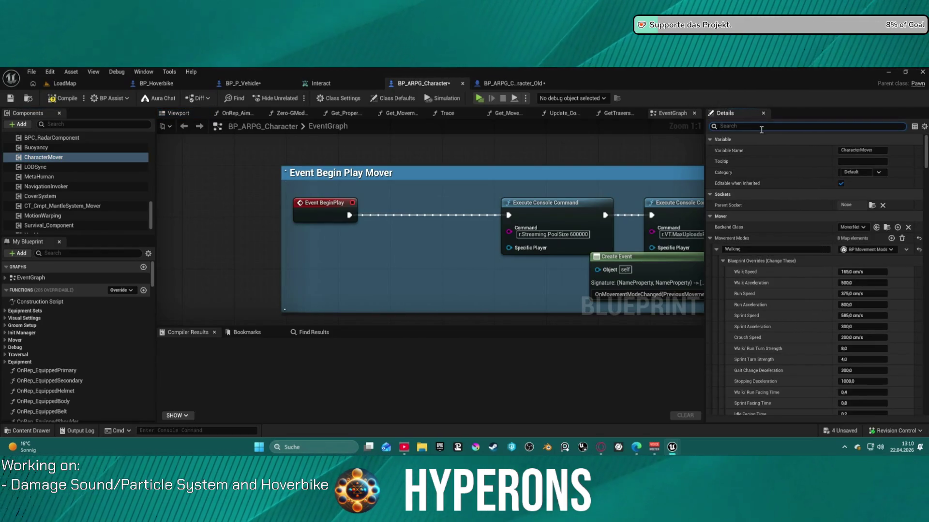
text(w)
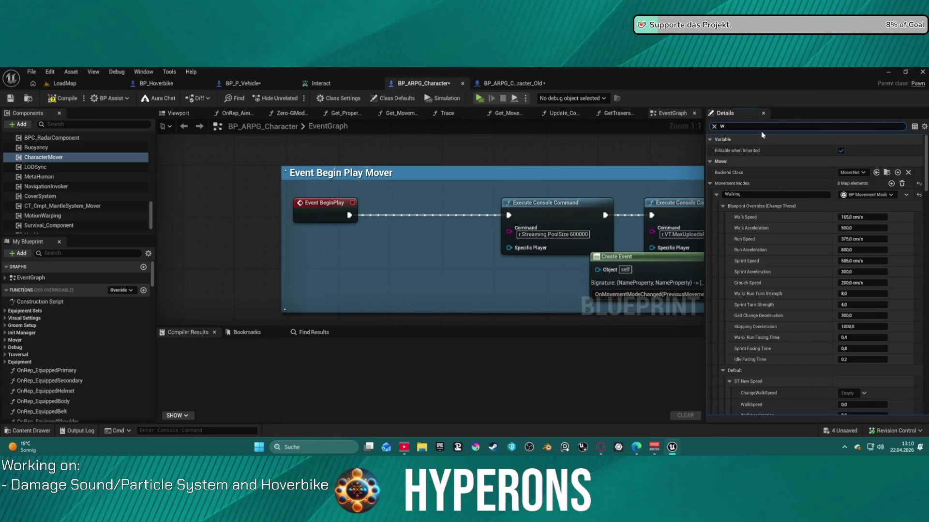
text(e)
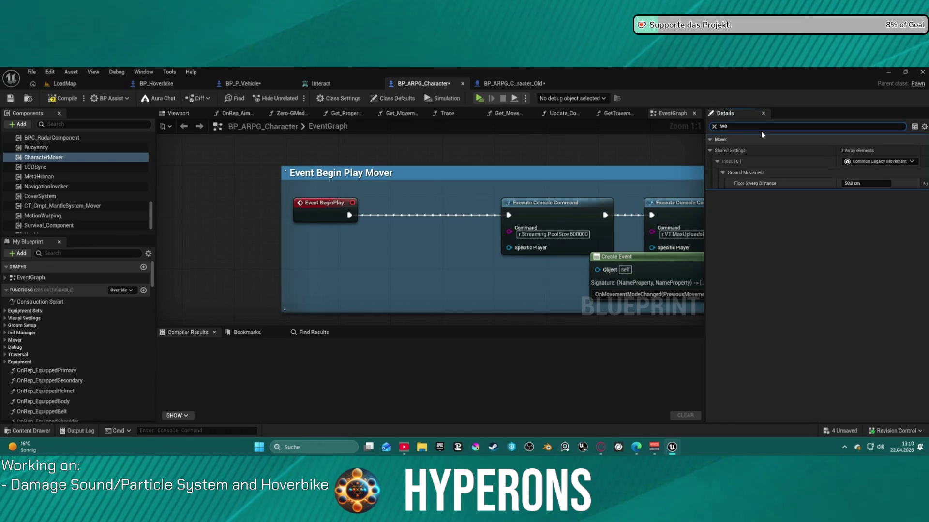
text(i)
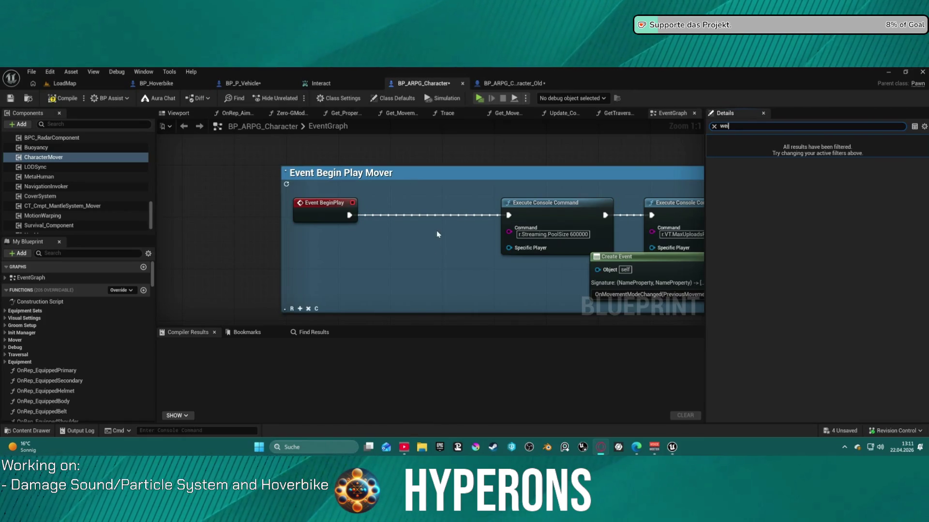
scroll(437, 236, down, 4)
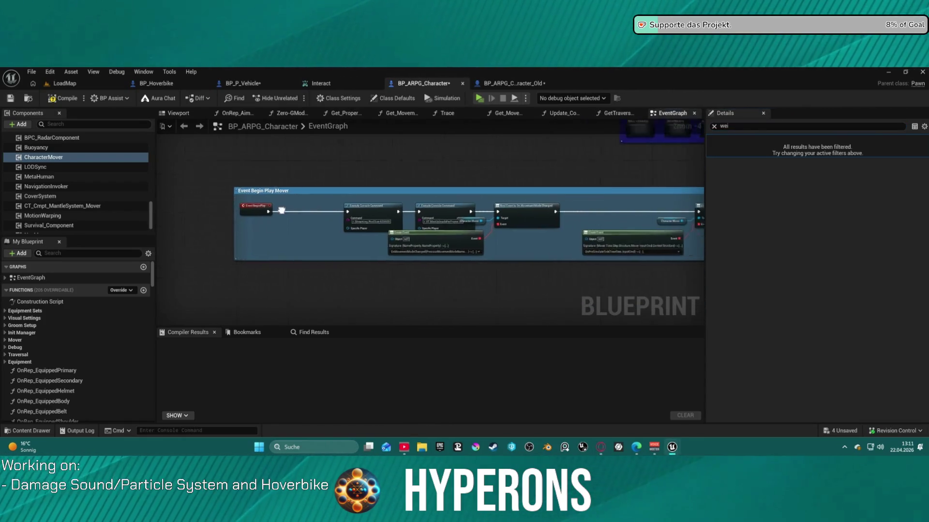
- Close BP_ARPG_Character_Old and open BP_P_Vehicle's HandleNotOccpied function graph
click(540, 85)
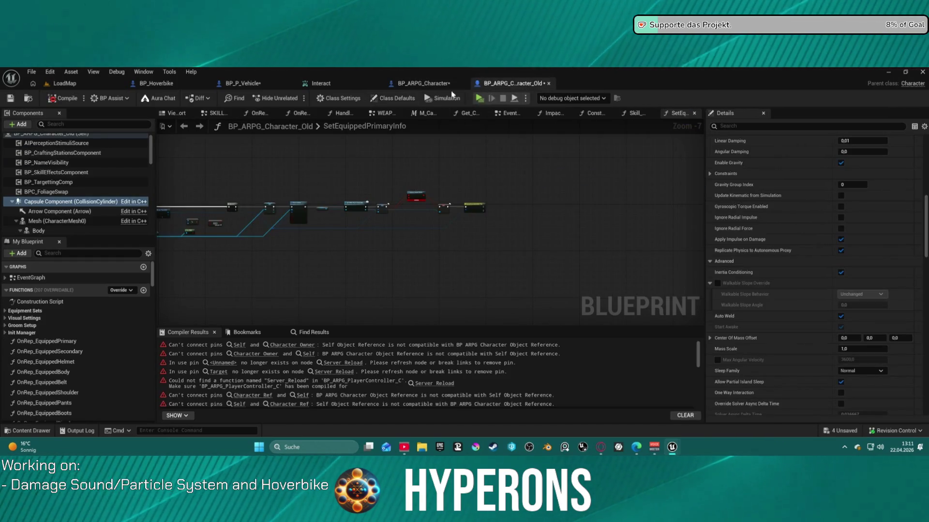
click(548, 83)
click(243, 83)
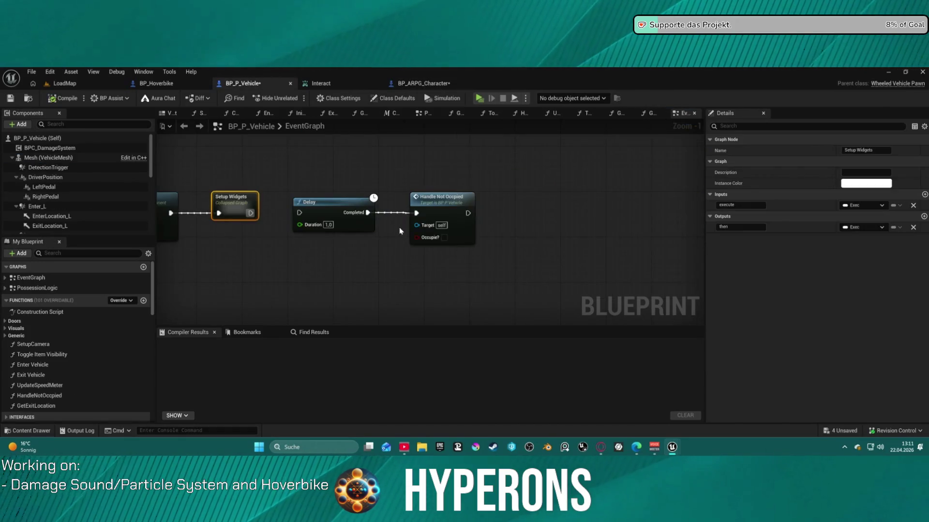
drag(399, 230, 580, 231)
double_click(600, 205)
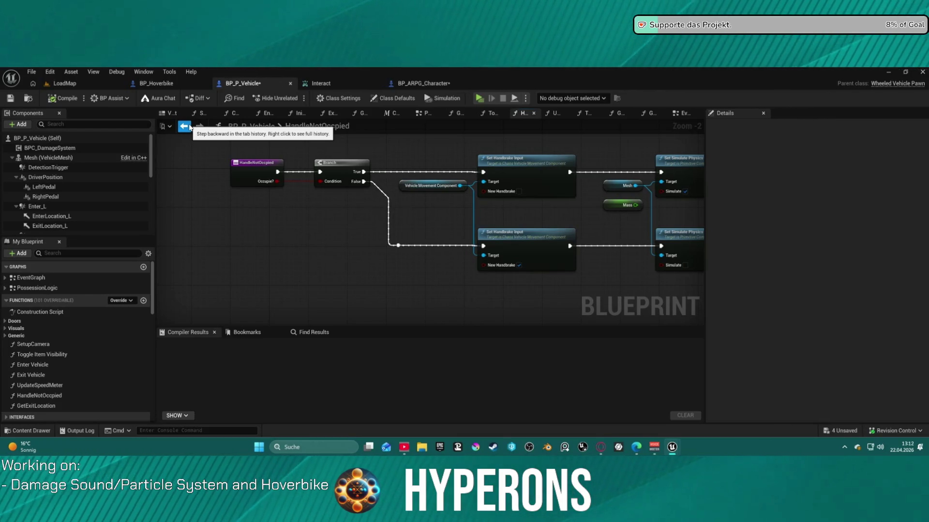
- Spread the upper and lower Set Simulate Physics nodes to the right to make room
drag(503, 155, 205, 140)
drag(404, 150, 485, 151)
drag(387, 232, 585, 226)
drag(337, 170, 358, 185)
- Select the vehicle Mesh and set its Physics Linear Damping to 0.01
click(70, 159)
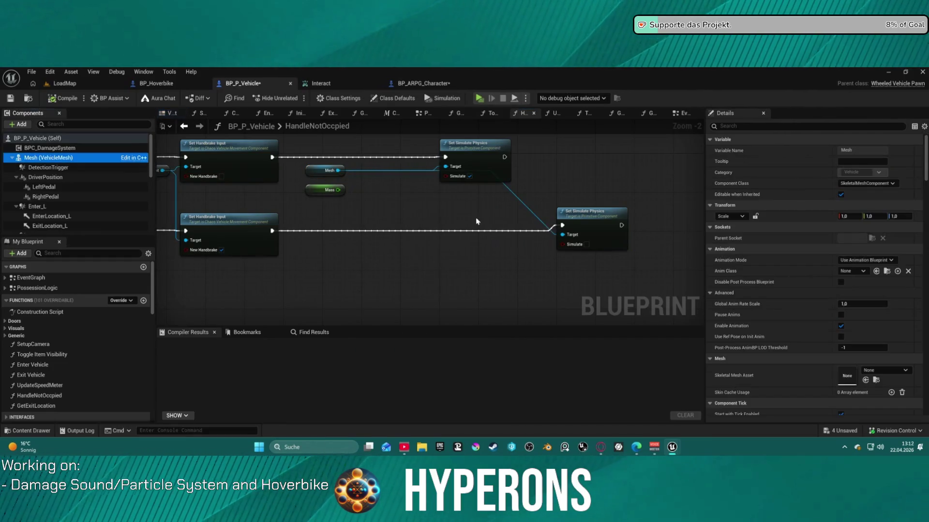
scroll(747, 236, down, 6)
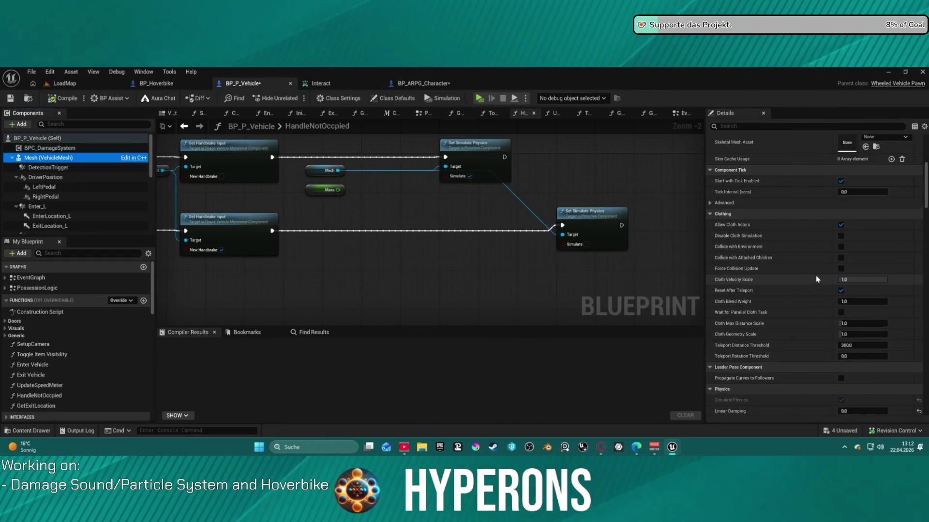
scroll(814, 284, down, 3)
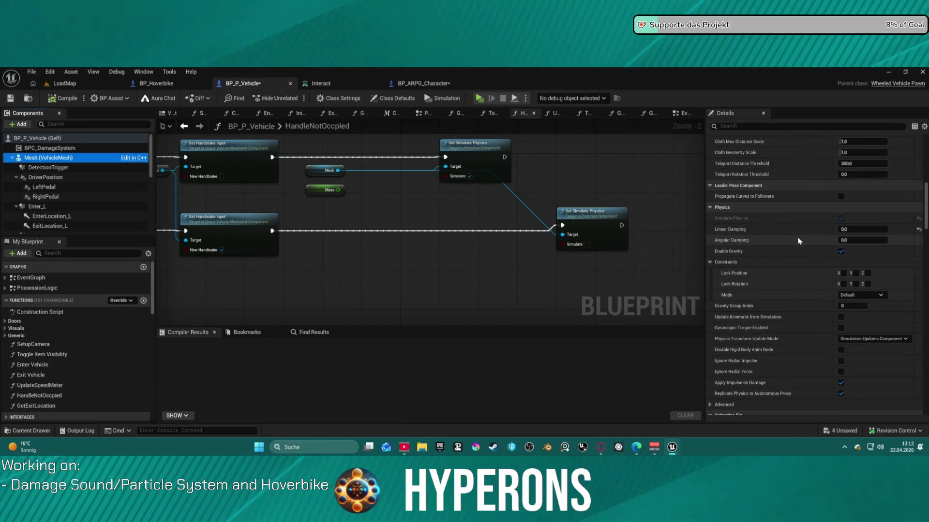
scroll(420, 242, up, 2)
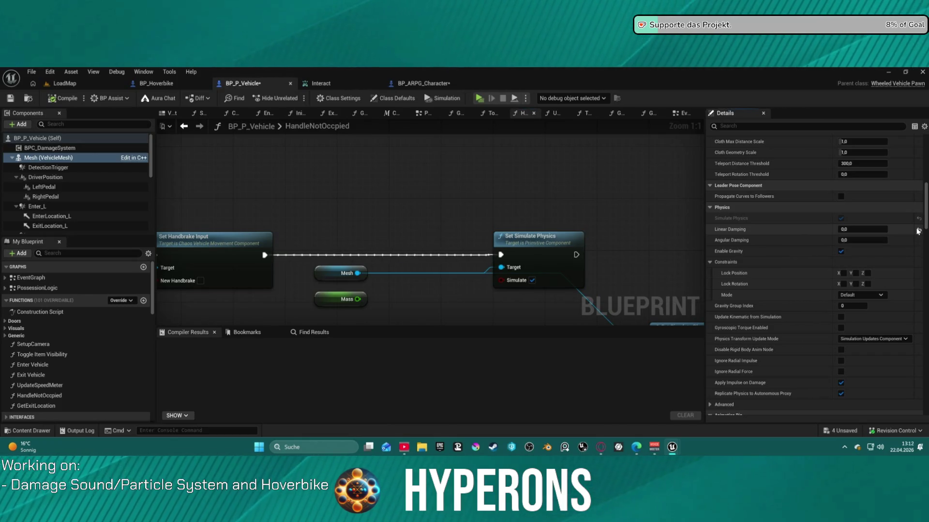
scroll(396, 295, down, 3)
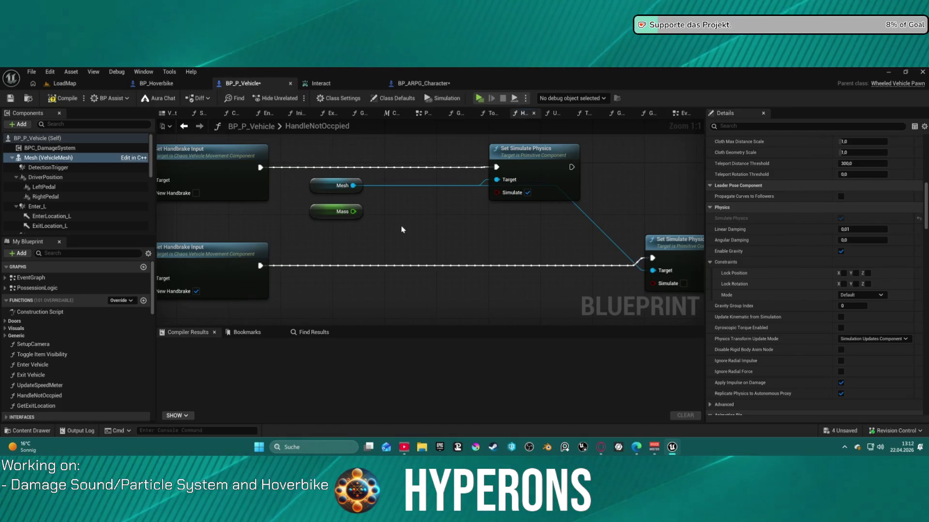
- Search the Mesh pin's actions for 'set later', then cancel without adding a node
drag(353, 185, 411, 235)
text(set later)
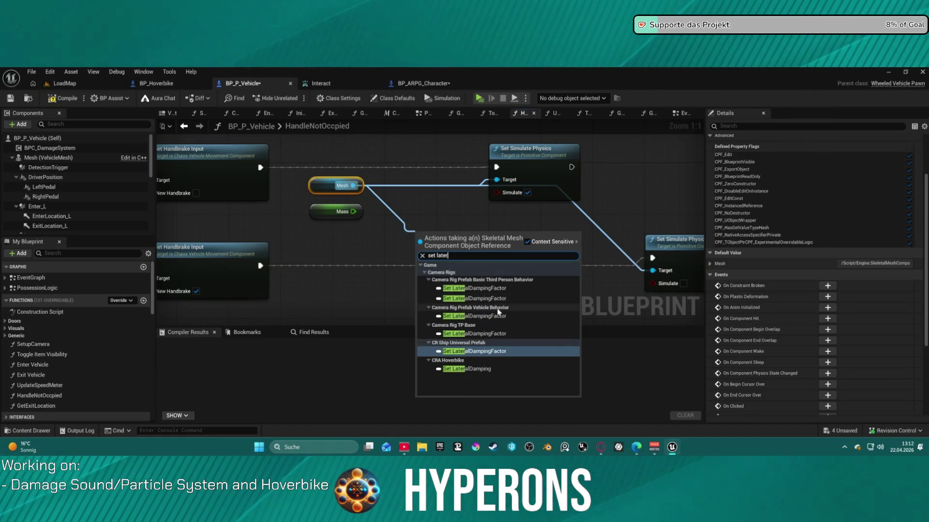
key(BackSpace)
key(BackSpace)
key(BackSpace)
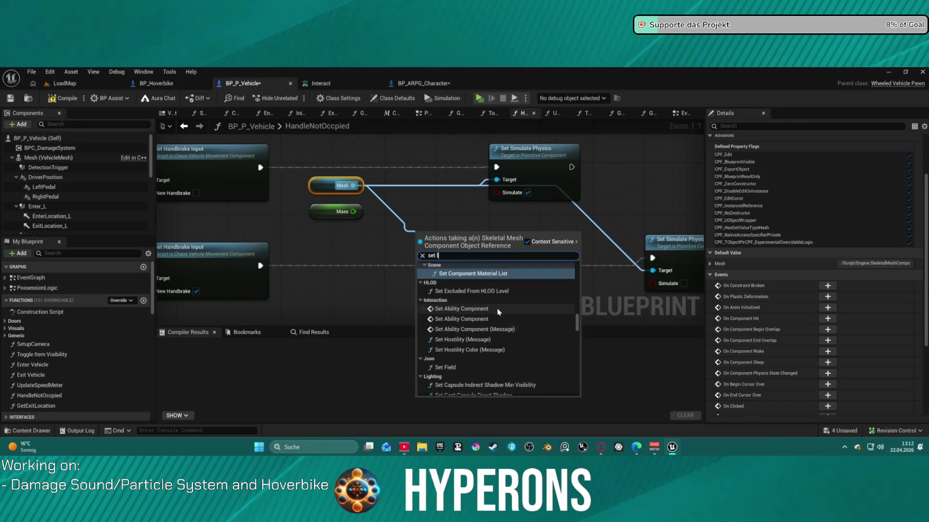
key(BackSpace)
key(BackSpace)
key(BackSpace)
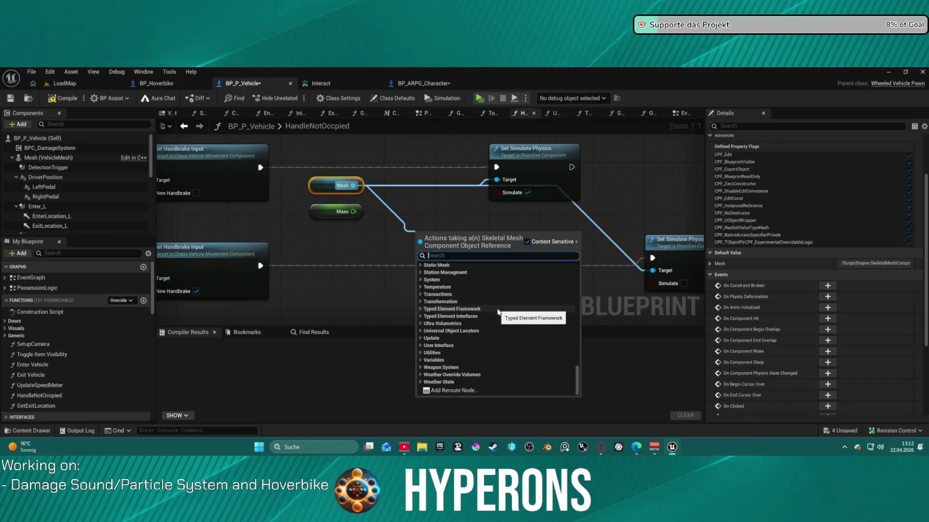
key(Escape)
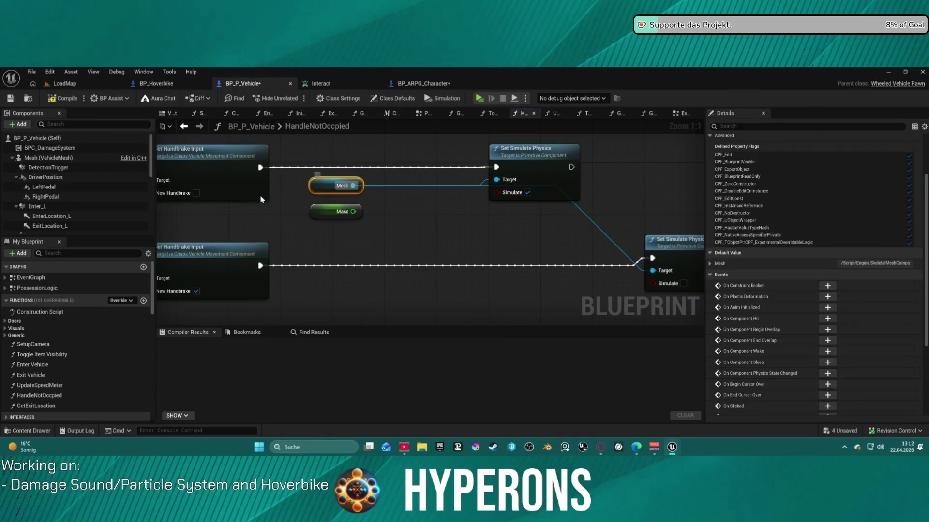
- Review the mesh's physics properties, then add a Set Linear Damping node from the Mesh
click(48, 158)
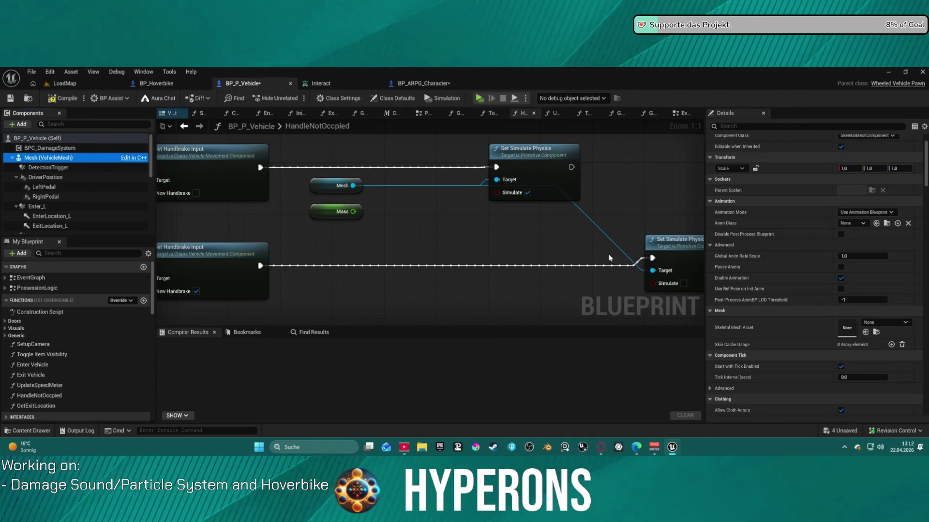
scroll(799, 280, down, 10)
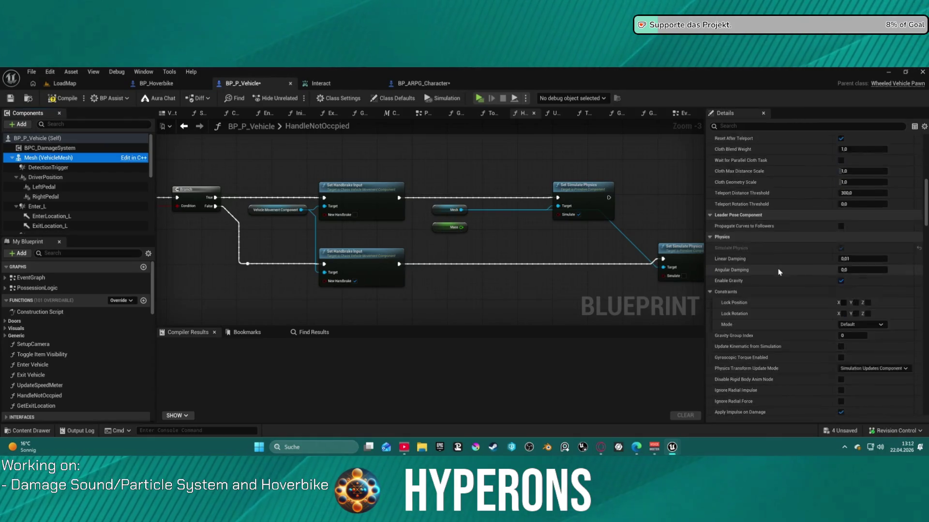
scroll(779, 272, down, 8)
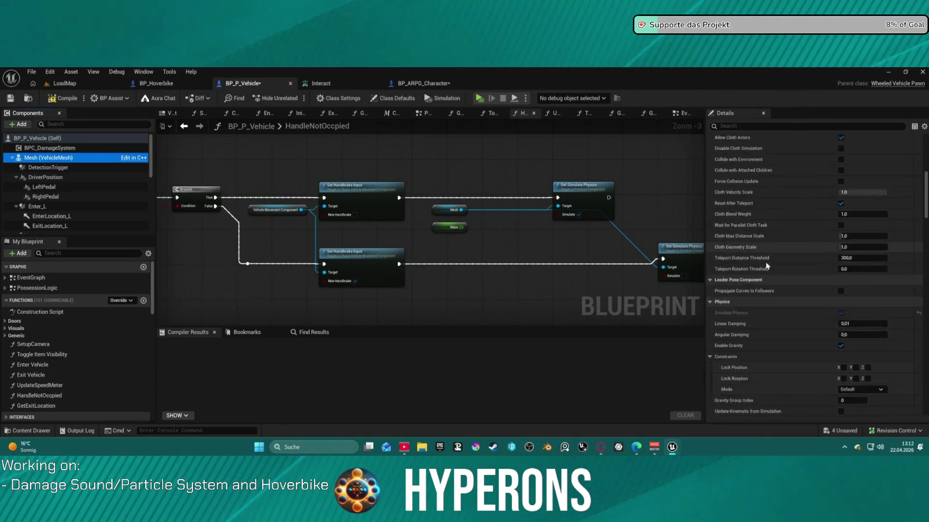
scroll(769, 261, up, 10)
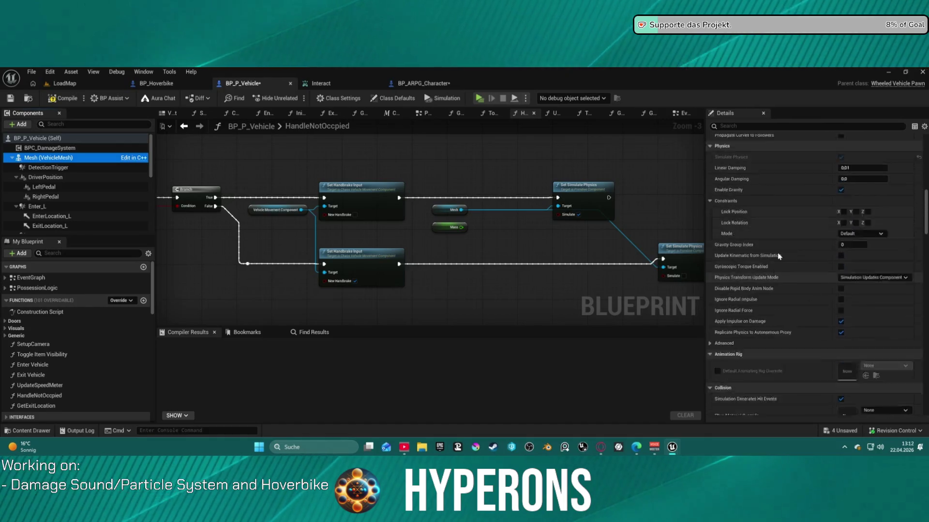
scroll(777, 250, down, 5)
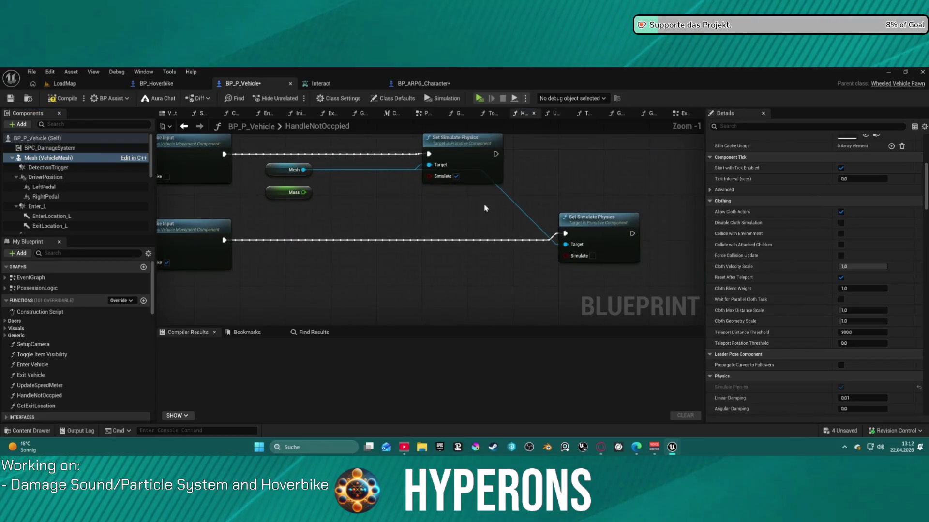
scroll(805, 252, down, 3)
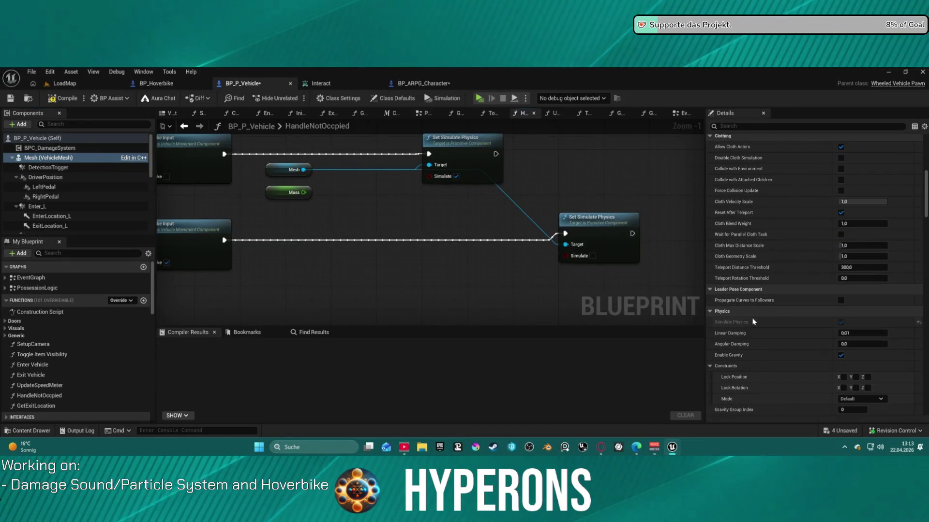
drag(303, 170, 359, 213)
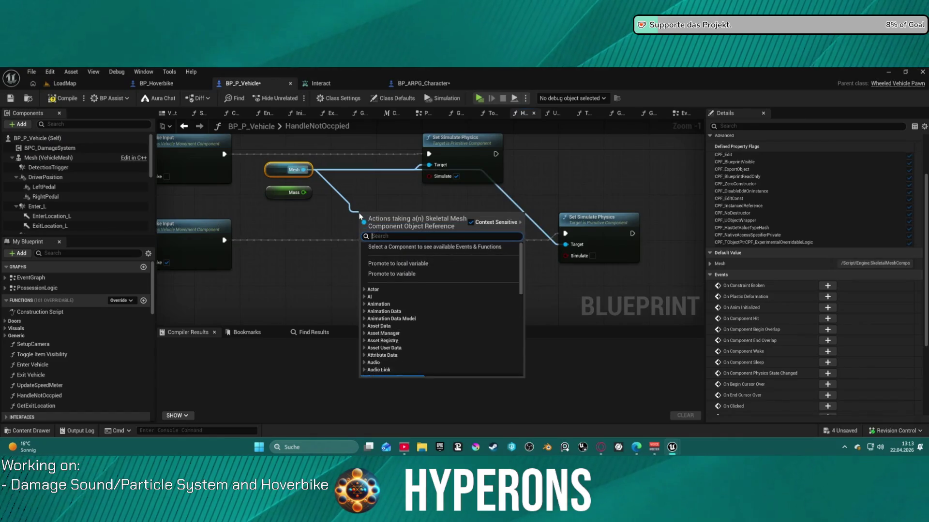
text(linea)
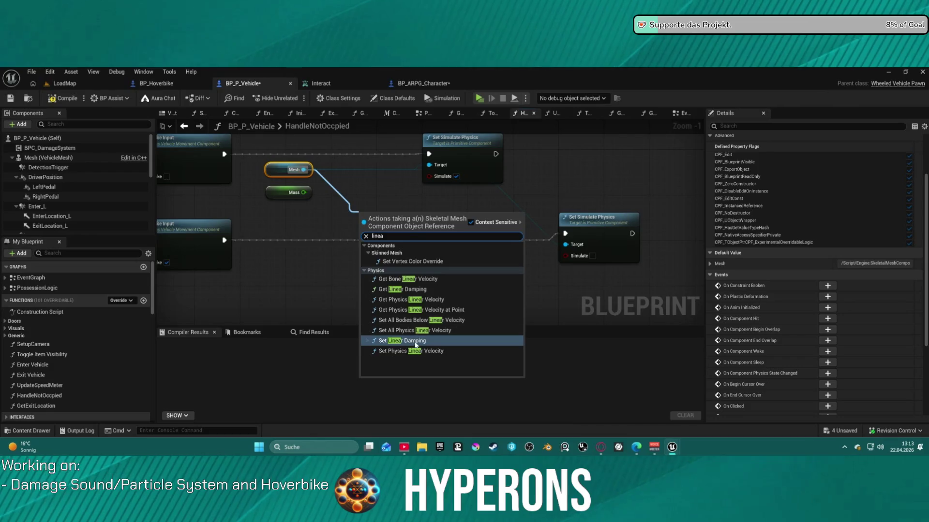
click(411, 341)
- Add a Set Angular Damping node from the Mesh, deleting a mistakenly added damping getter
drag(308, 170, 332, 269)
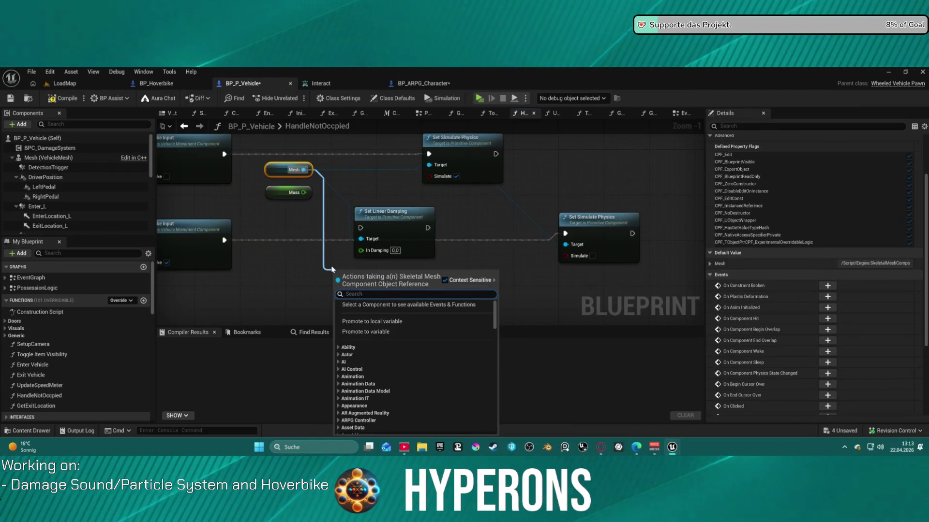
text(dampn)
key(BackSpace)
key(BackSpace)
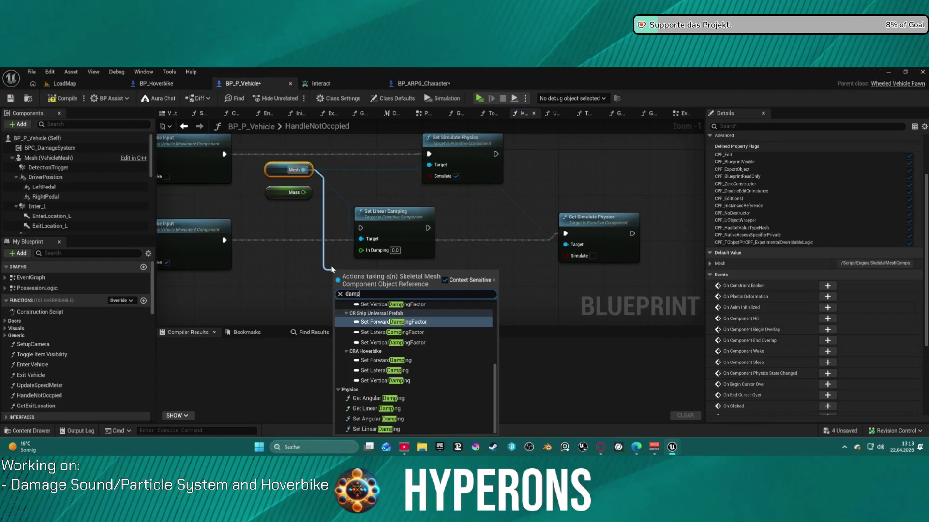
click(376, 409)
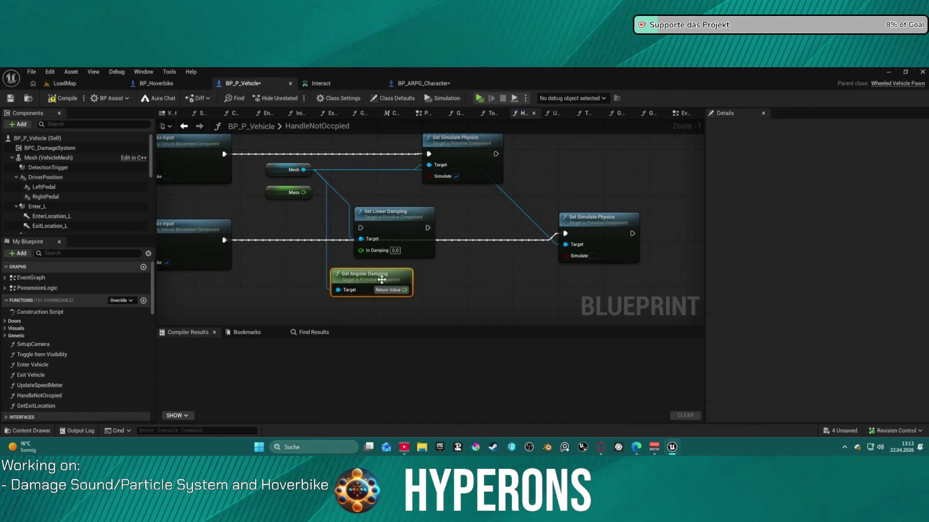
key(Delete)
drag(311, 173, 340, 266)
text(set angul)
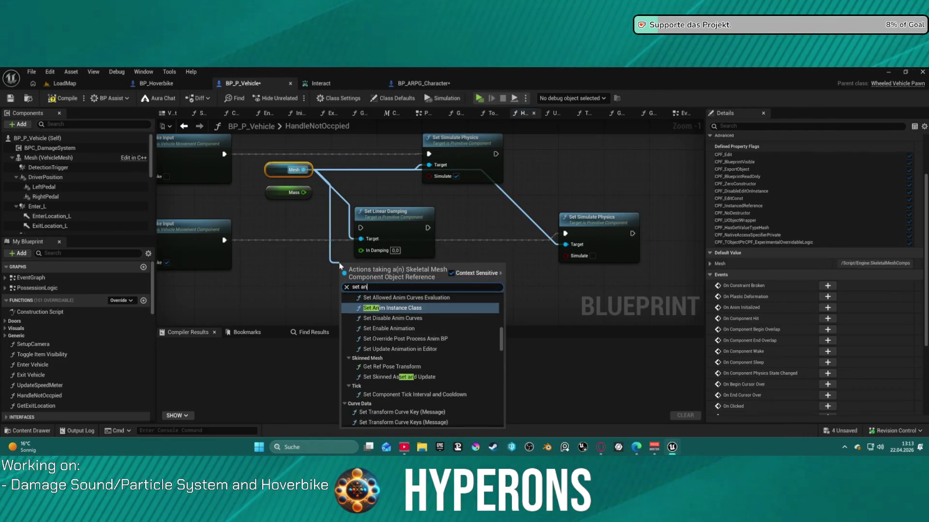
key(Up)
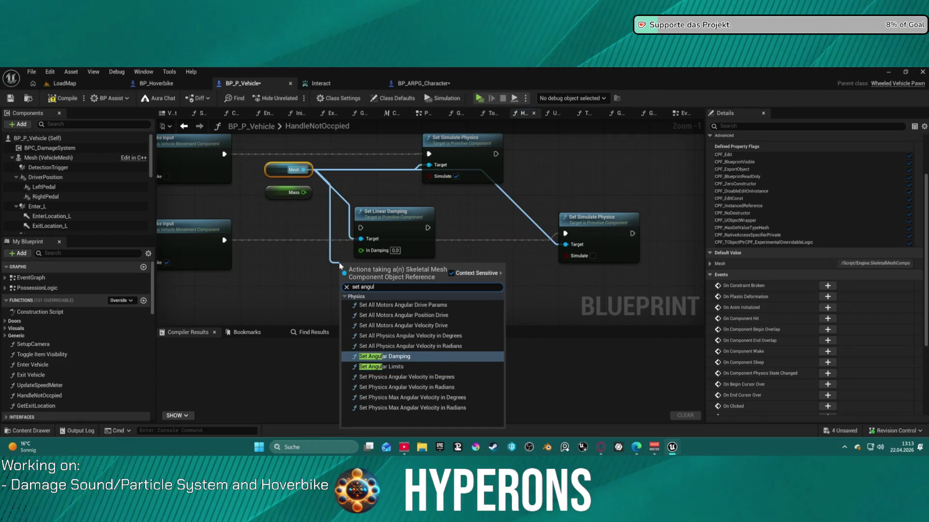
key(Return)
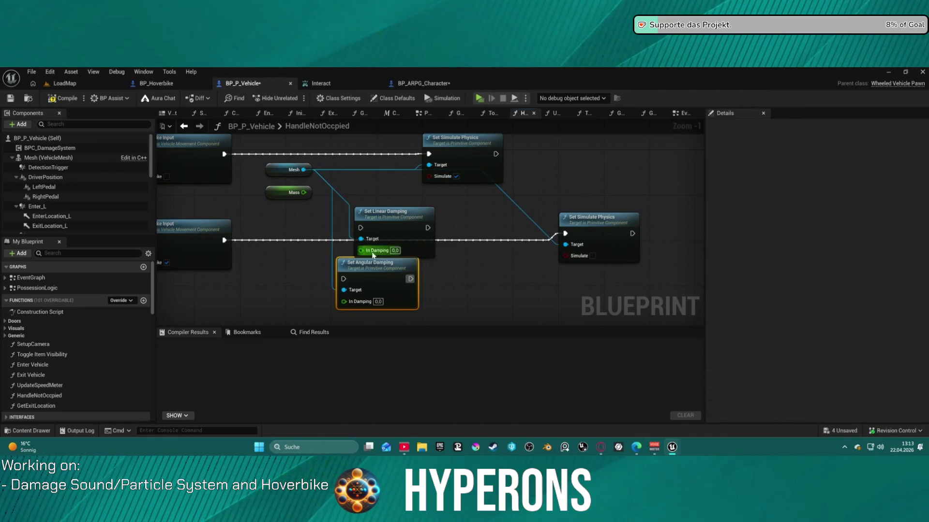
- Chain the top handbrake branch through Set Linear and Set Angular Damping into Set Simulate Physics
mouse_move(361, 228)
mouse_down()
mouse_move(317, 161)
mouse_move(222, 157)
mouse_up()
drag(444, 144, 591, 144)
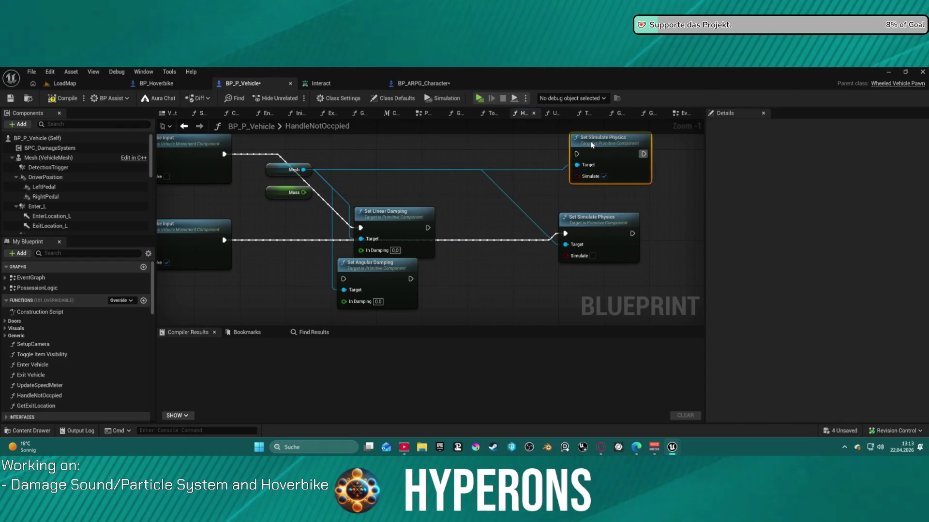
drag(390, 215, 390, 152)
drag(368, 264, 486, 155)
mouse_move(427, 165)
mouse_down()
mouse_move(463, 171)
mouse_move(479, 147)
mouse_up()
drag(397, 156, 392, 145)
drag(485, 150, 485, 144)
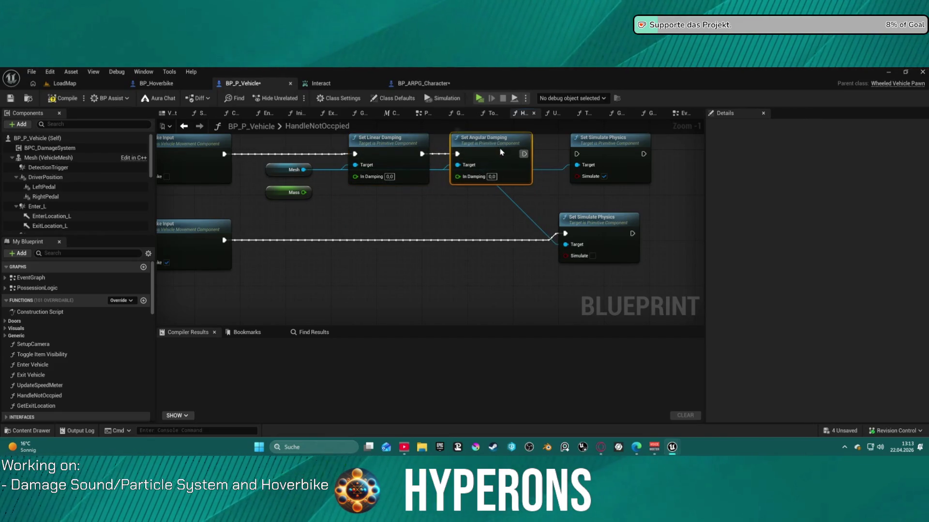
- Set the upper Set Linear Damping node's In Damping to 0.01
click(389, 177)
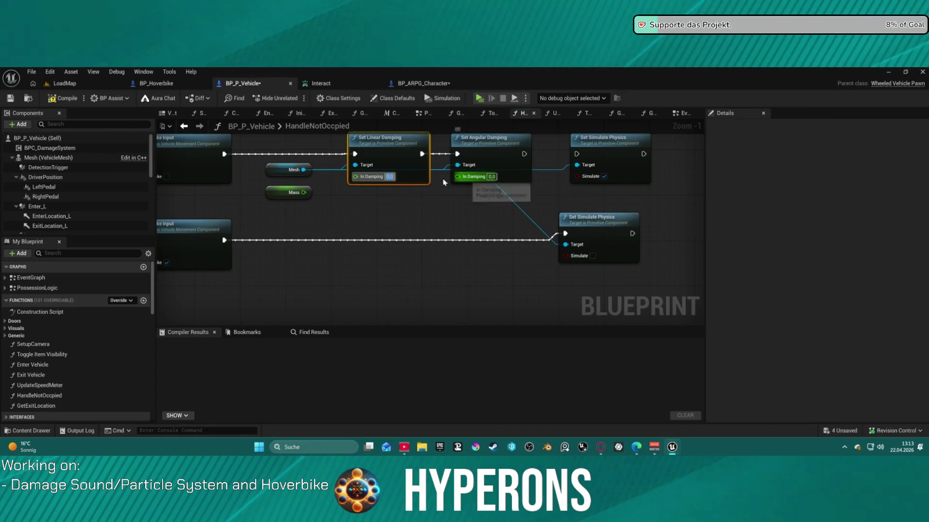
click(502, 180)
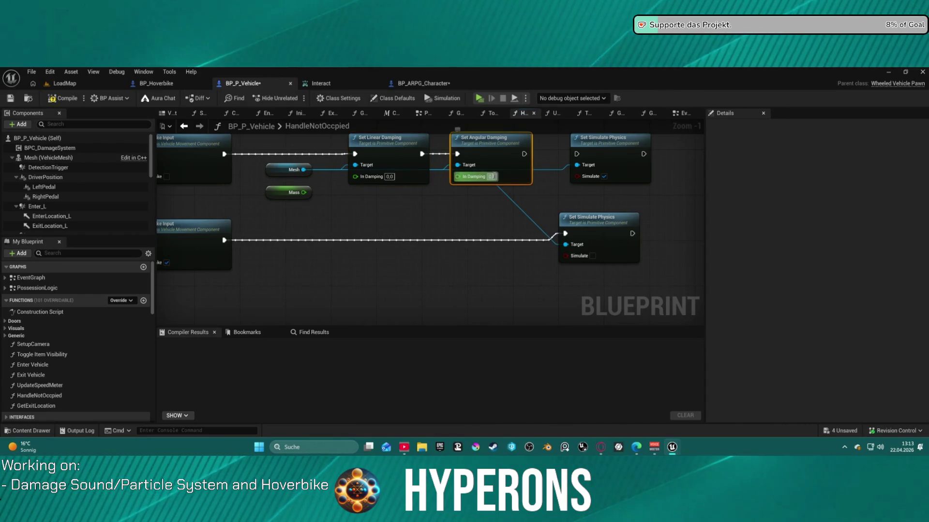
click(396, 100)
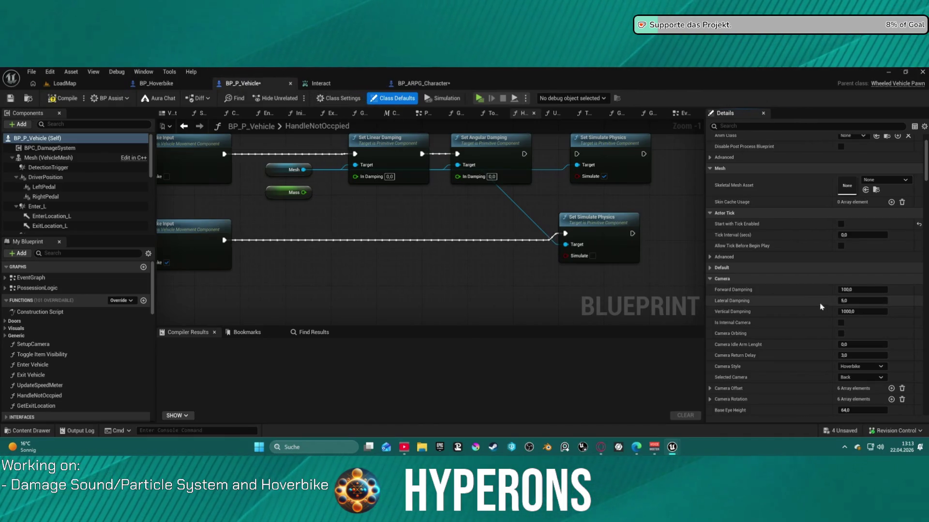
scroll(755, 223, up, 3)
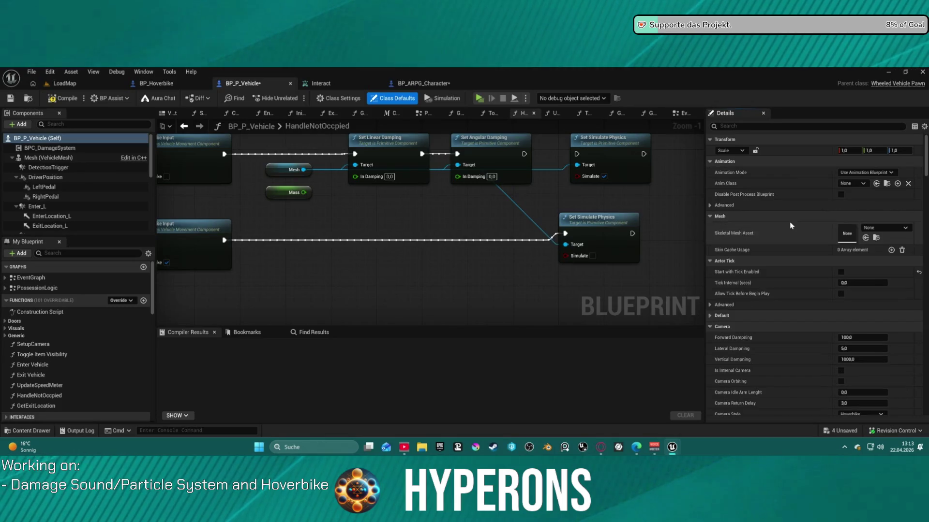
scroll(193, 154, up, 2)
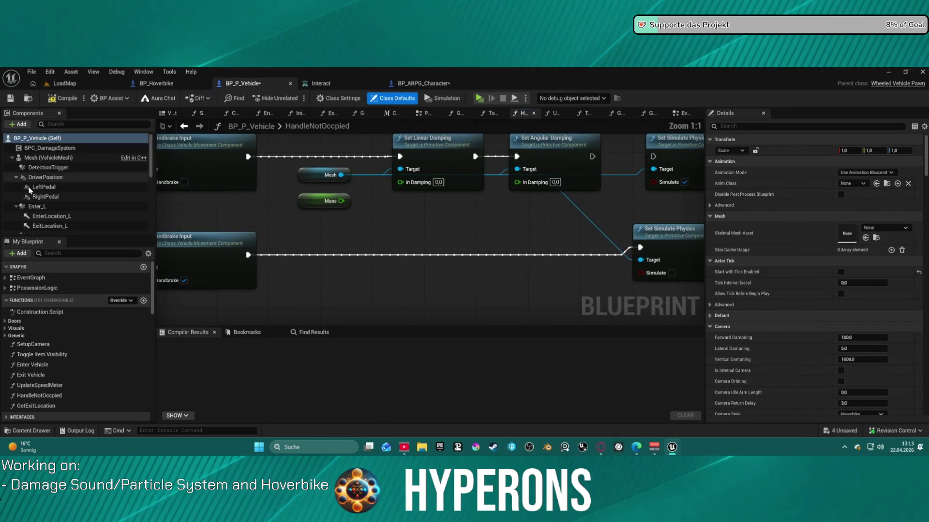
click(41, 158)
scroll(853, 313, down, 5)
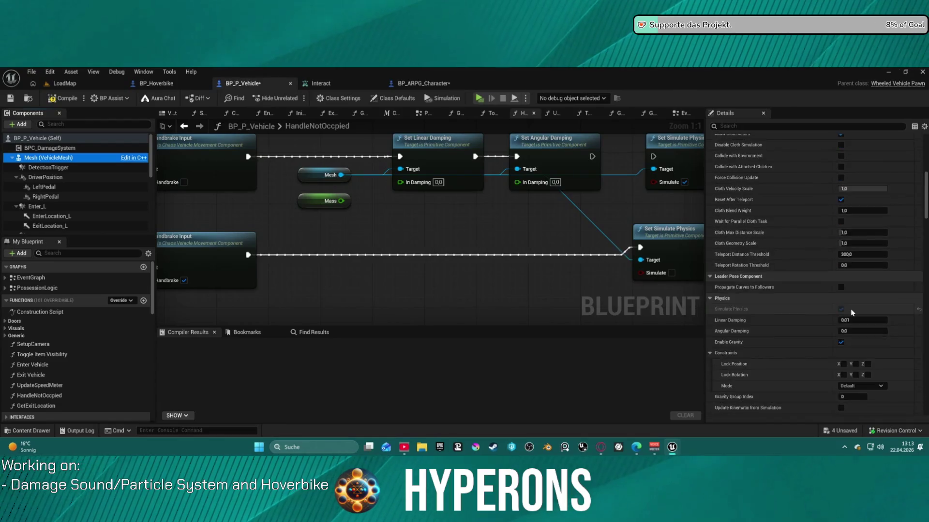
scroll(853, 314, down, 5)
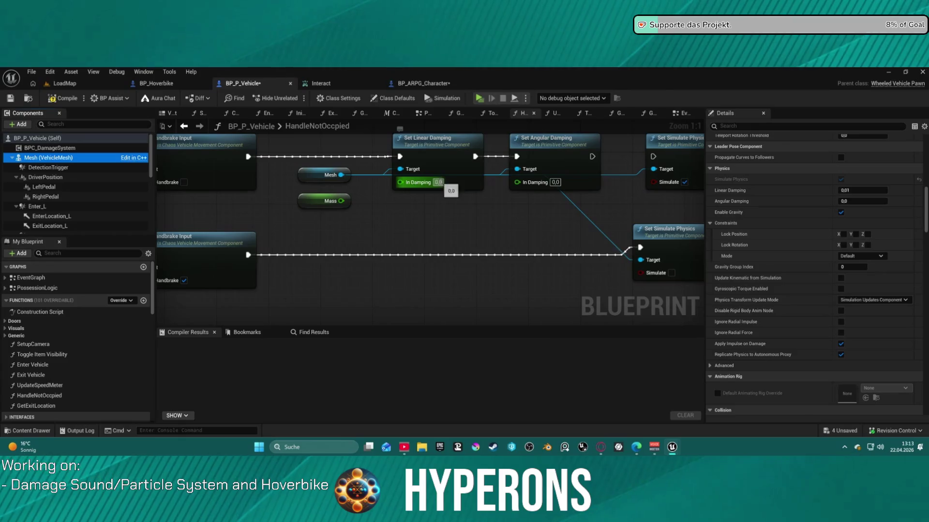
click(438, 183)
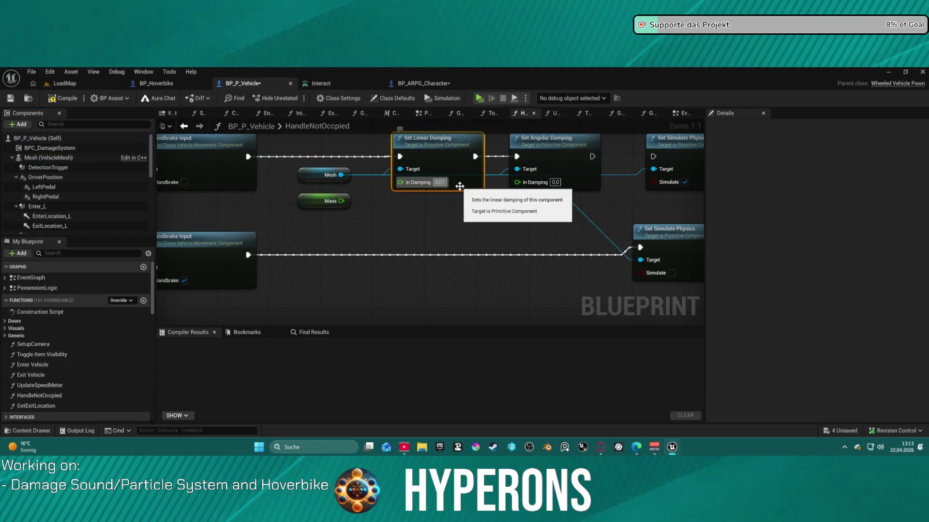
- Copy the Mesh and damping nodes and wire the copy into the lower handbrake branch
drag(292, 164, 570, 191)
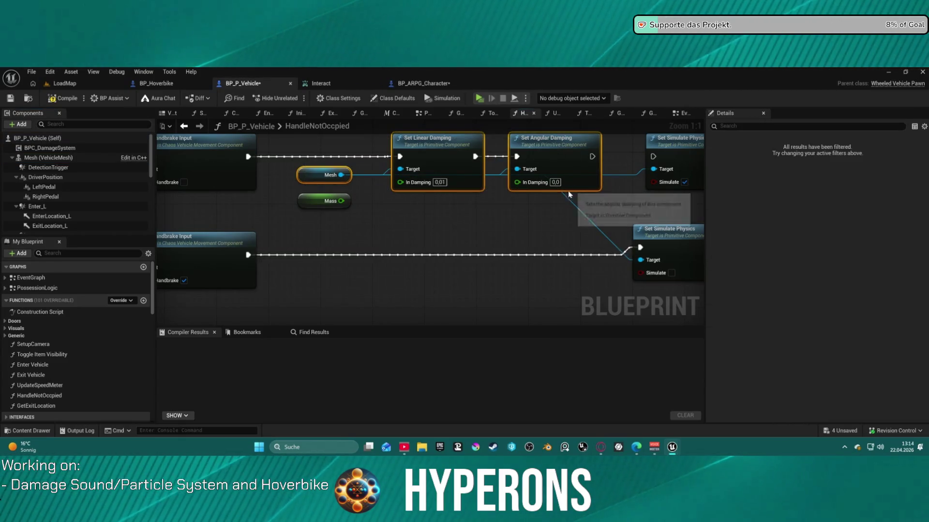
key(ctrl+c)
key(ctrl+v)
mouse_move(247, 255)
mouse_down()
mouse_move(380, 279)
mouse_move(420, 235)
mouse_up()
drag(539, 266, 539, 246)
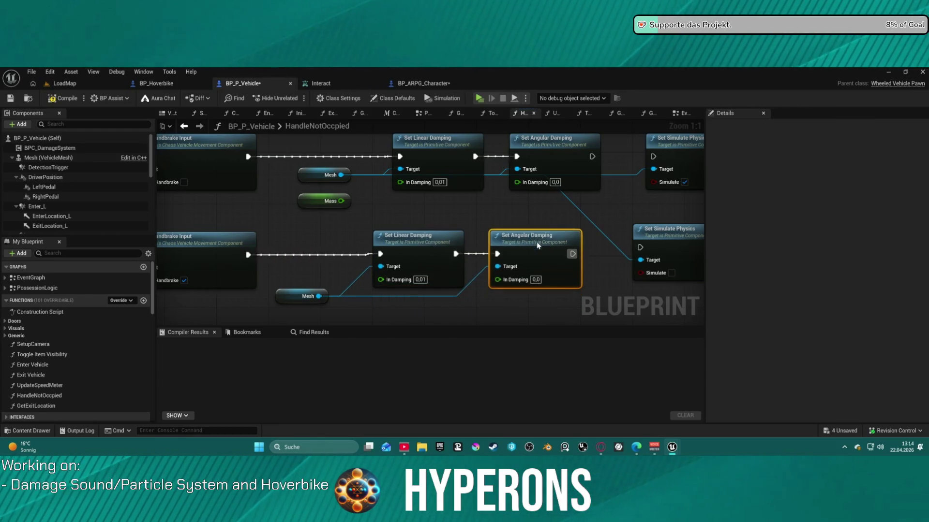
- Check the lower branch's damping values and compile BP_P_Vehicle with F7
scroll(538, 246, down, 2)
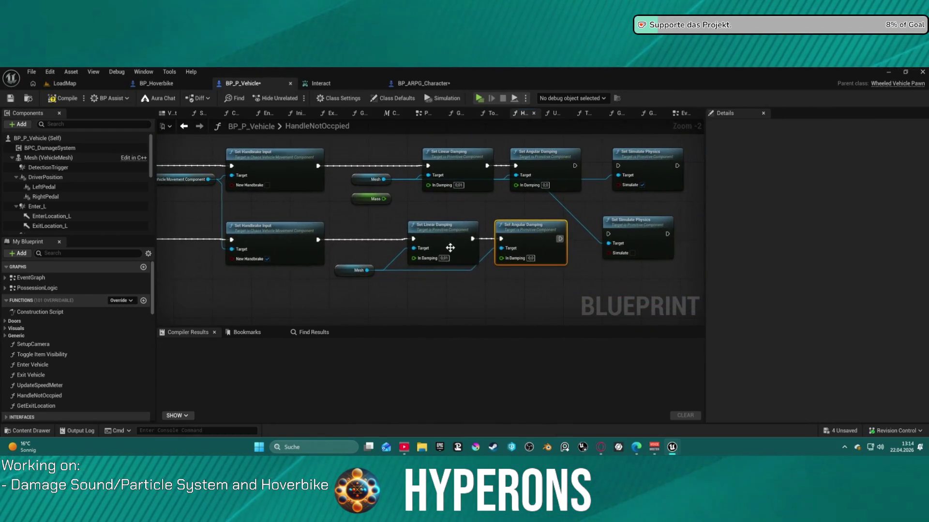
click(441, 259)
text(0)
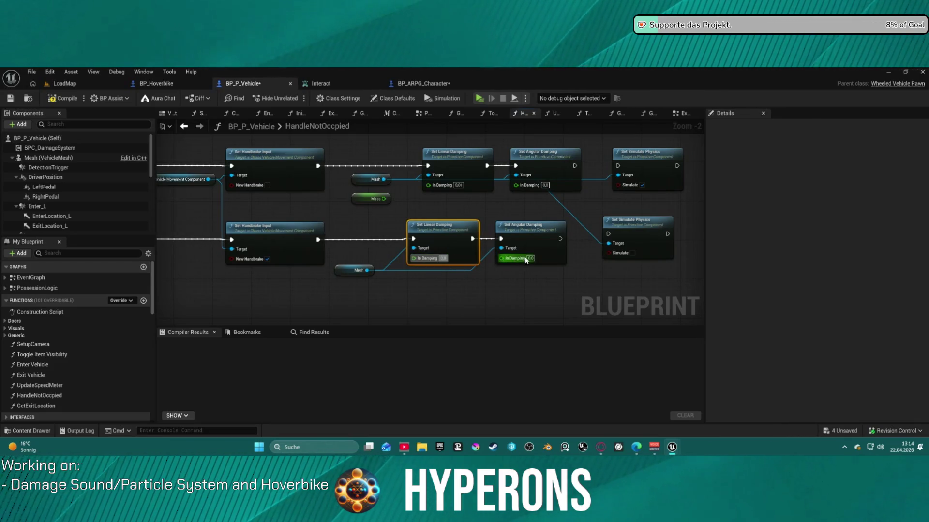
mouse_move(391, 234)
mouse_down()
mouse_move(445, 237)
mouse_move(456, 257)
mouse_up()
click(482, 265)
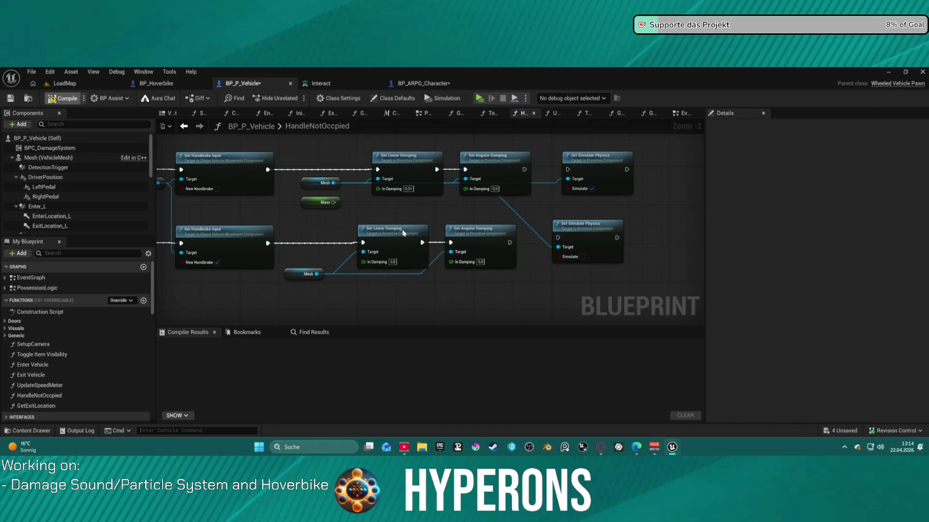
key(F7)
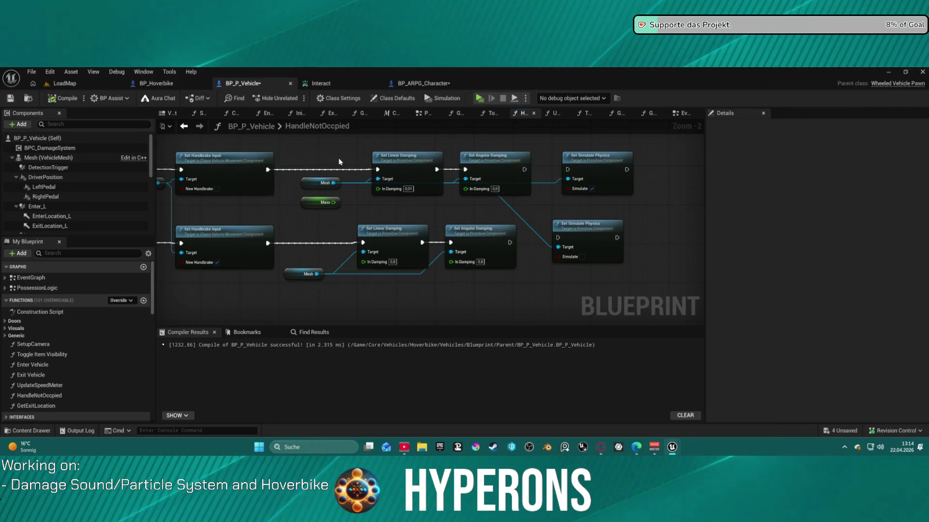
- Return to the EventGraph, run the standalone preview, and press 5 to spawn the hoverbike
click(684, 113)
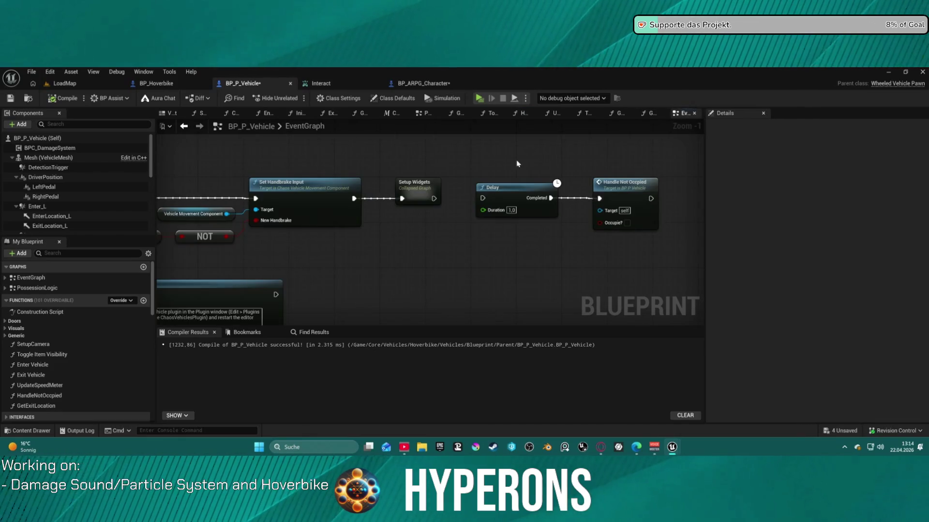
drag(464, 204, 505, 205)
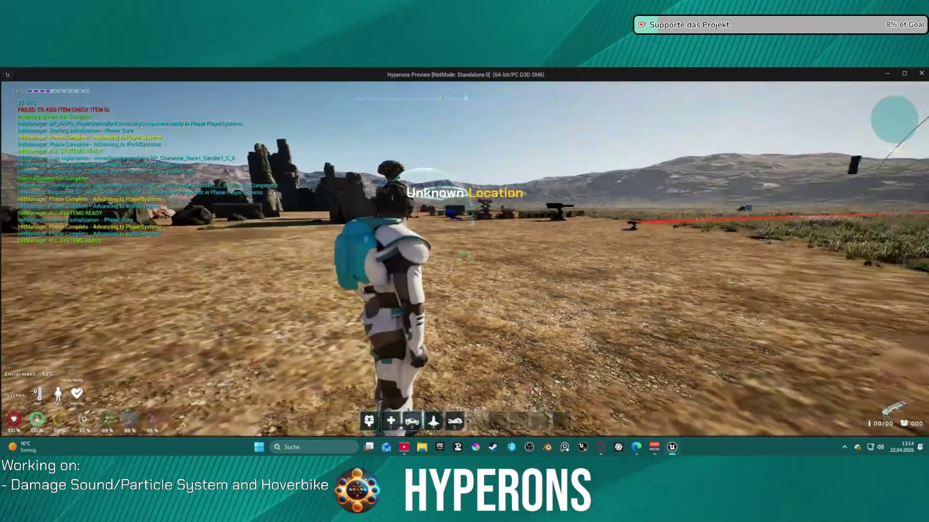
key(5)
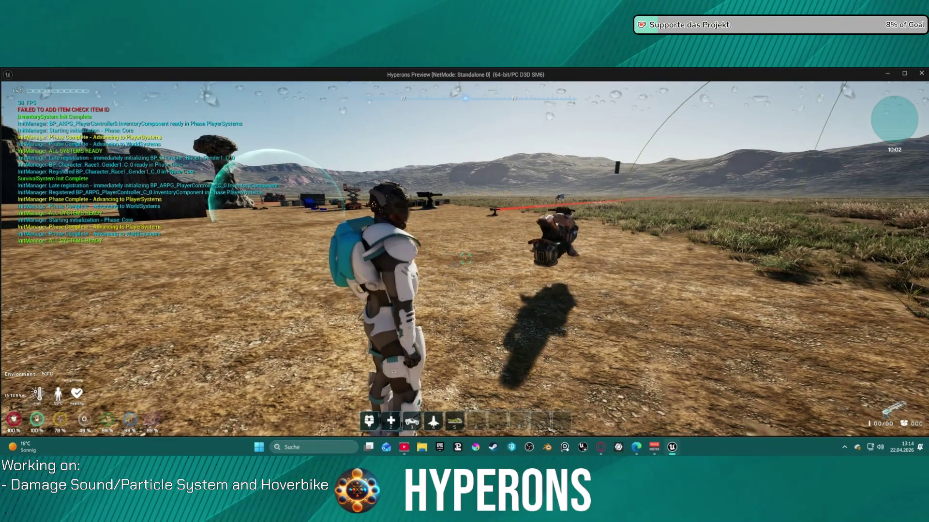
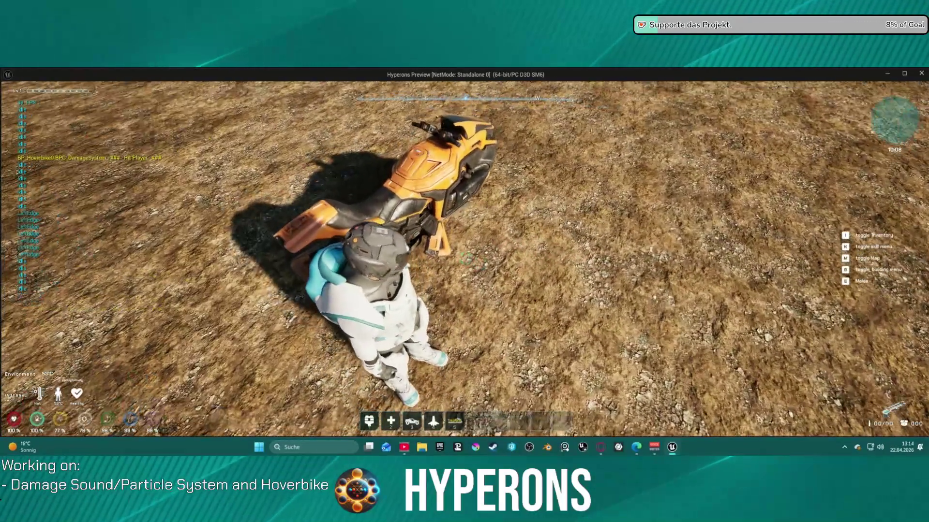
- Stop the play test and select the vehicle mesh component in BP_P_Vehicle
key(Escape)
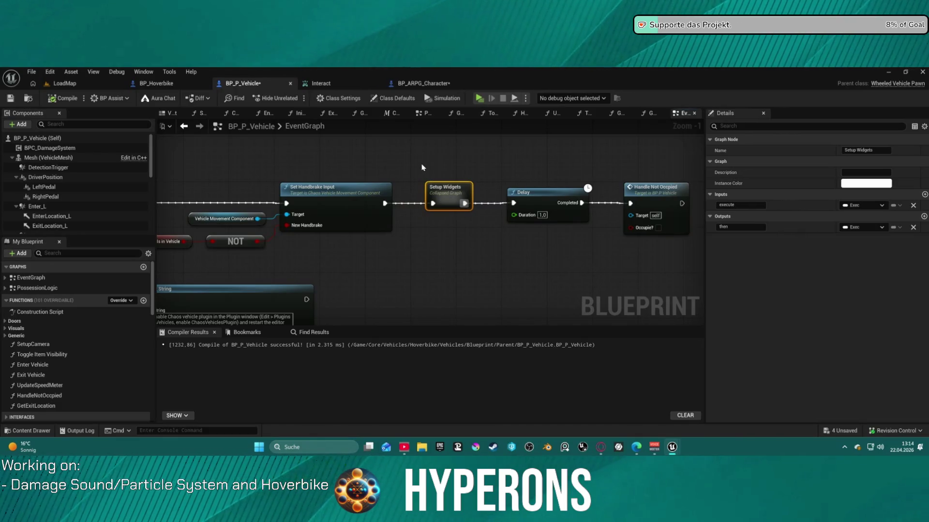
click(46, 158)
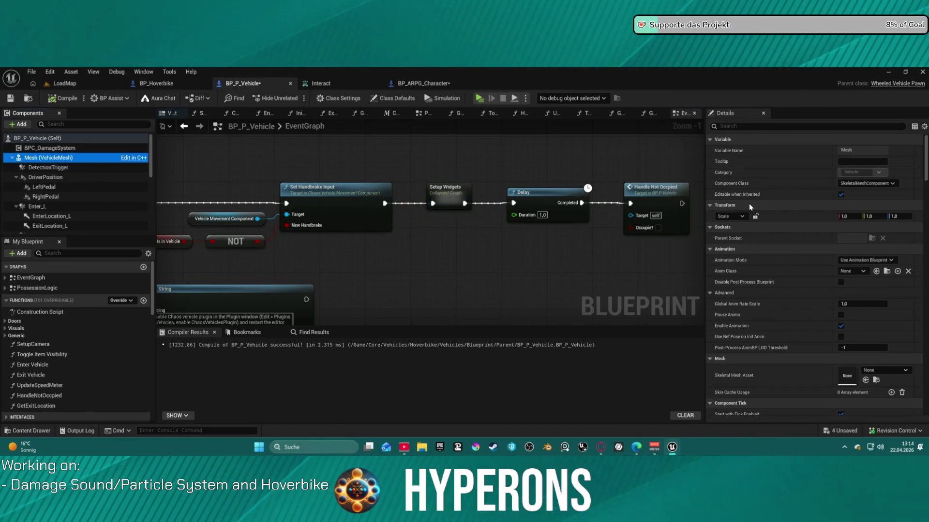
scroll(776, 272, down, 10)
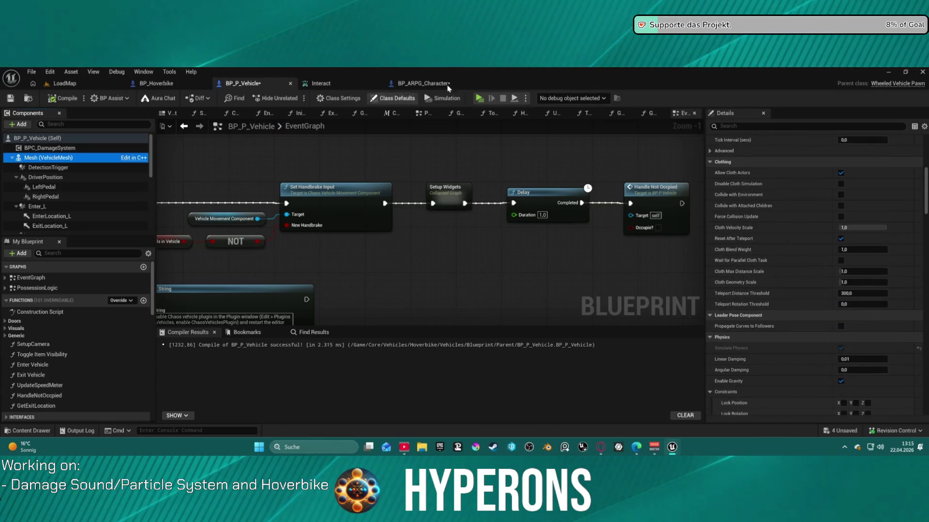
mouse_move(479, 149)
mouse_down()
mouse_move(402, 141)
mouse_move(416, 187)
mouse_move(479, 199)
mouse_move(429, 213)
mouse_up()
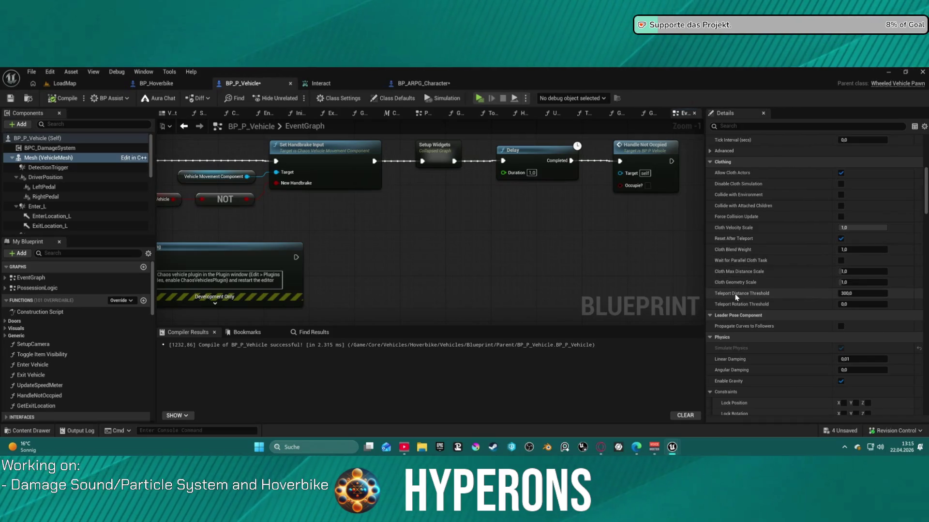
scroll(788, 257, up, 5)
scroll(784, 237, up, 10)
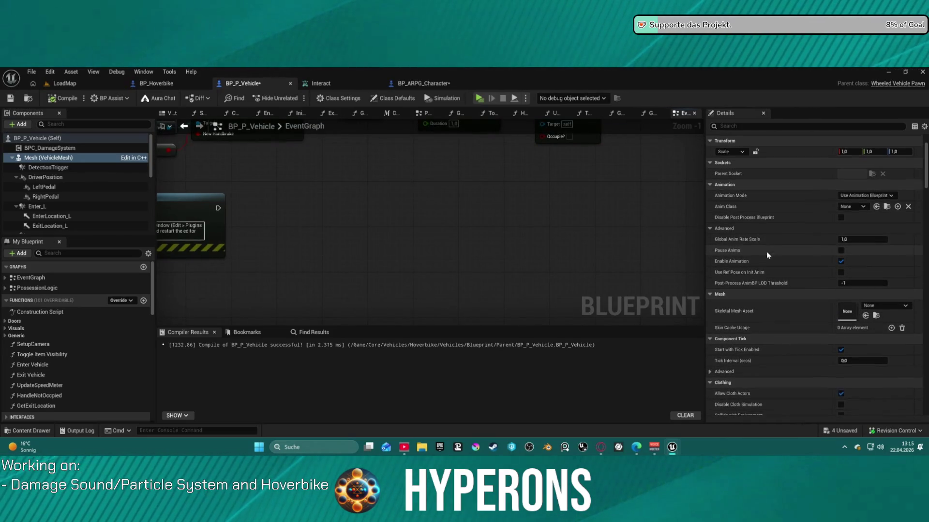
- Collapse Clothing and Leader Pose Component to reveal the mesh's Physics settings (Linear Damping 0.01, gravity on)
click(711, 383)
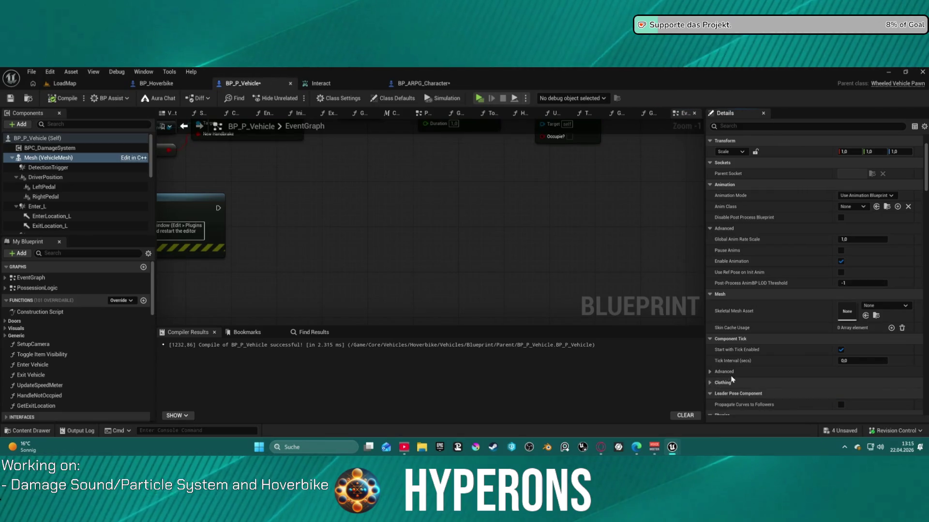
click(711, 394)
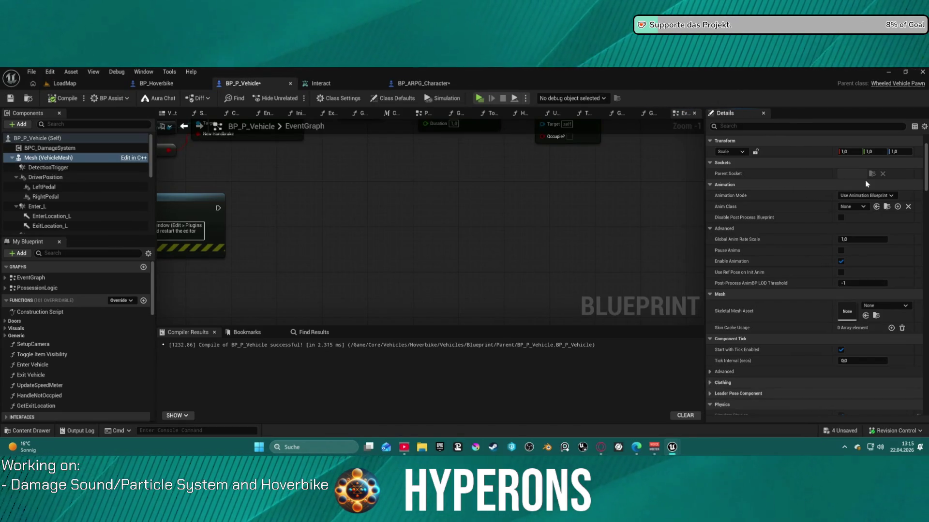
scroll(799, 339, down, 2)
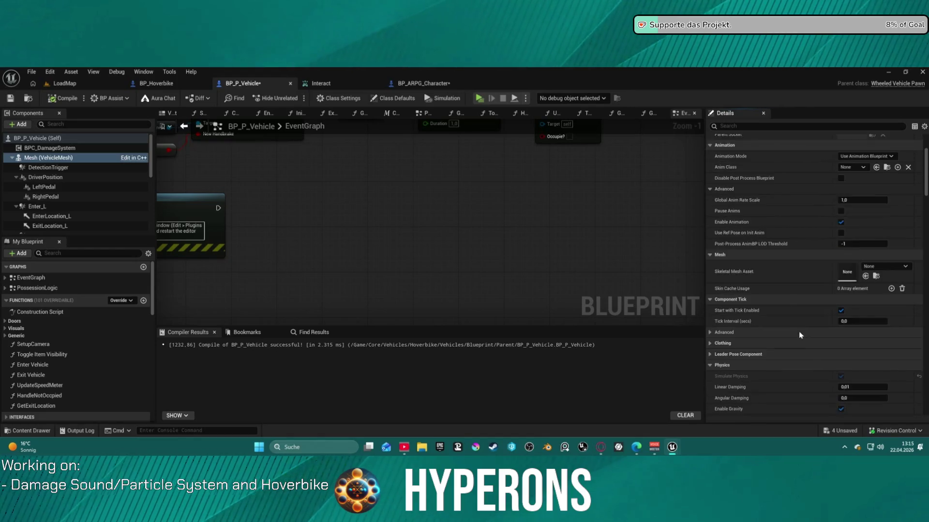
scroll(780, 337, down, 2)
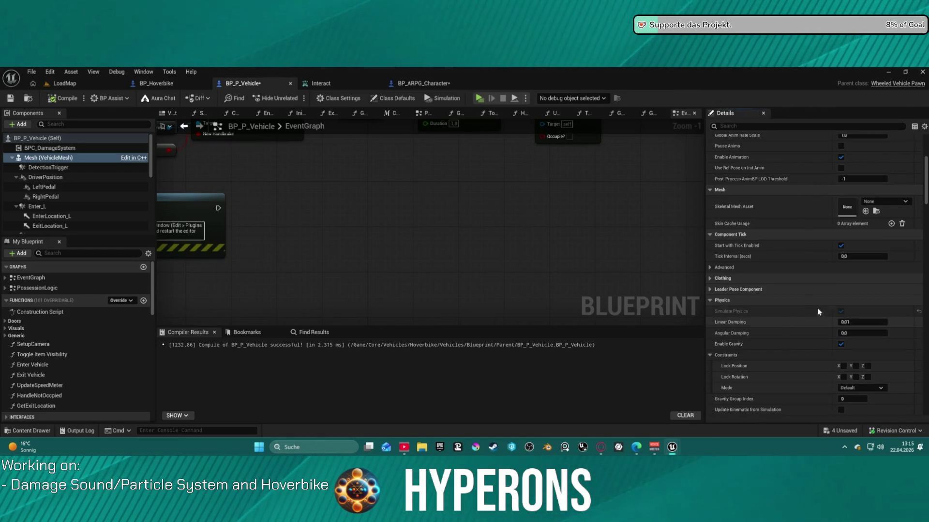
scroll(791, 350, down, 3)
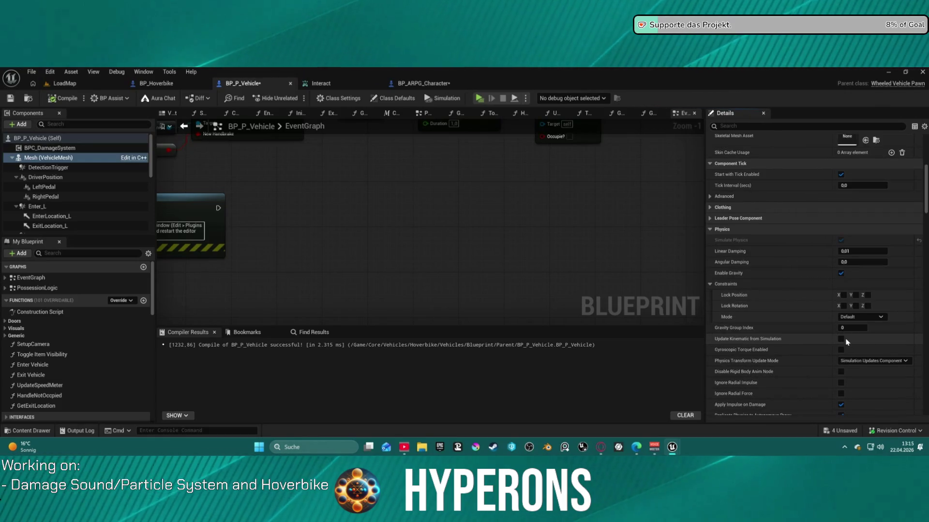
scroll(847, 342, down, 2)
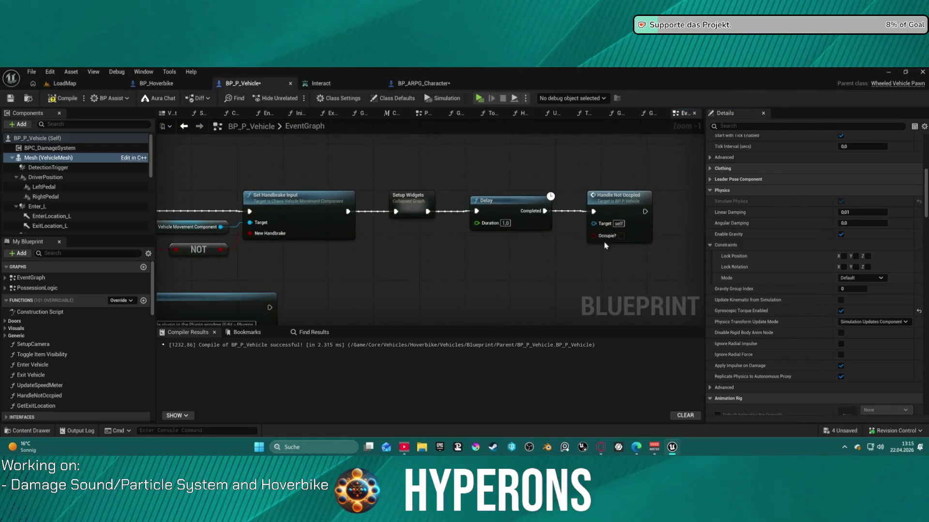
- Open the HandleNotOccpied function graph and detach both handbrake nodes' execution wires
click(617, 207)
double_click(618, 207)
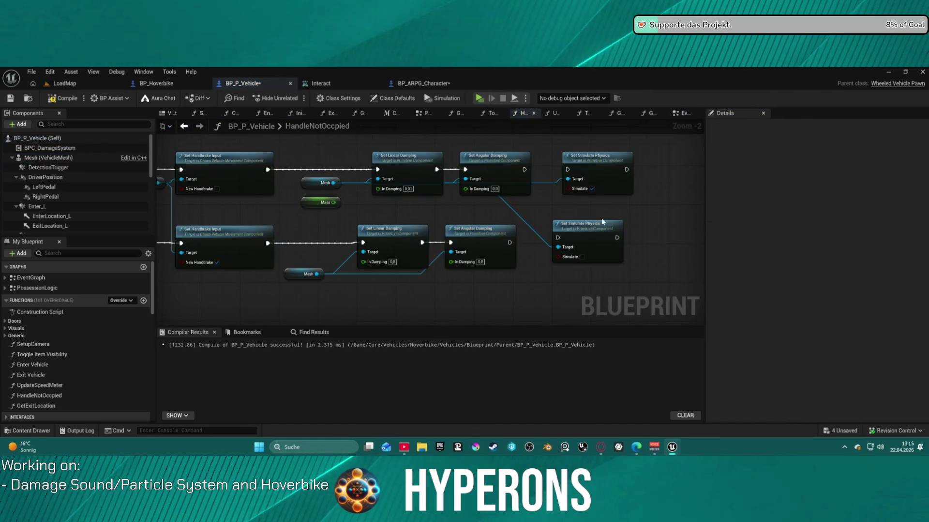
alt+click(296, 172)
alt+click(285, 245)
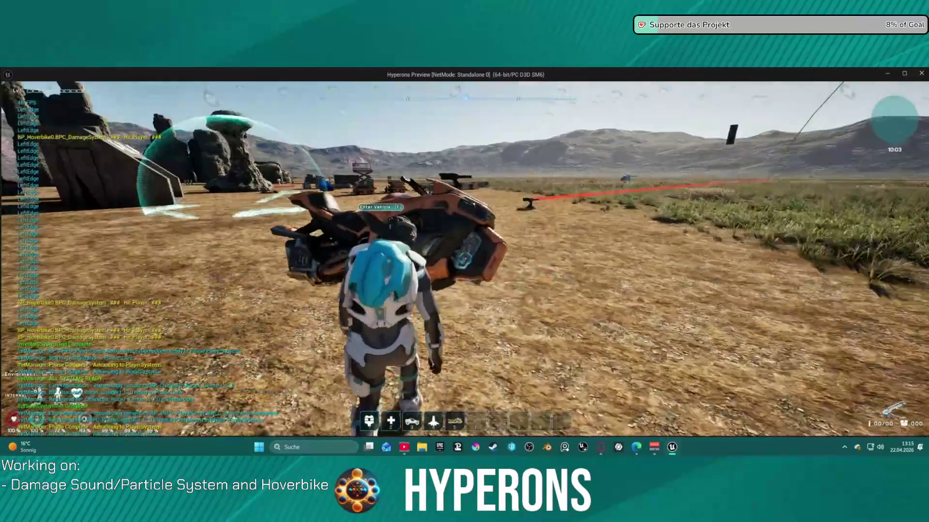
- Play-test the still-flipping hoverbike, then return to the HandleNotOccpied and Branch nodes
key(alt+Tab)
key(Escape)
mouse_move(366, 199)
mouse_down()
mouse_move(617, 208)
mouse_move(428, 198)
mouse_up()
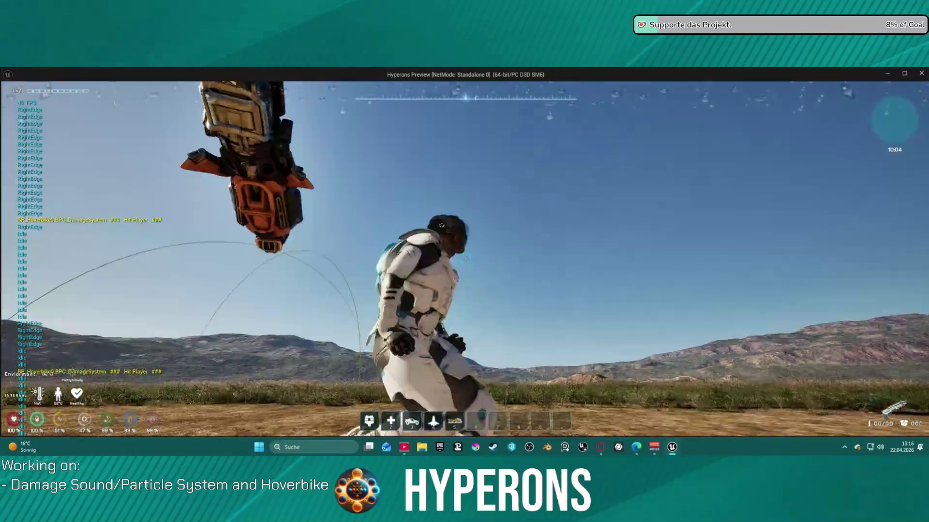
key(Escape)
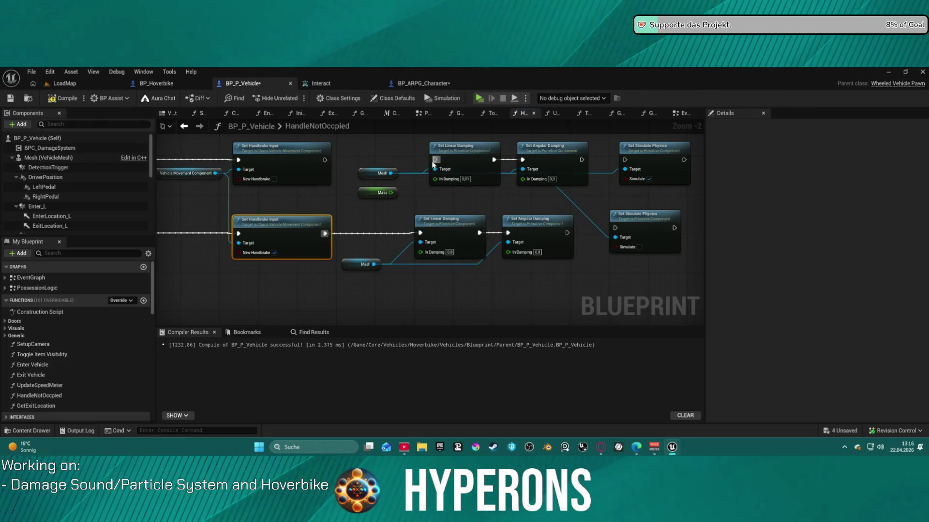
drag(358, 148, 525, 149)
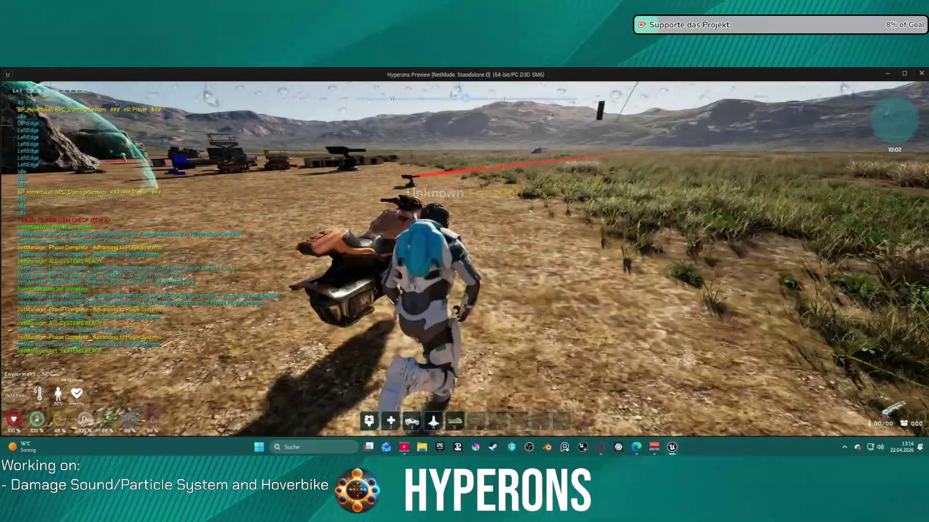
- With lower-branch damping at 100, run a standalone play test and walk the character to the hoverbike
key(Escape)
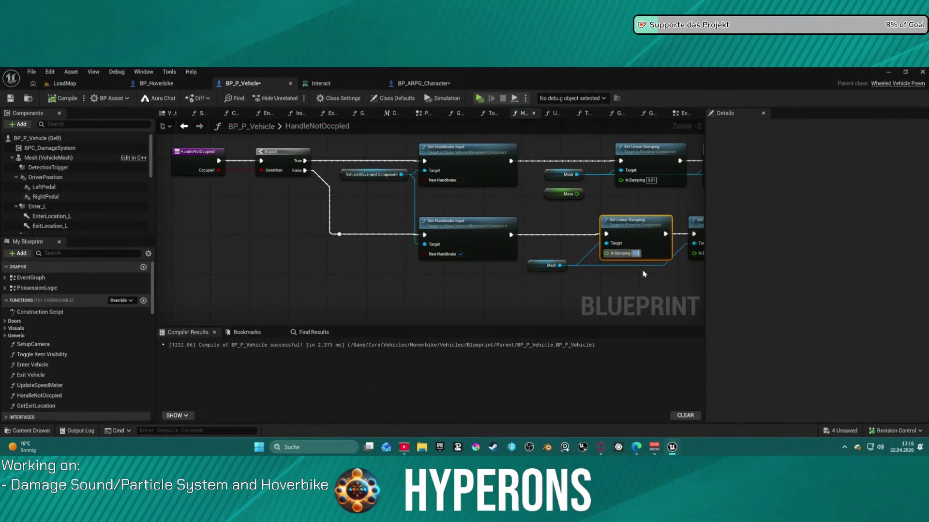
mouse_move(643, 274)
mouse_down()
mouse_move(562, 270)
mouse_move(492, 234)
mouse_up()
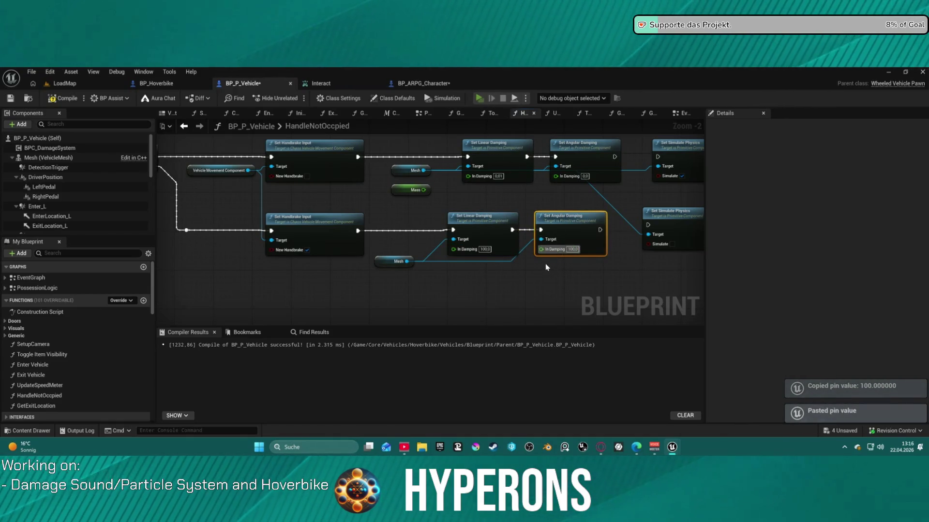
key(alt+p)
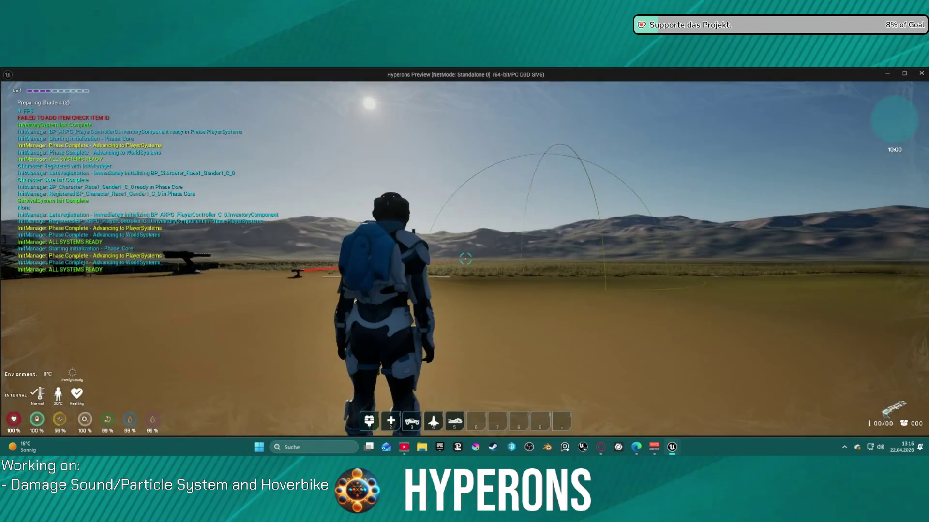
key(w)
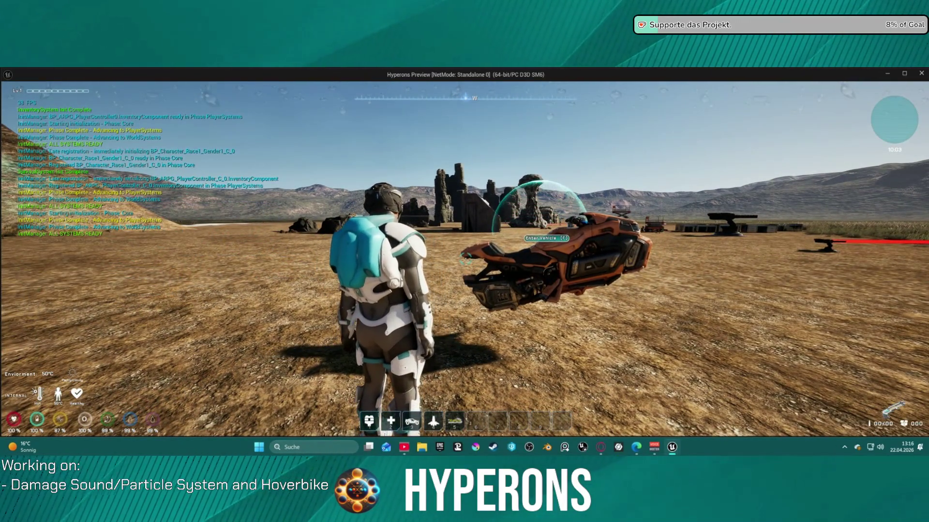
key(w)
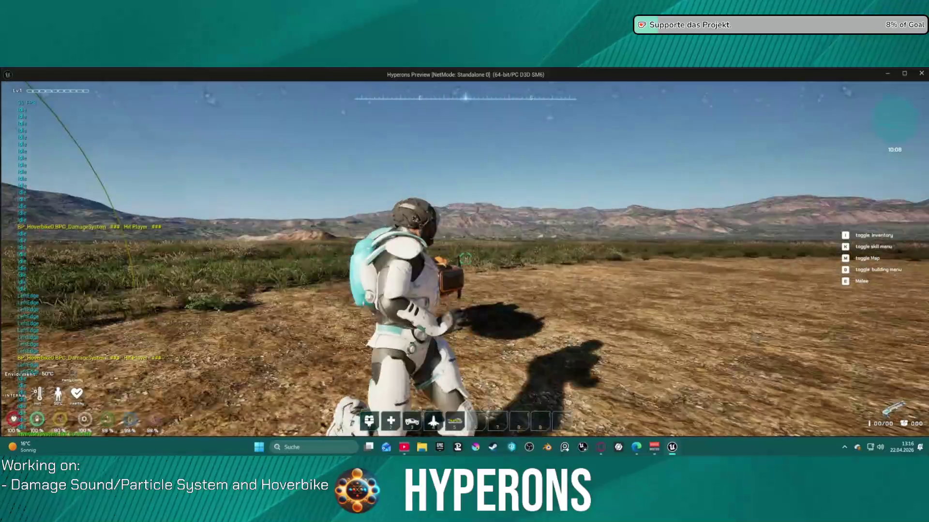
key(w)
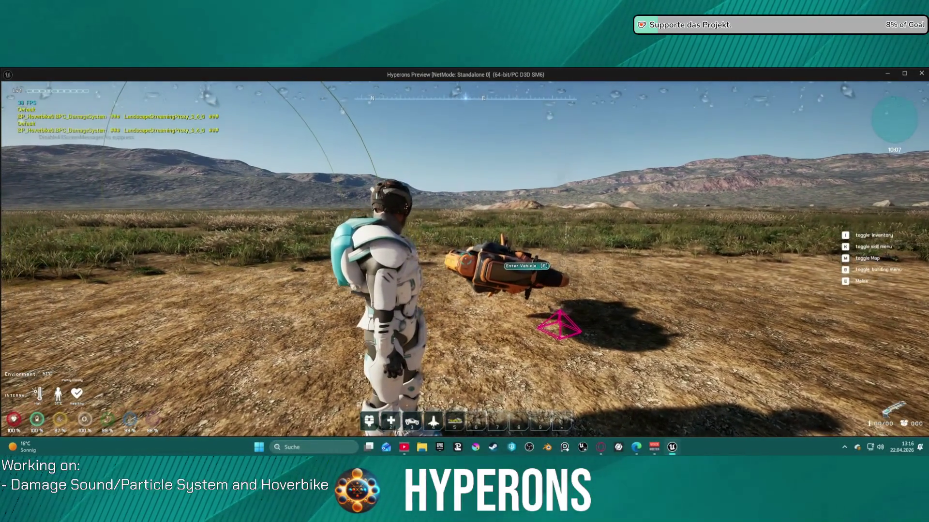
key(w)
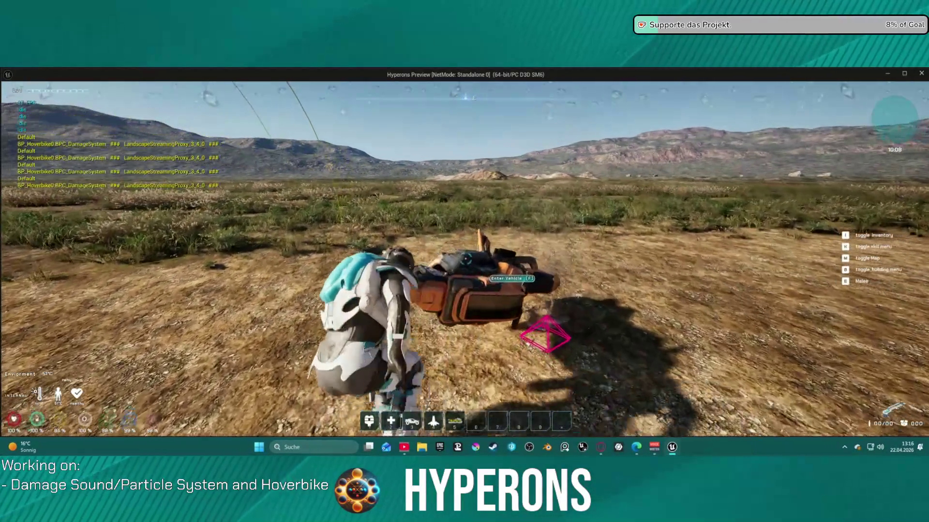
key(Escape)
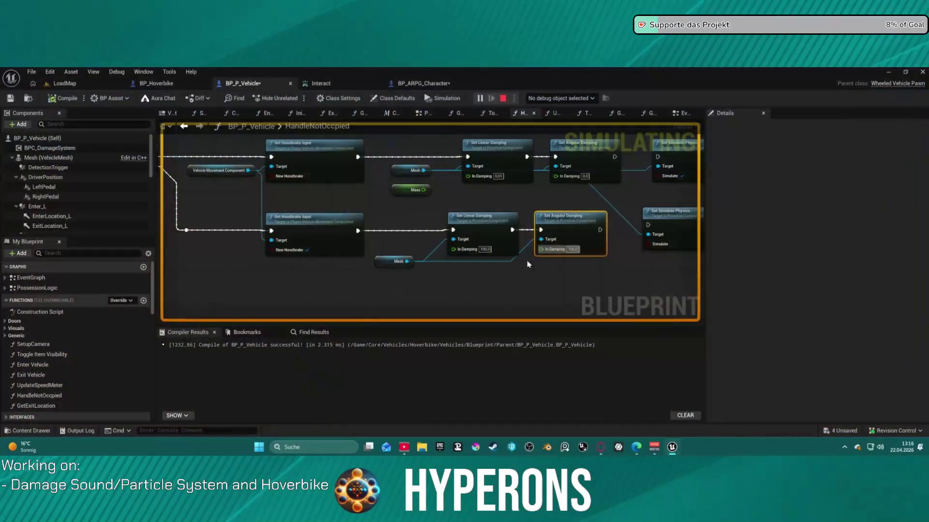
- Review the blueprint's class defaults and the vehicle mesh's physics settings
click(406, 99)
scroll(860, 281, down, 5)
scroll(653, 237, up, 1)
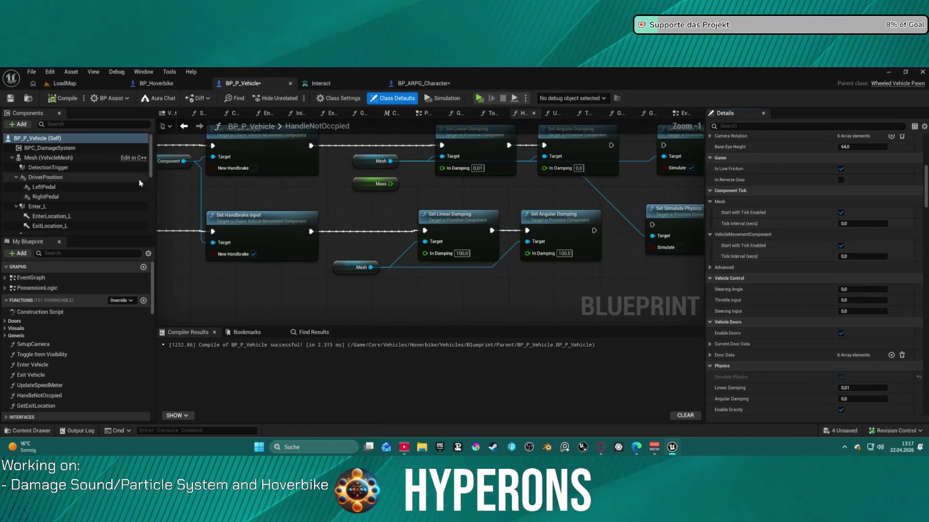
click(86, 159)
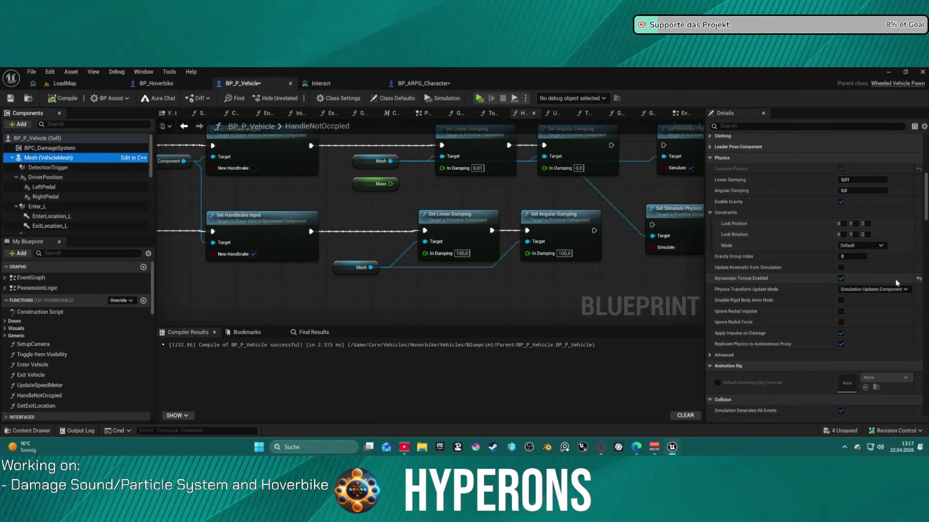
click(918, 279)
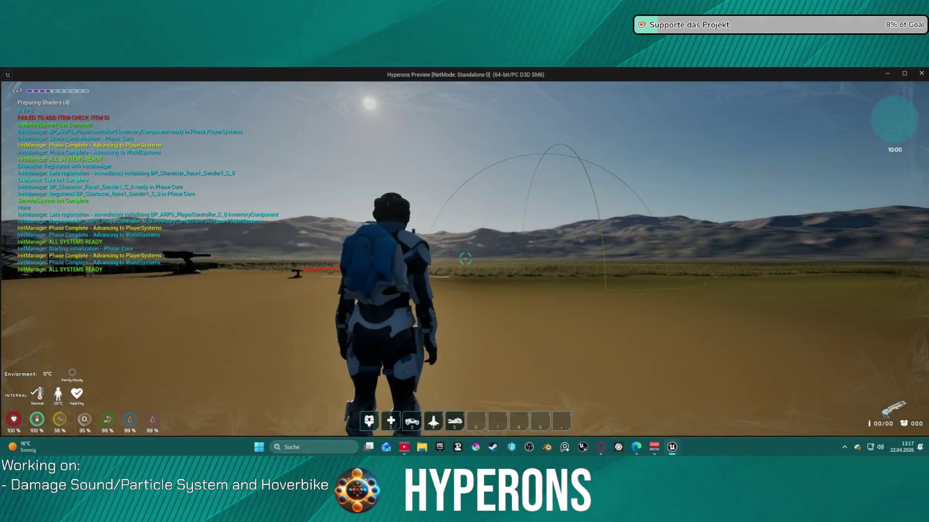
- Walk around the tipped hoverbike in the play test, then edit the parked bike's angular damping
key(w)
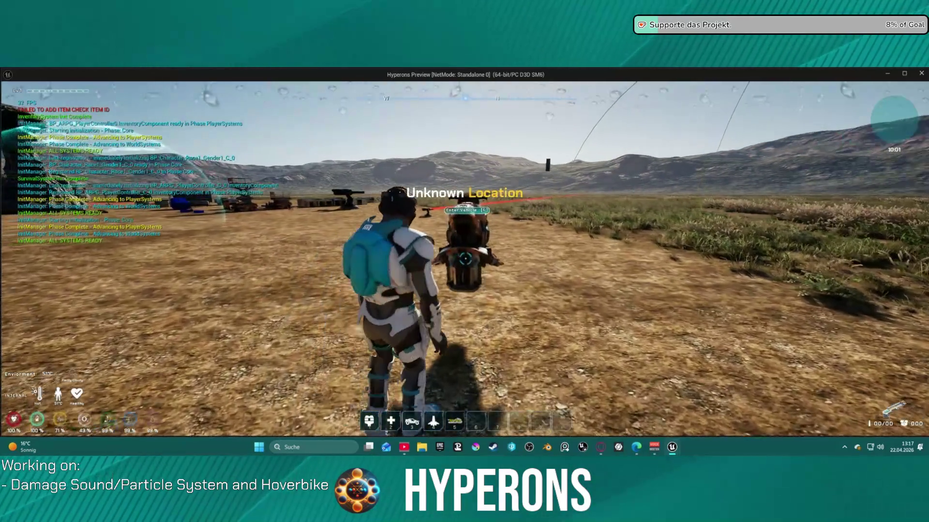
key(s)
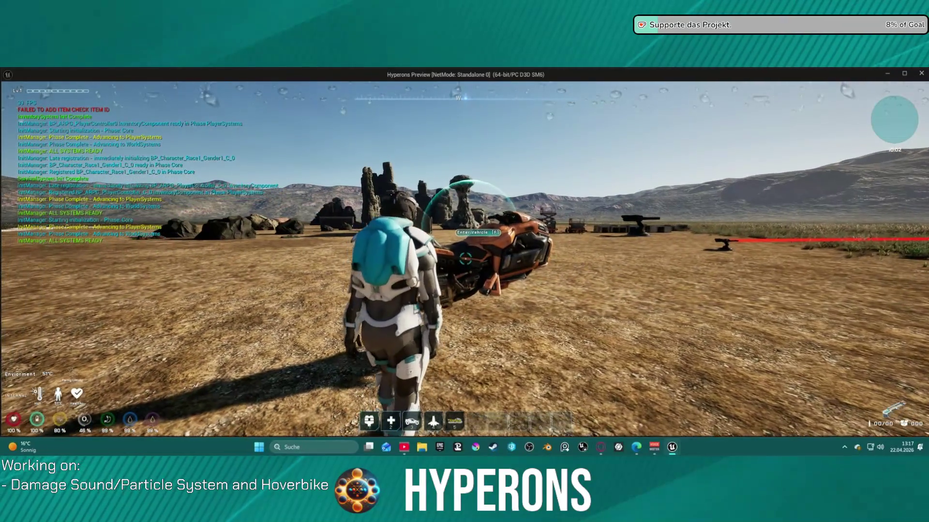
key(w)
key(a)
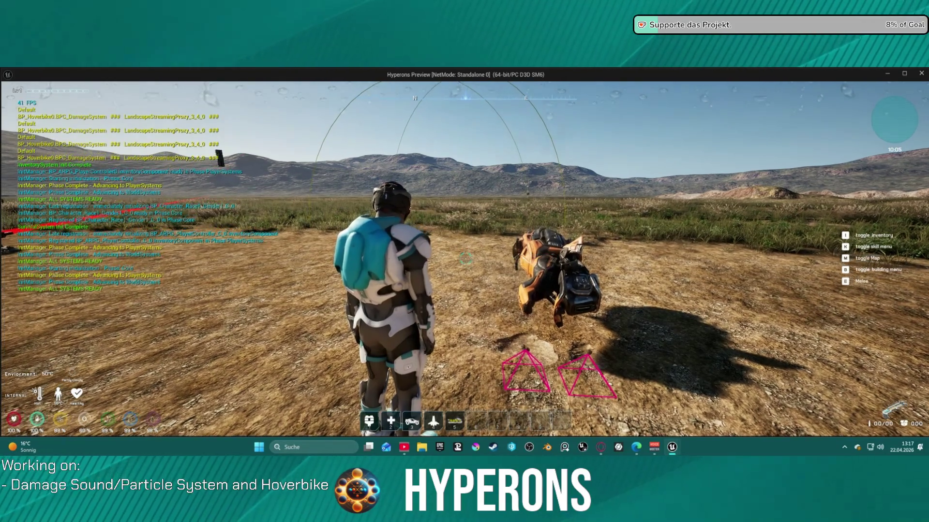
key(Escape)
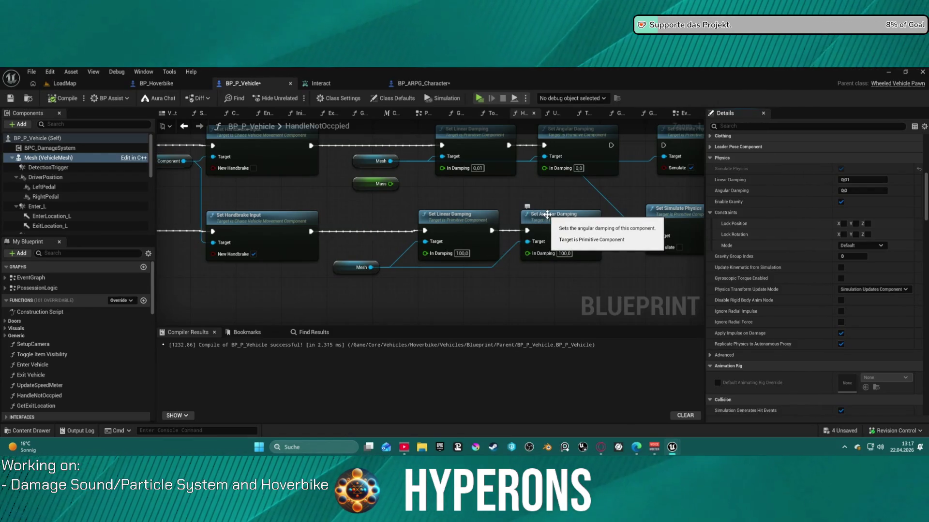
click(565, 254)
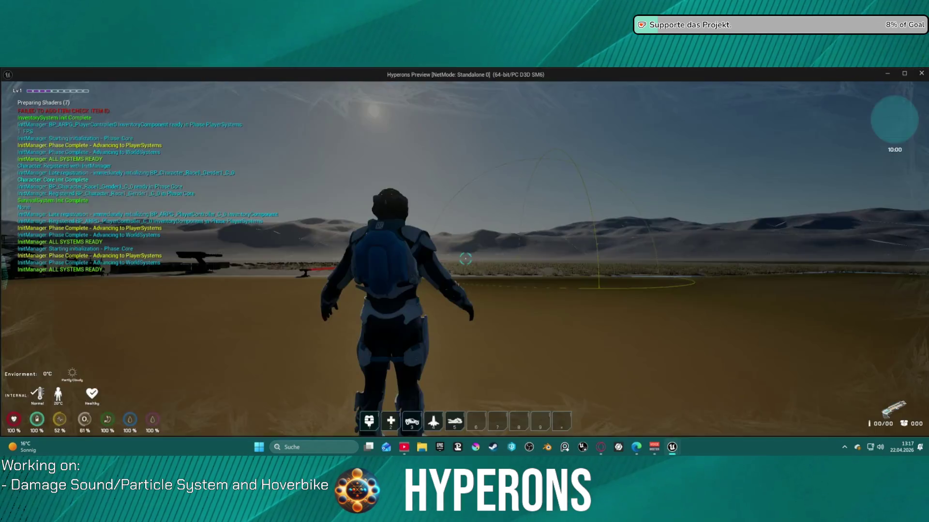
- Walk the character around the parked hoverbike, approaching it from both sides
key(w)
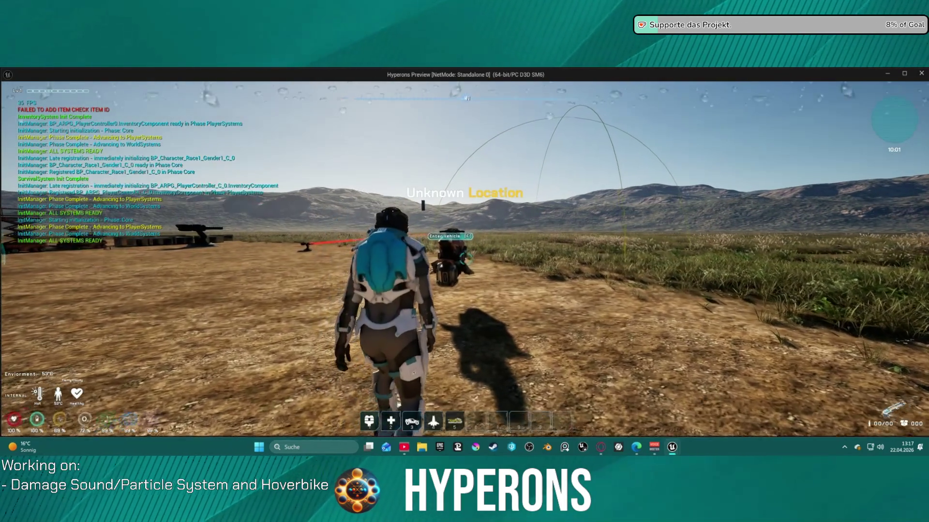
key(w)
key(w)
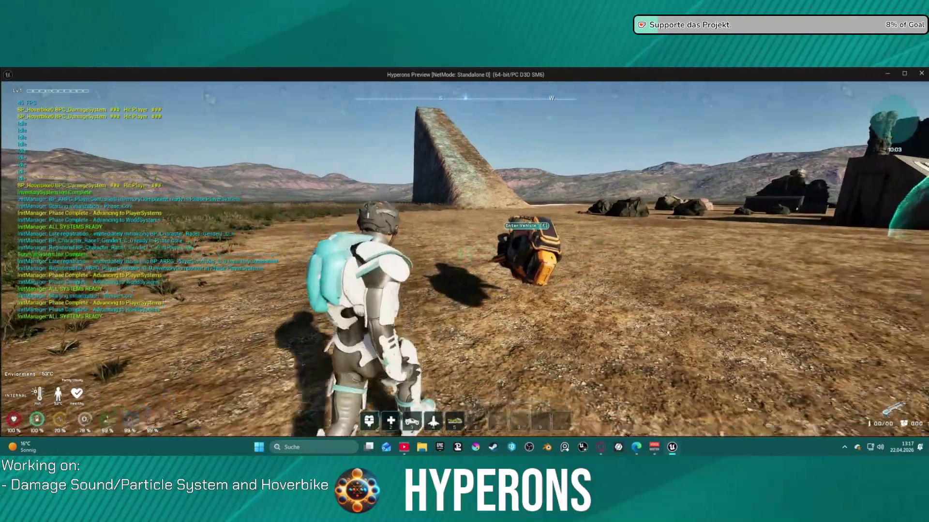
key(w)
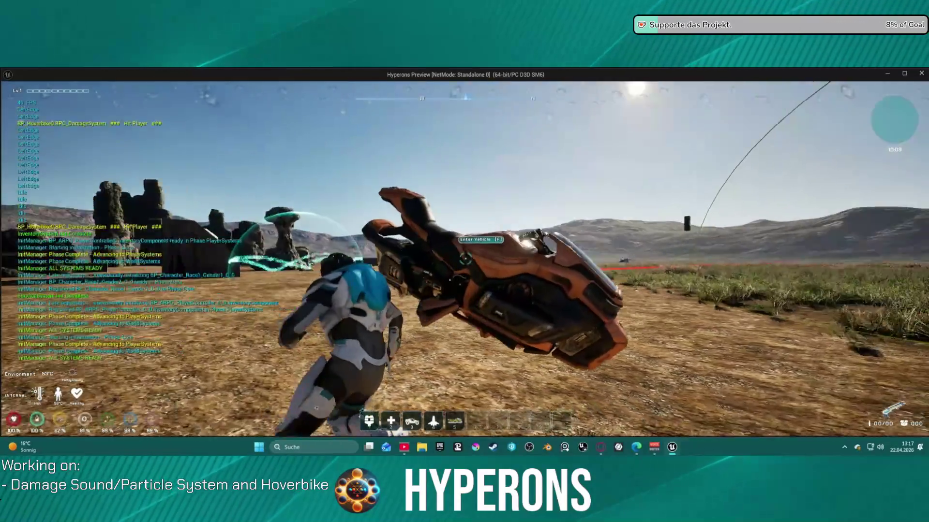
key(a)
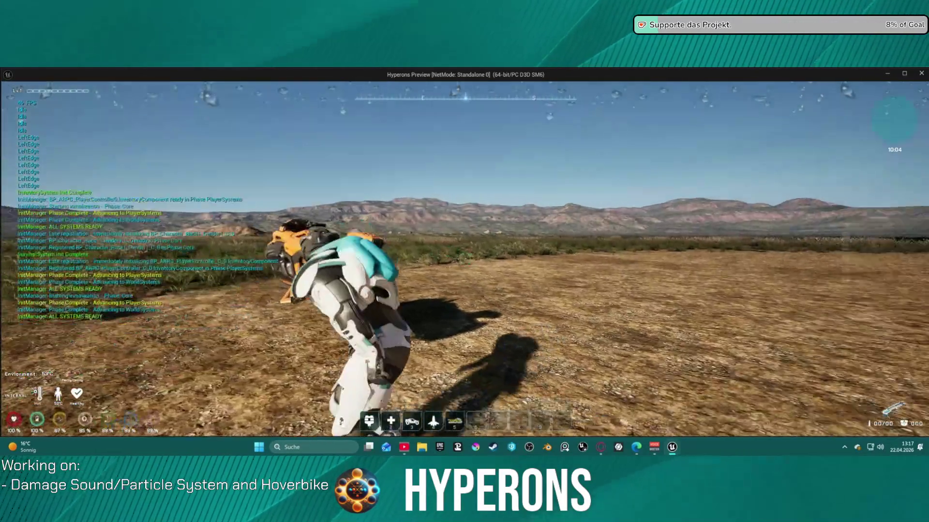
key(w)
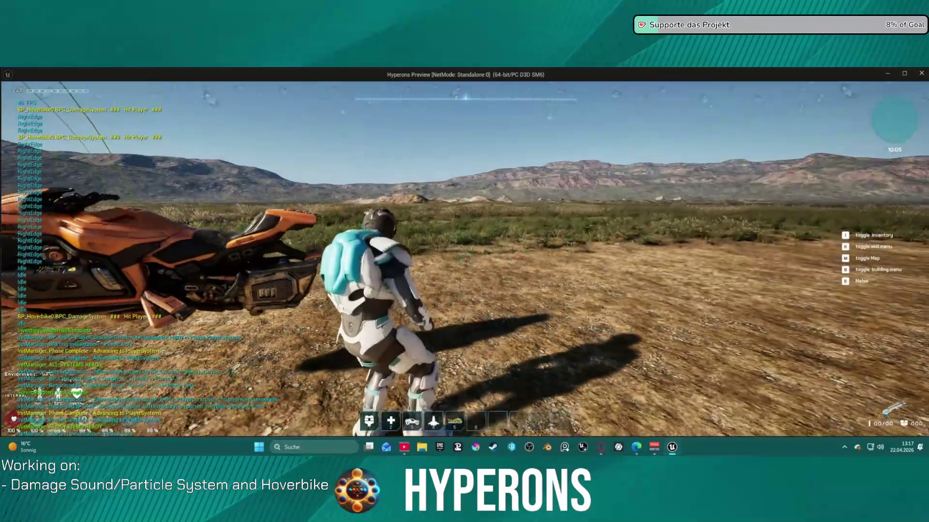
key(w)
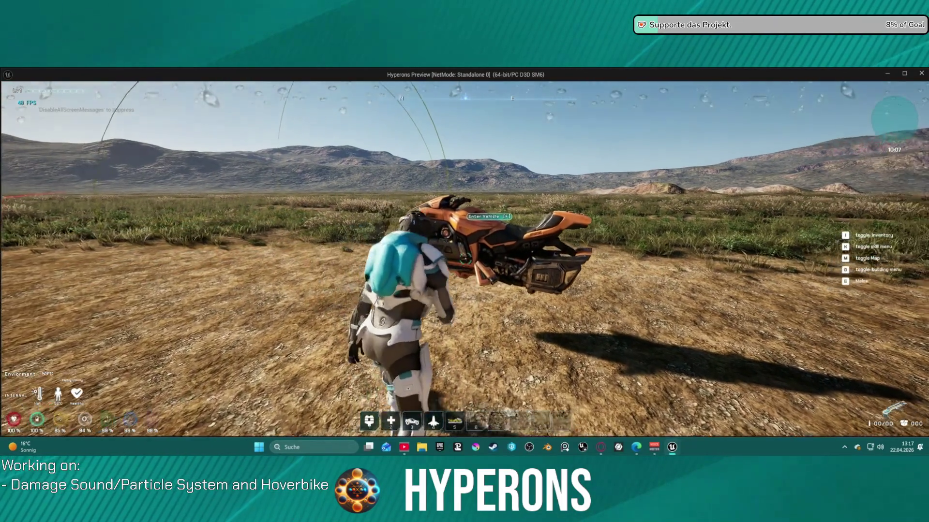
key(w)
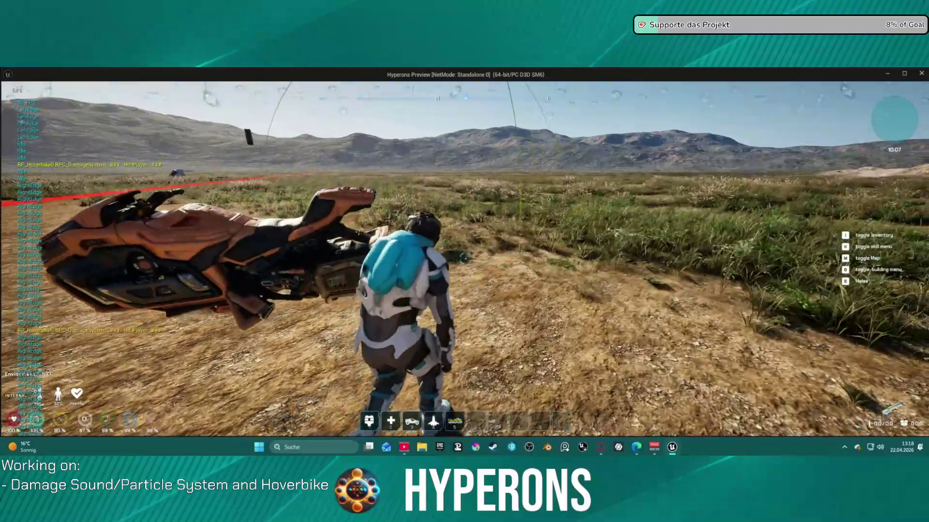
key(w)
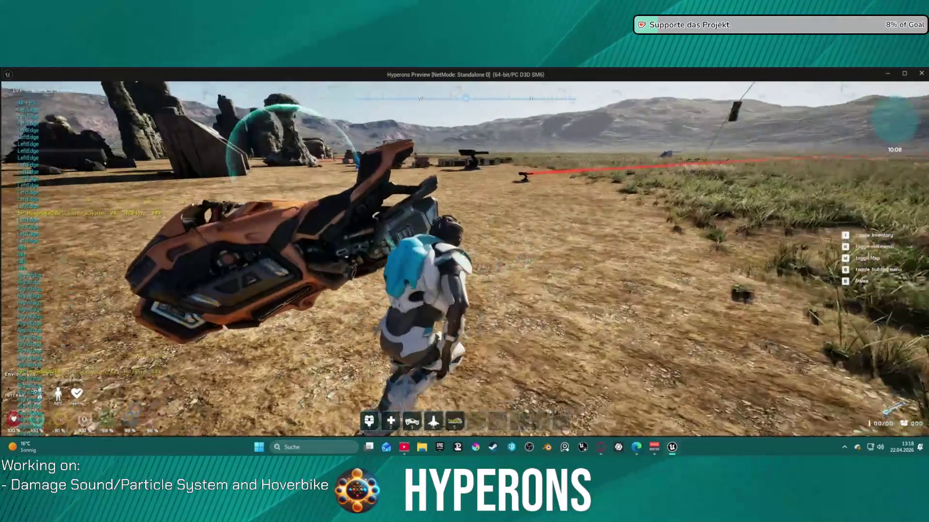
key(w)
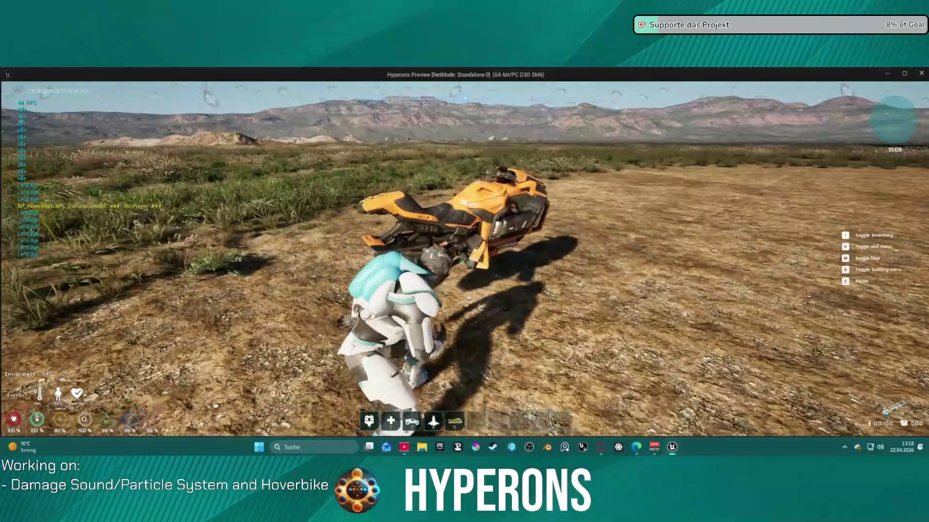
key(w)
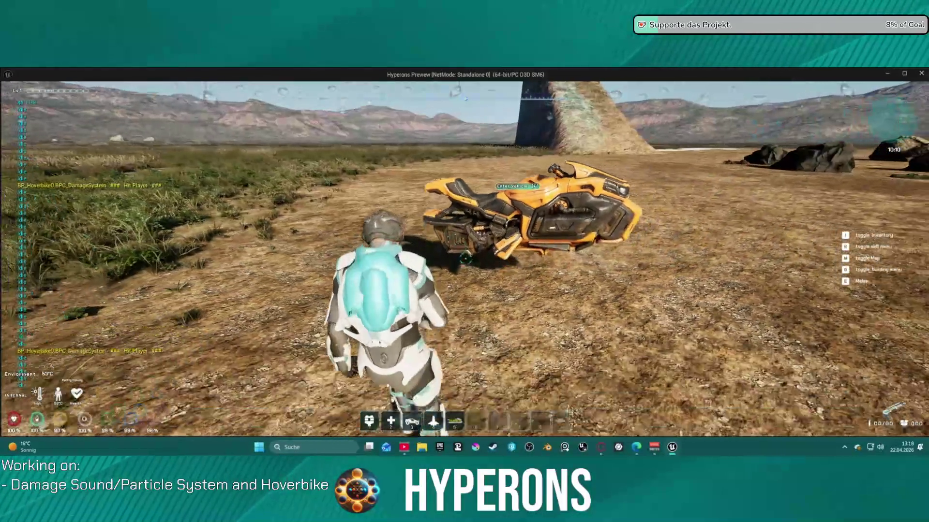
key(s)
key(w)
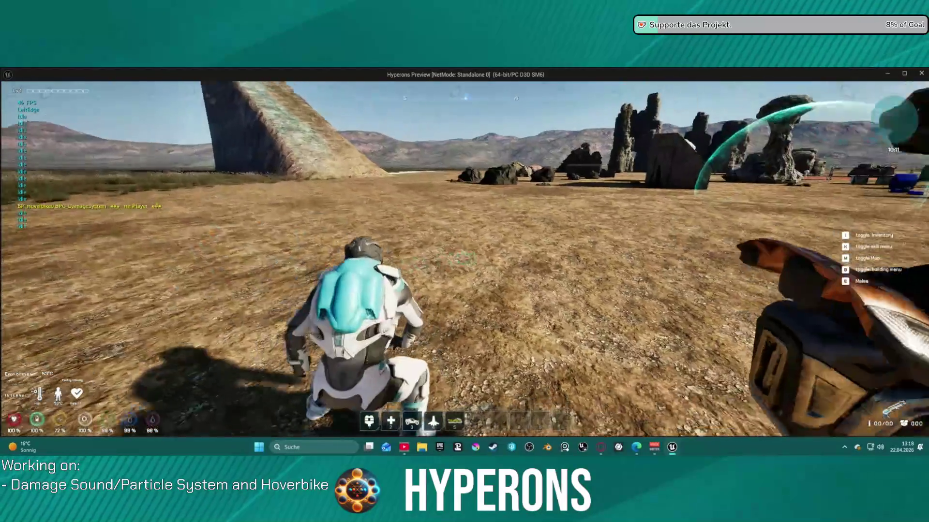
key(w)
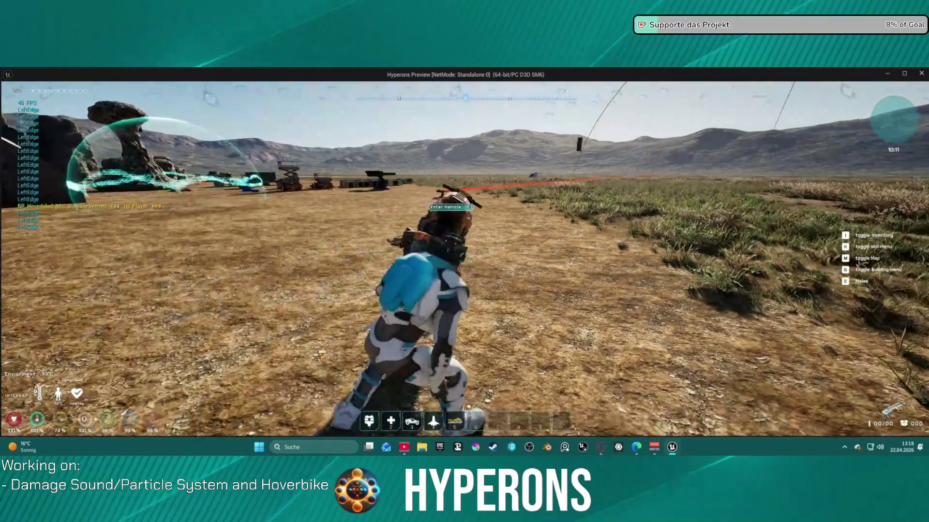
key(w)
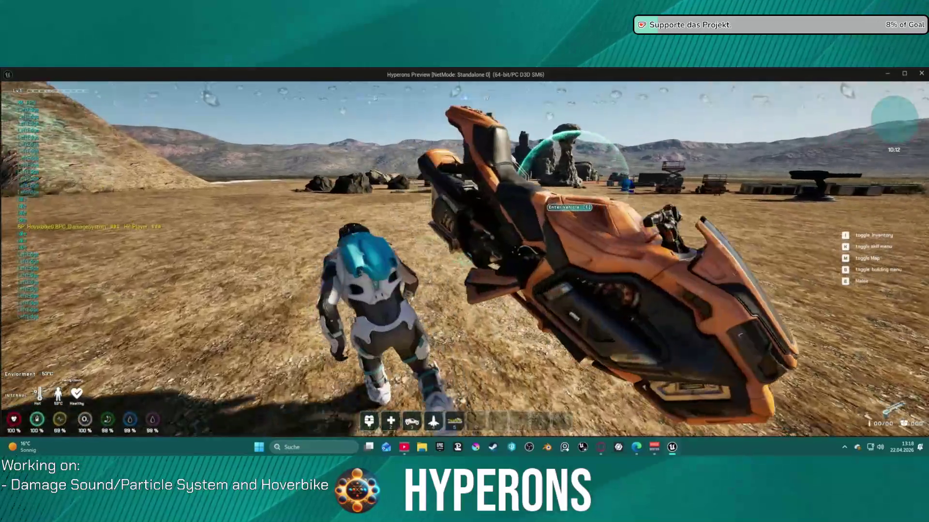
key(w)
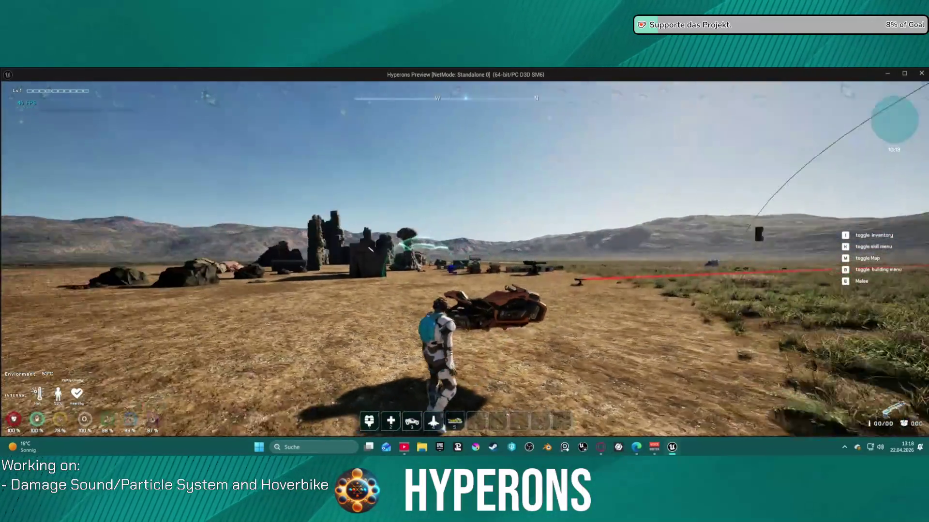
- Mount the hoverbike with F, ride it across the field, and dismount
key(w)
key(f)
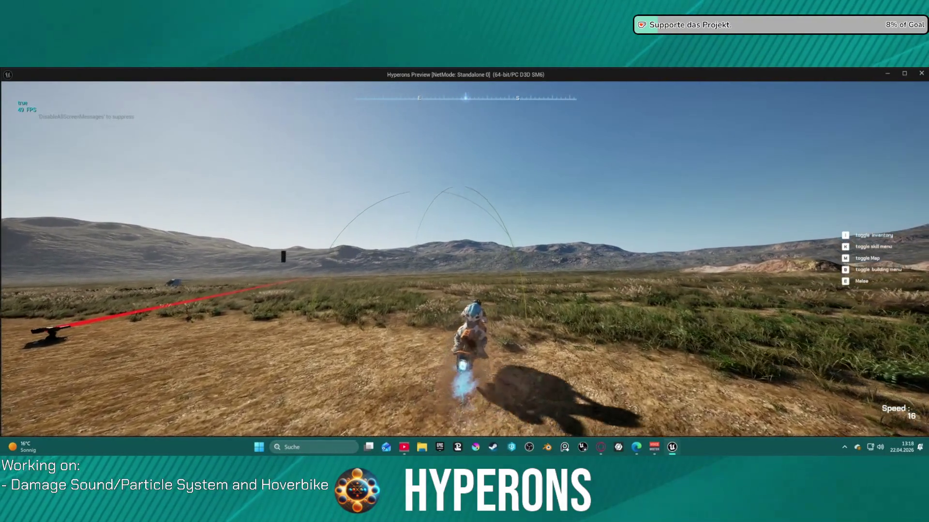
key(w)
key(d)
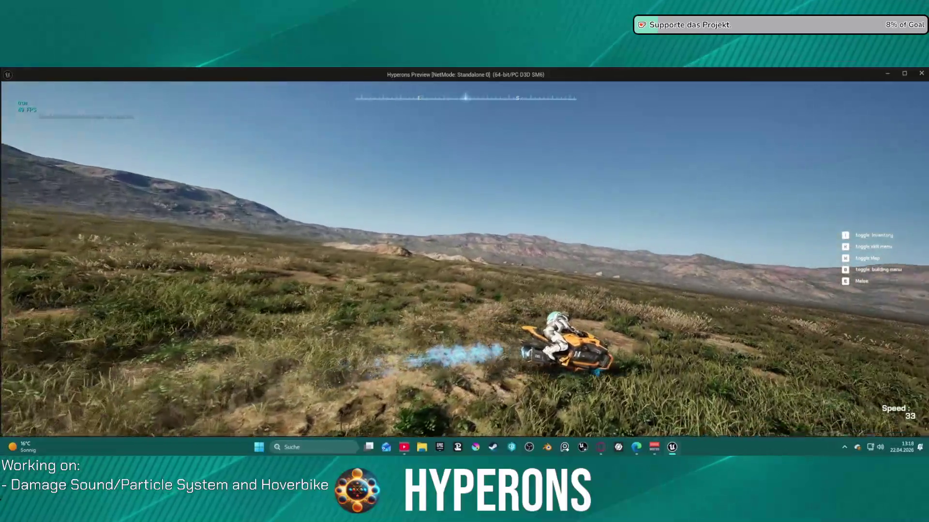
key(f)
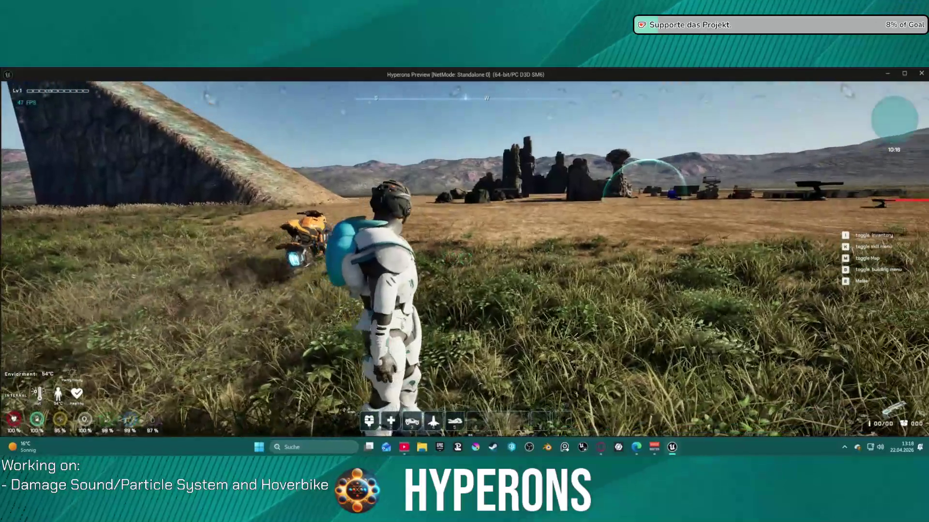
- Walk back around the tipped hoverbike and stop the play test
key(w)
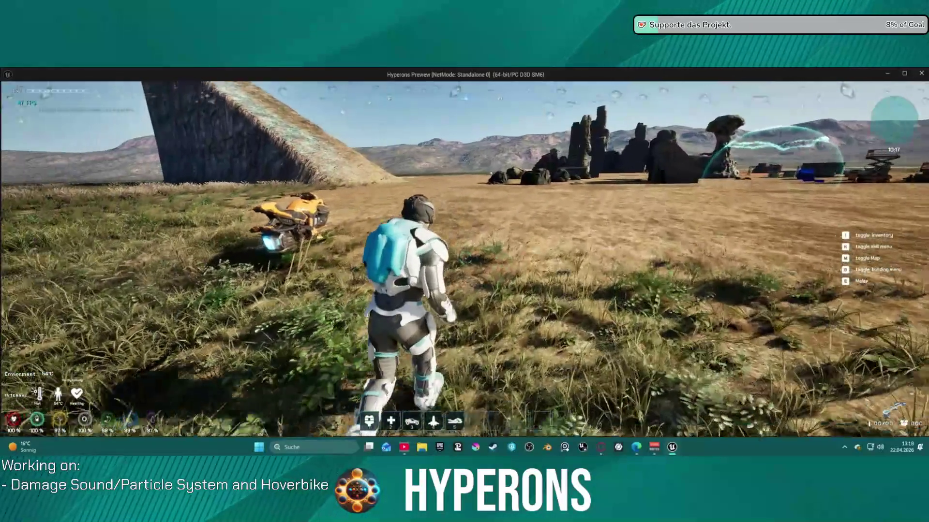
key(w)
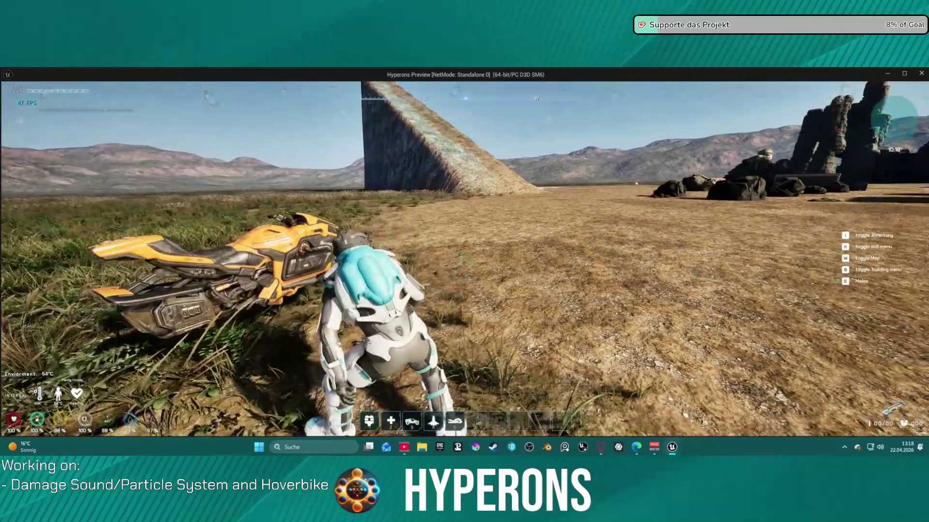
key(w)
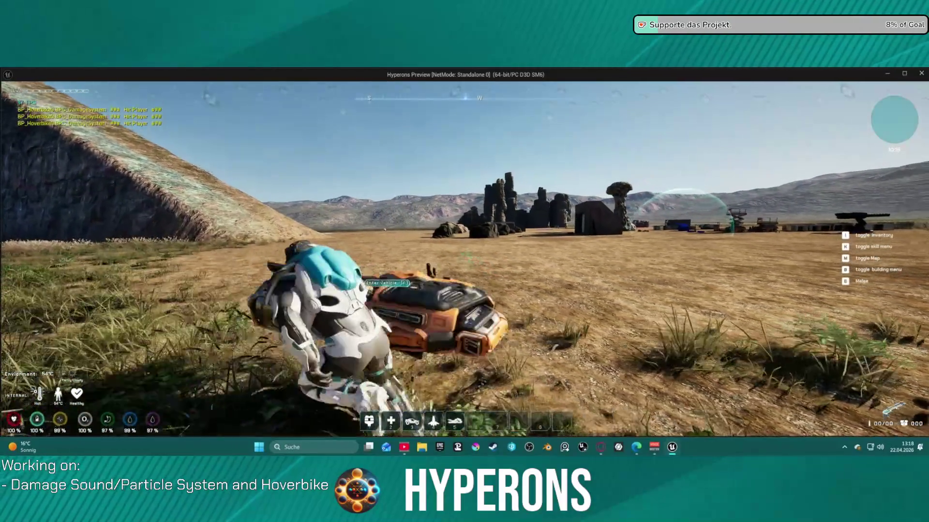
key(w)
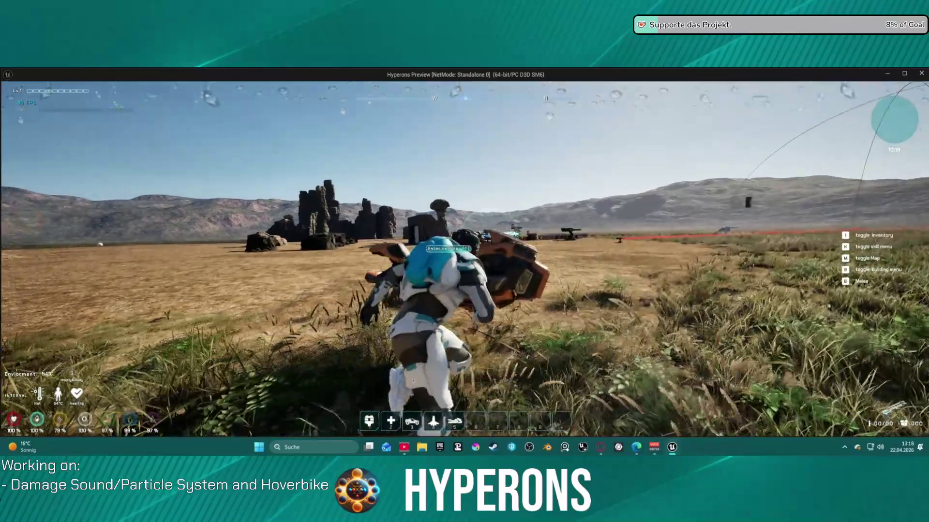
key(Escape)
- Change the lower branch's Linear Damping to 8.0, then move to the Angular Damping field
drag(425, 253, 457, 256)
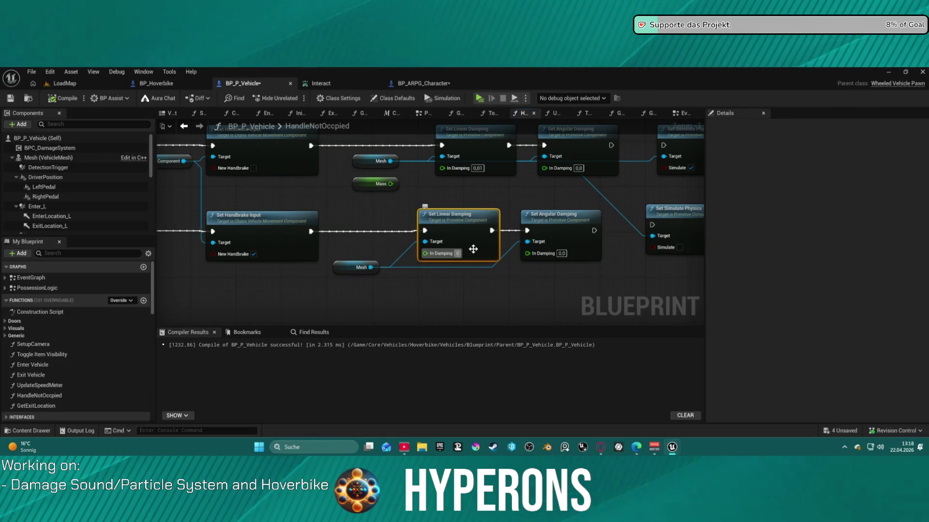
click(560, 254)
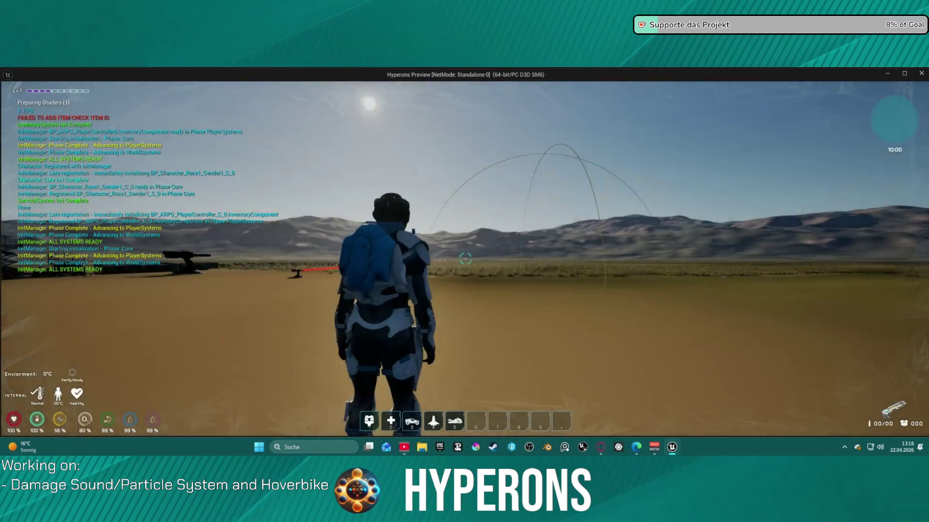
- Walk past the hoverbike as it tips onto its side, stop the test, and reselect Linear Damping
key(w)
key(w)
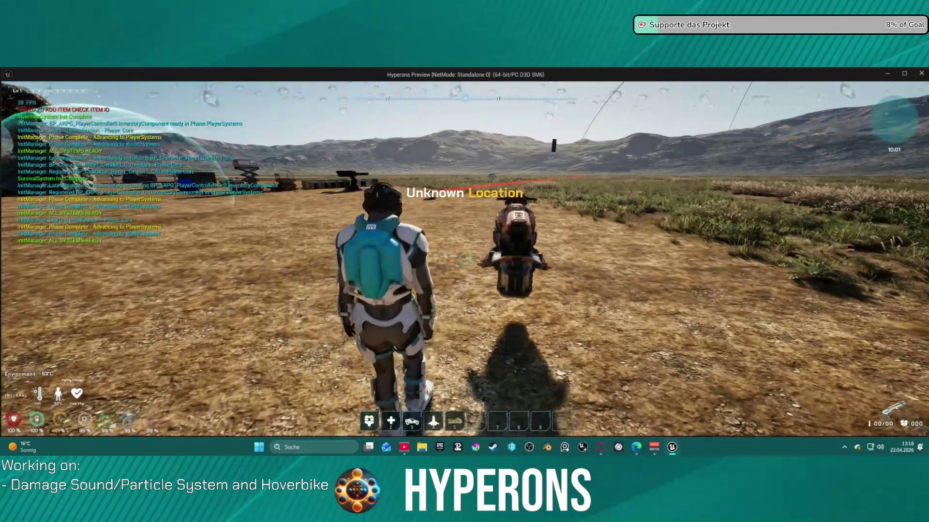
key(w)
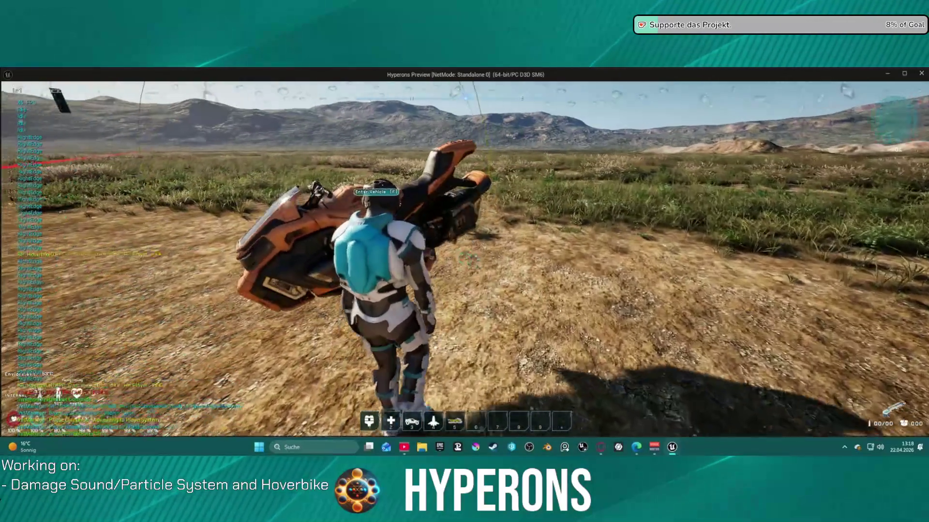
key(a)
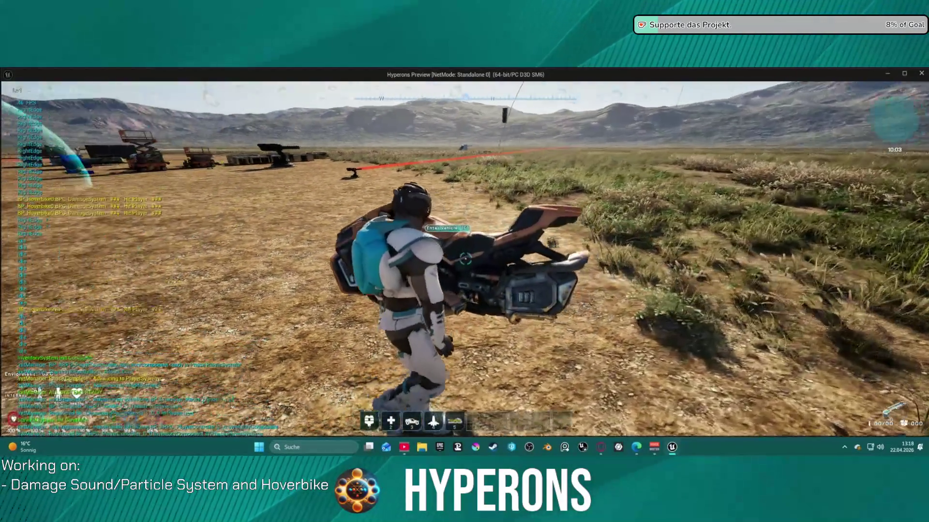
key(w)
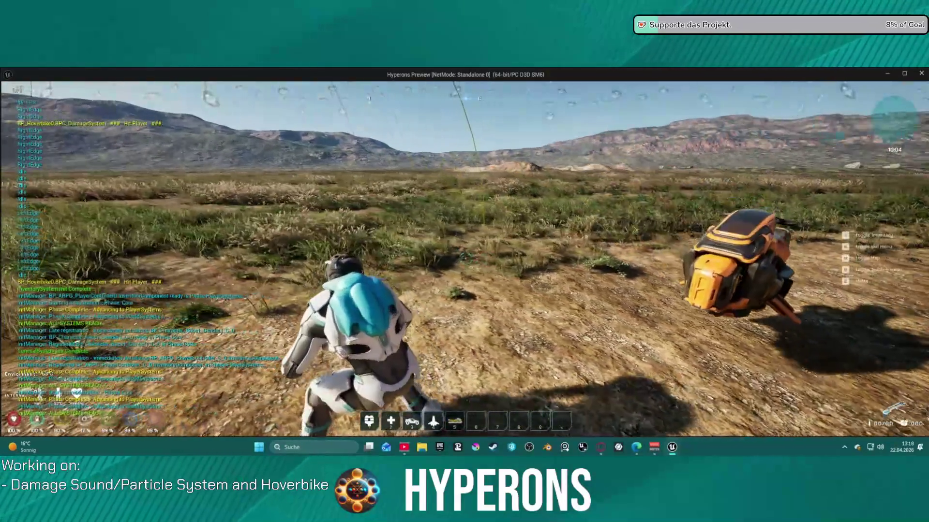
key(a)
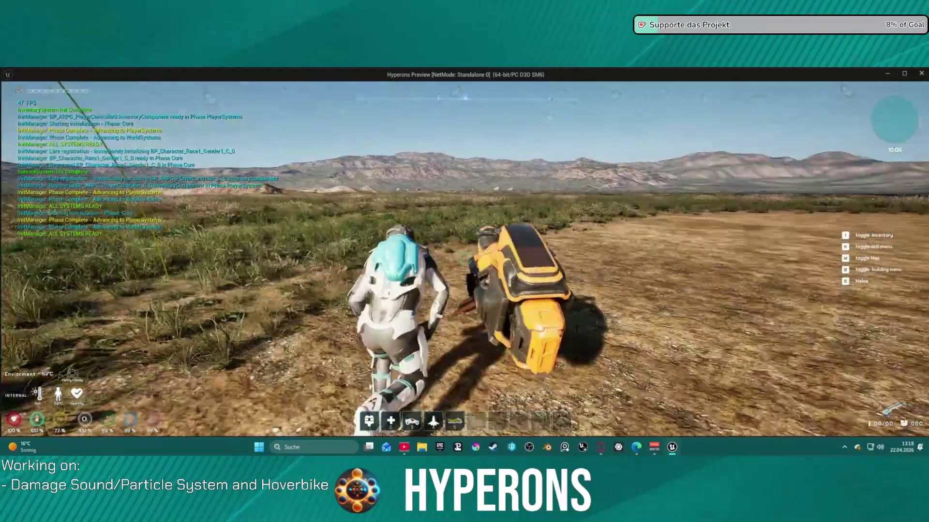
key(w)
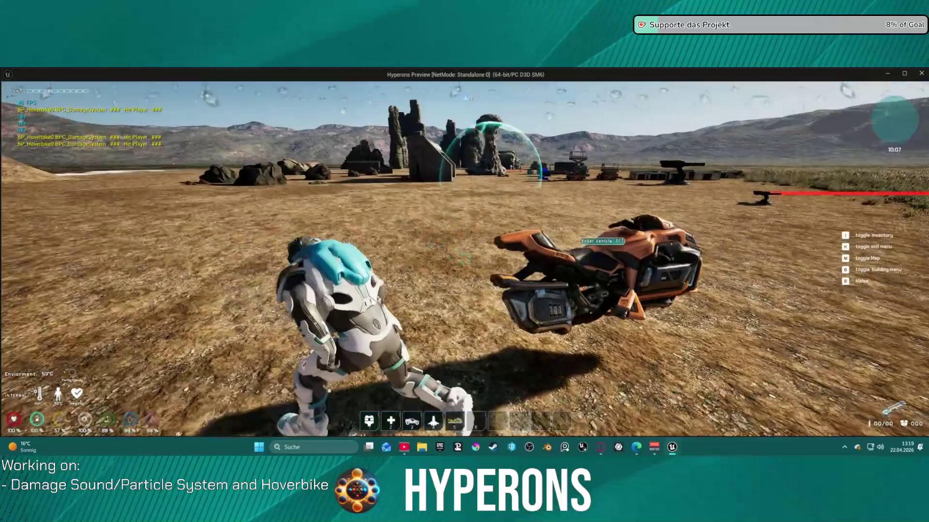
key(Escape)
click(466, 253)
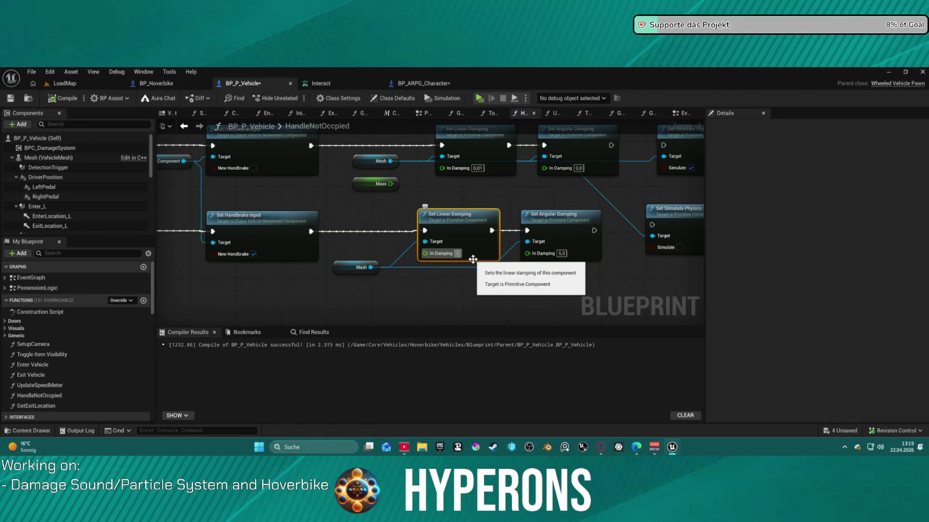
- Set the lower branch's Linear Damping to 80 and Angular Damping to 10
text(80)
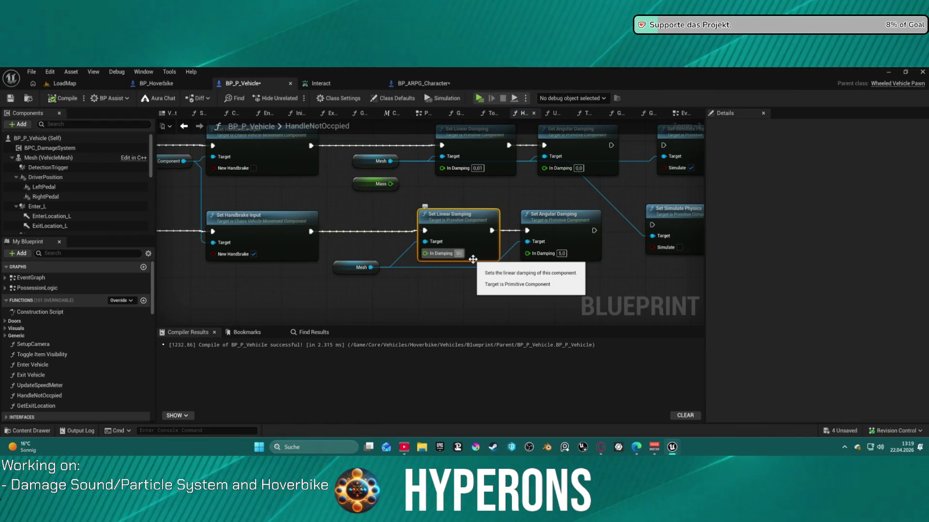
key(Return)
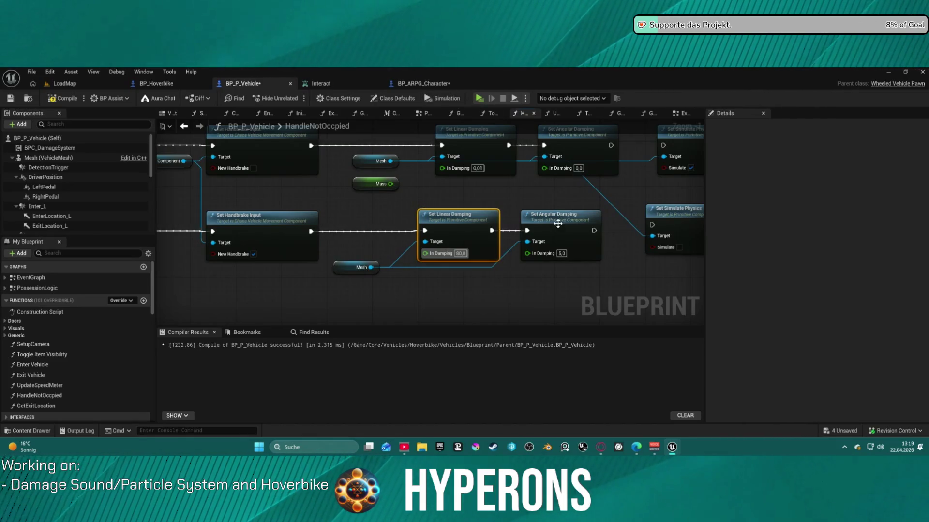
click(561, 253)
text(10)
key(Return)
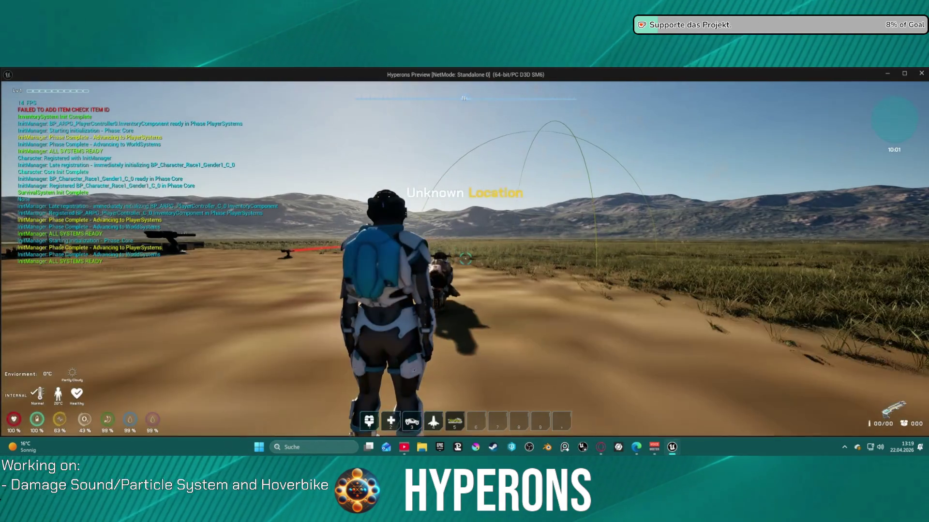
- Circle the hoverbike and try entering it with F from one side
key(w)
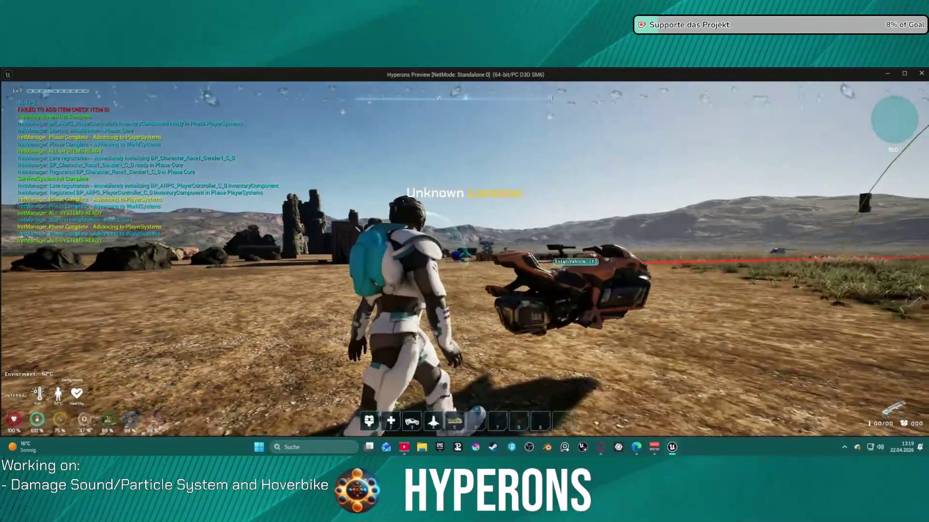
key(w)
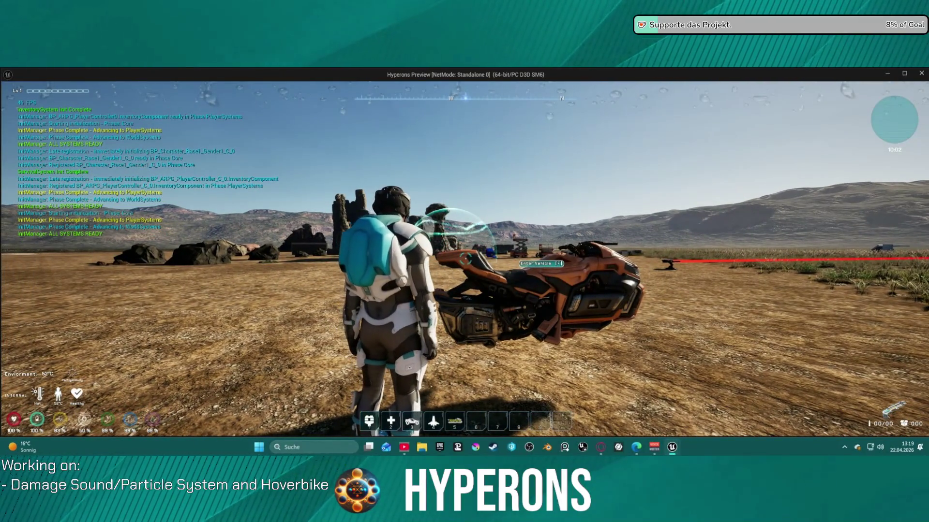
key(d)
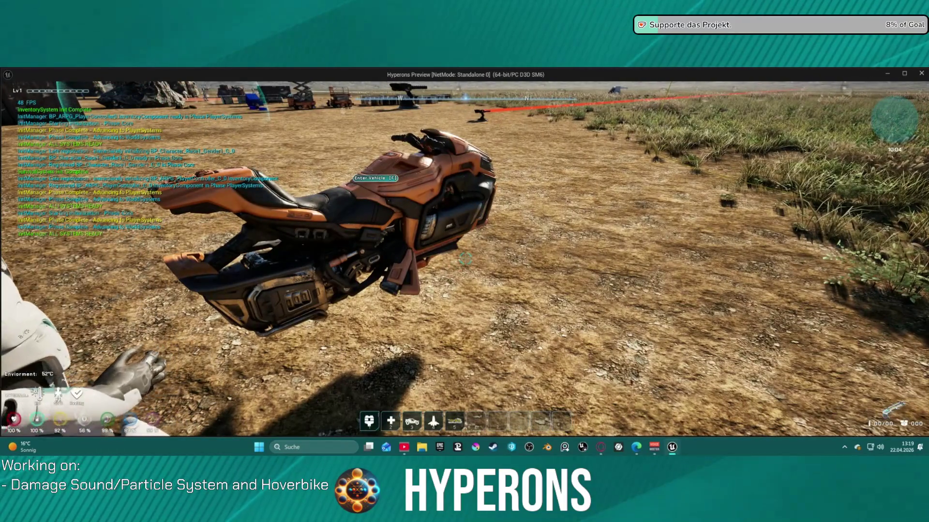
key(f)
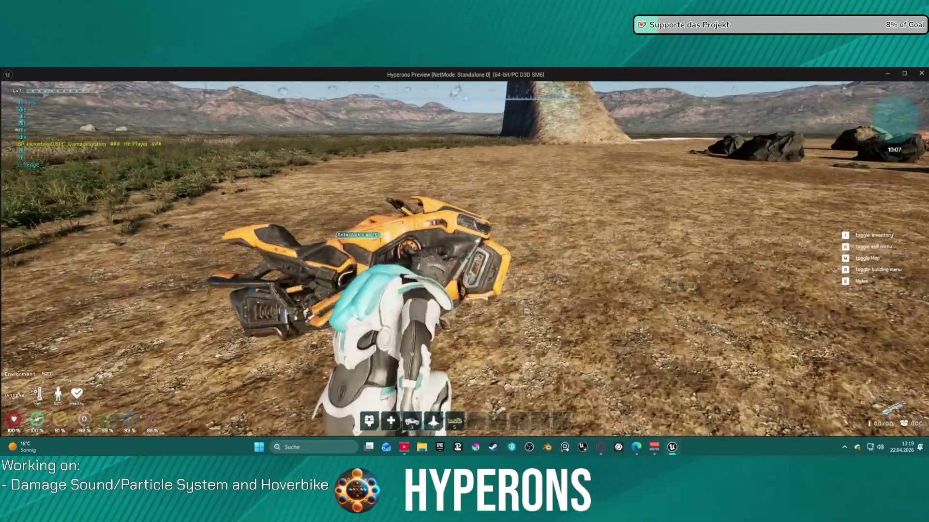
key(s)
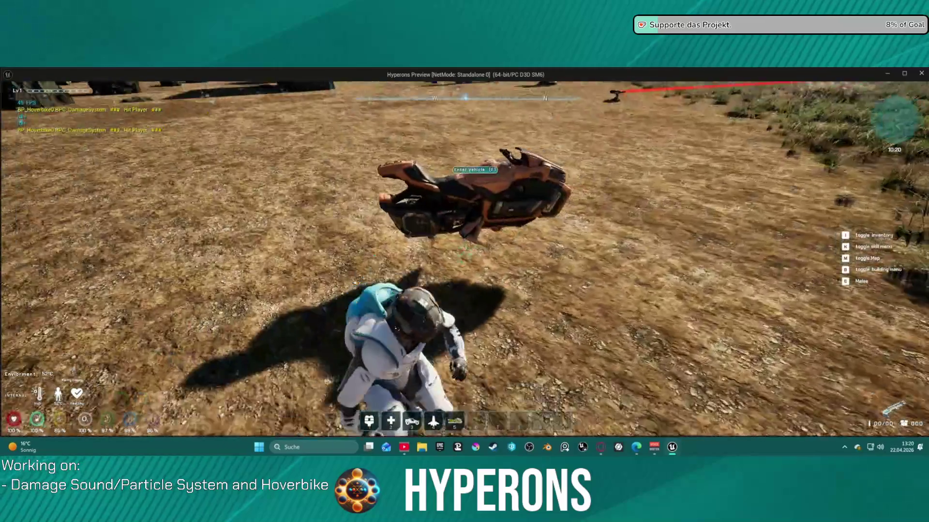
- Return to the upright hoverbike and try entering it from the other side
key(w)
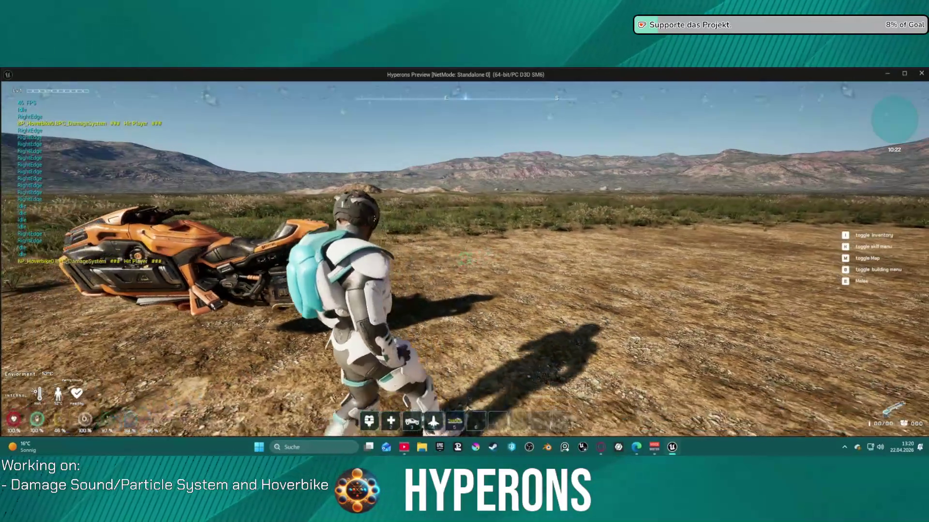
key(a)
key(w)
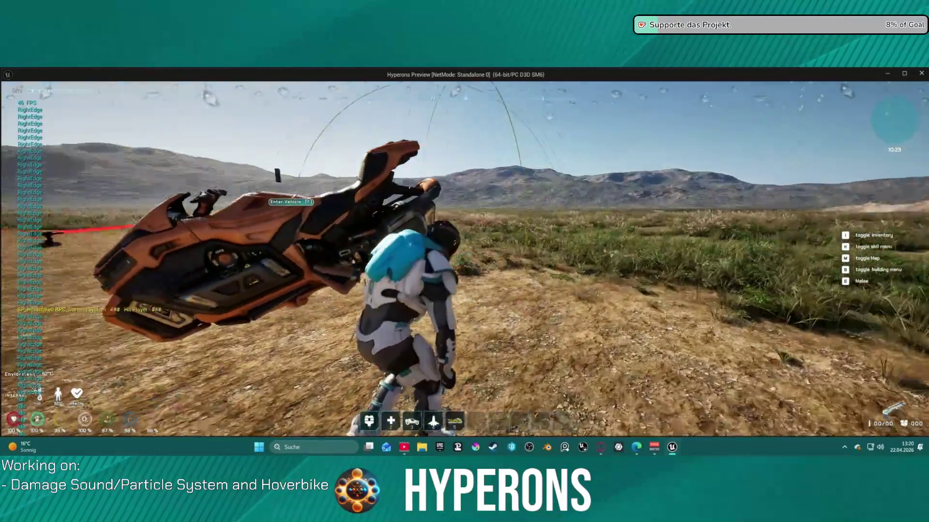
key(w)
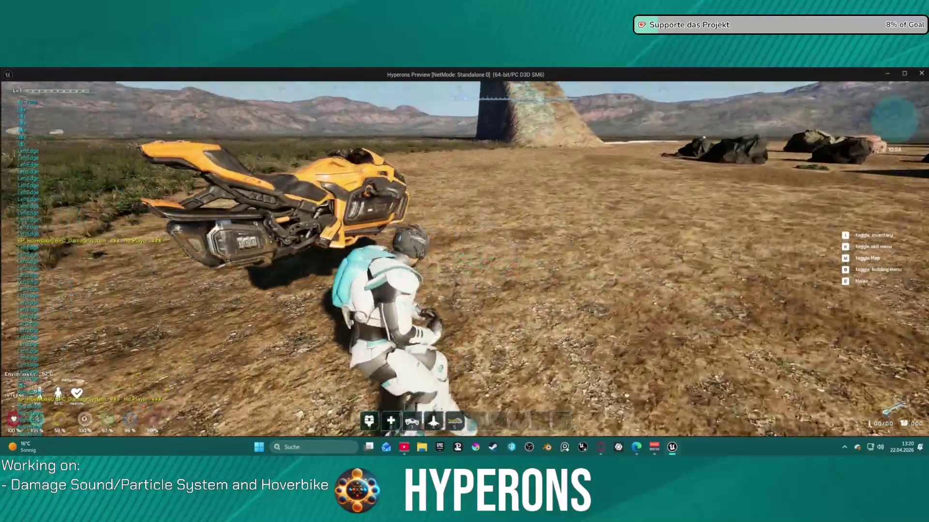
key(w)
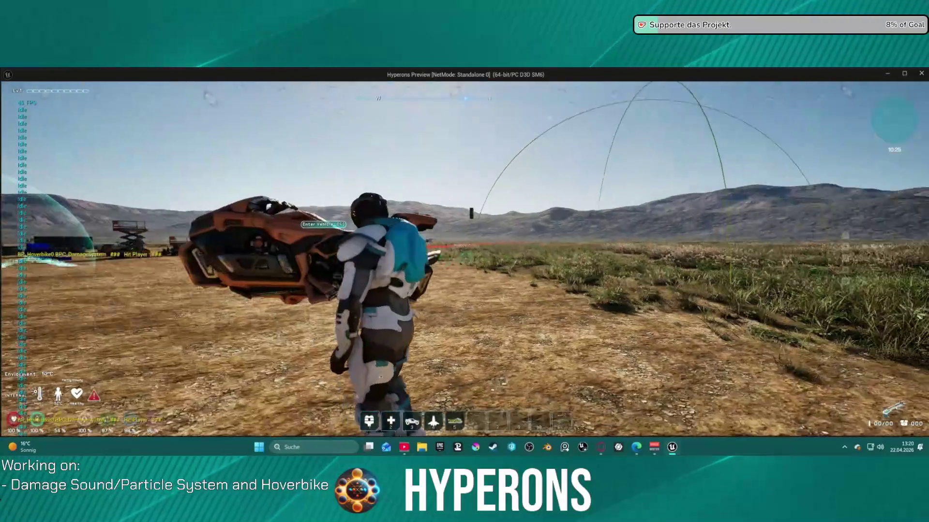
key(w)
key(w)
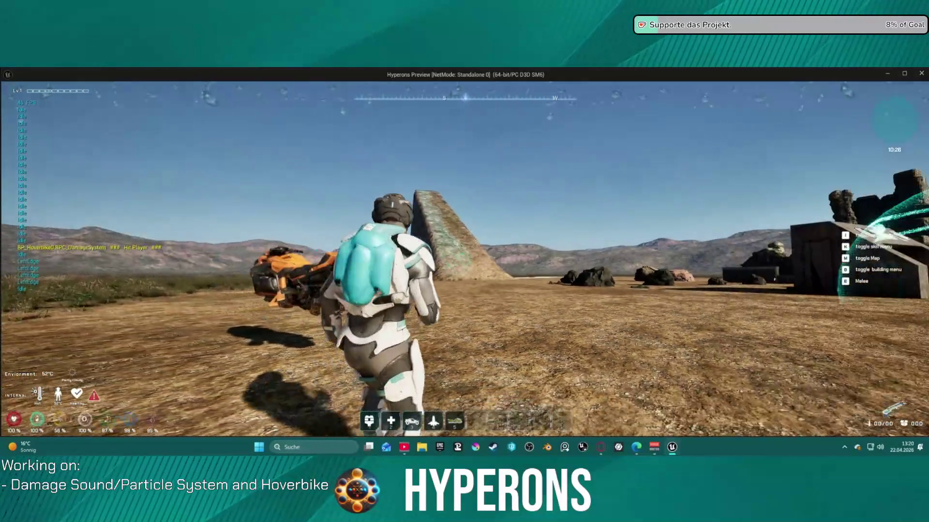
- Mount the hoverbike with E, drive it up the ramp, and get off
key(w)
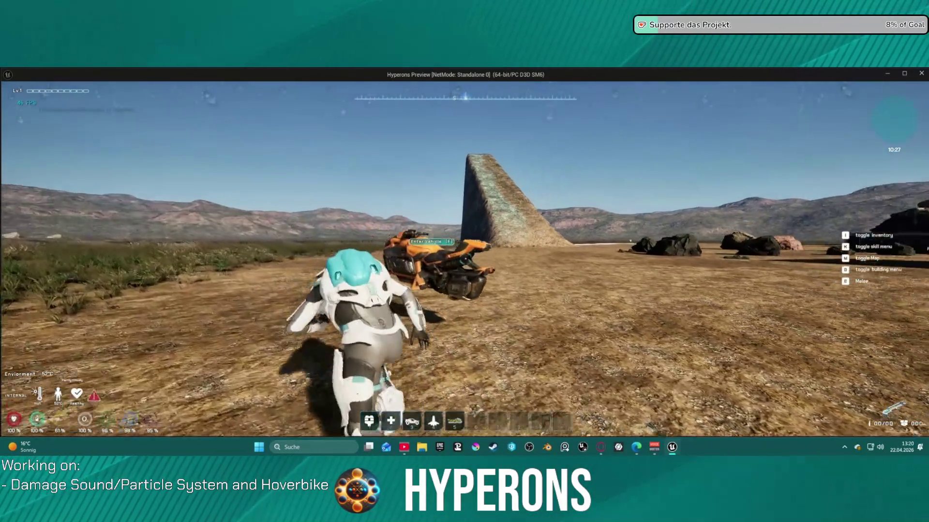
key(w)
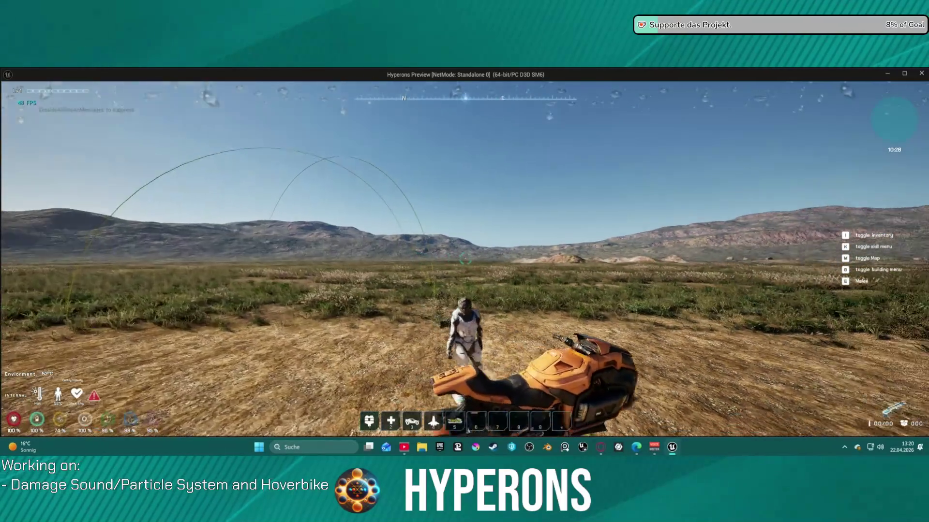
key(e)
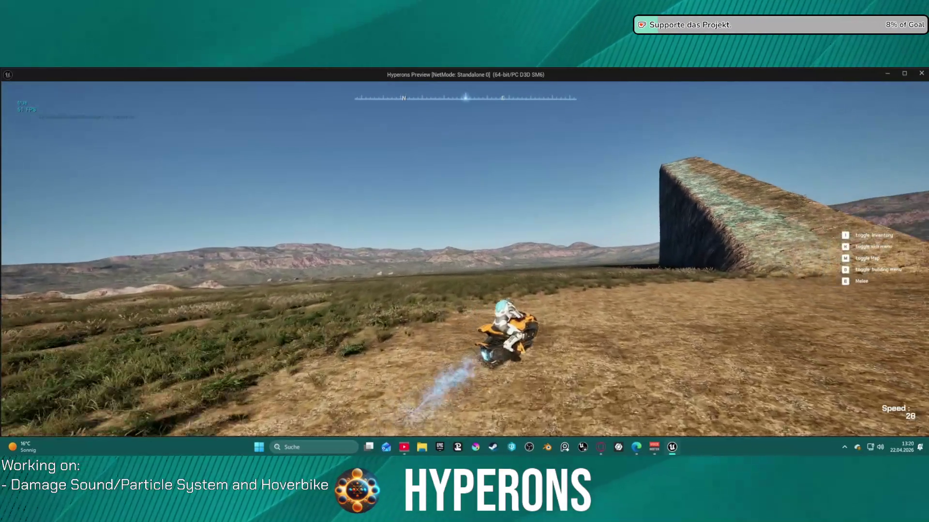
key(w)
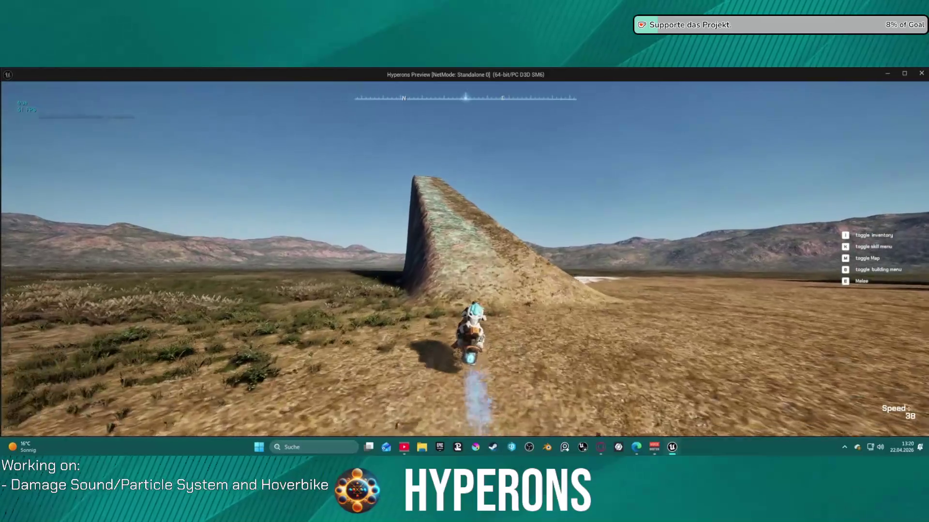
key(w)
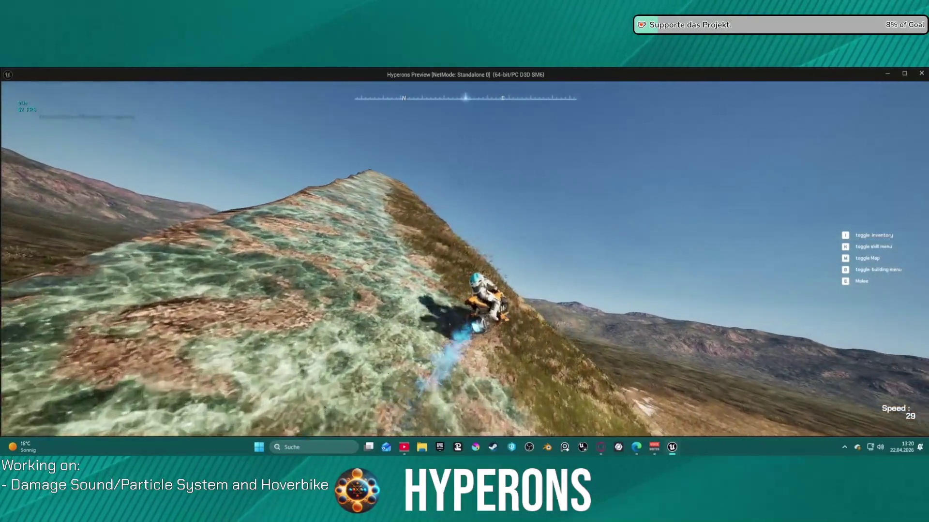
key(e)
- Walk over the grass and snow and back beside the hoverbike by the cliff, using F there
key(w)
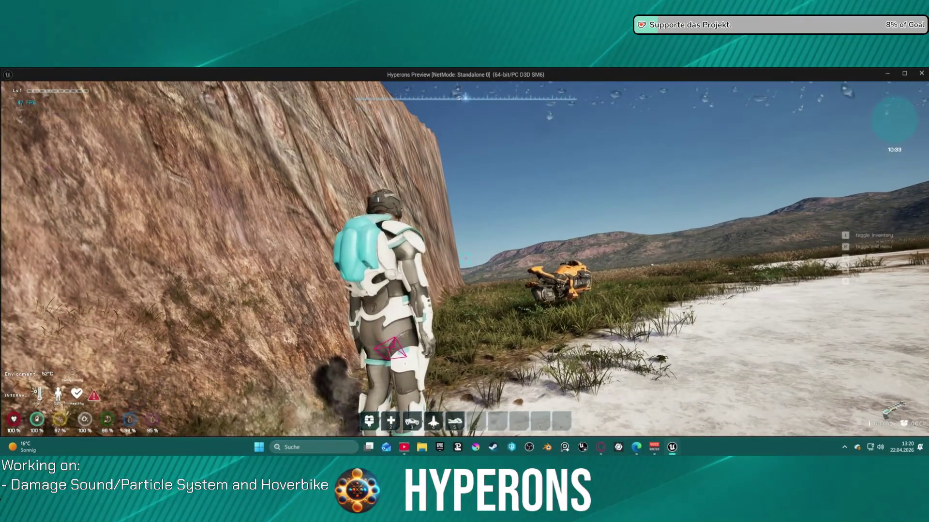
key(w)
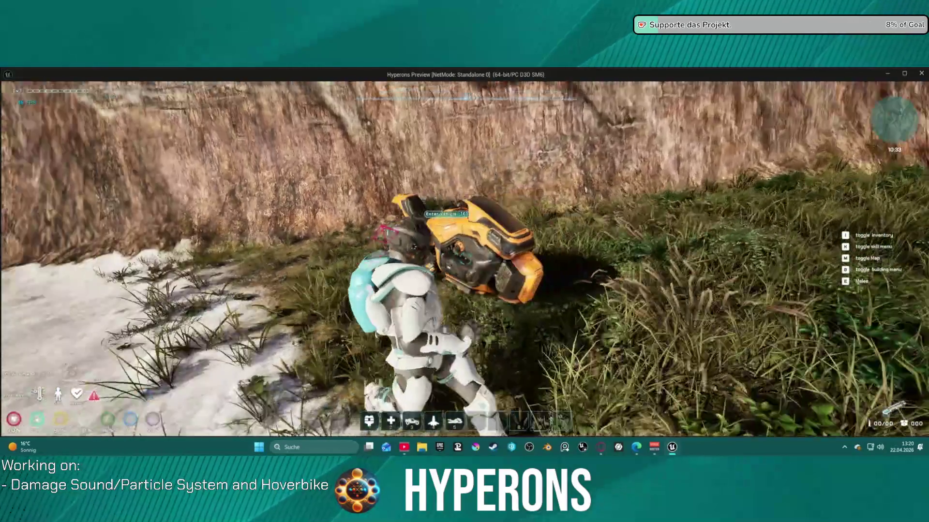
key(w)
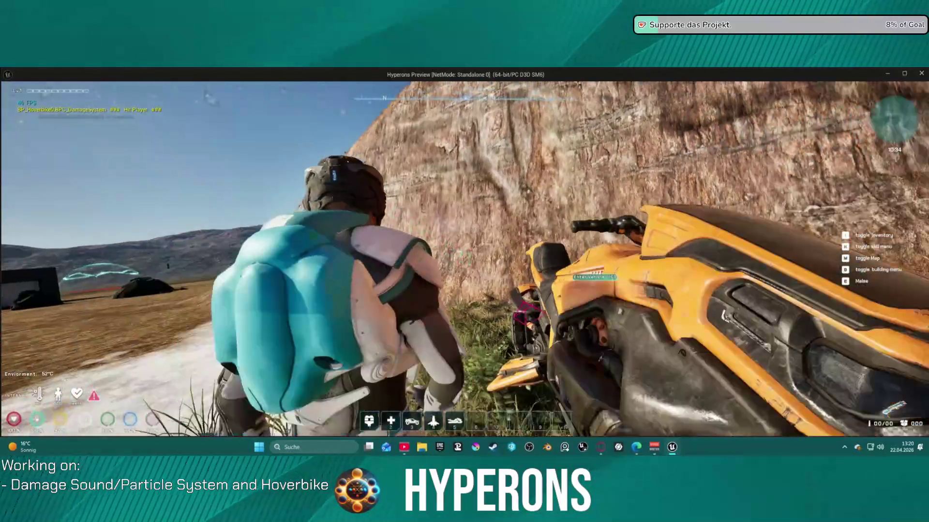
key(w)
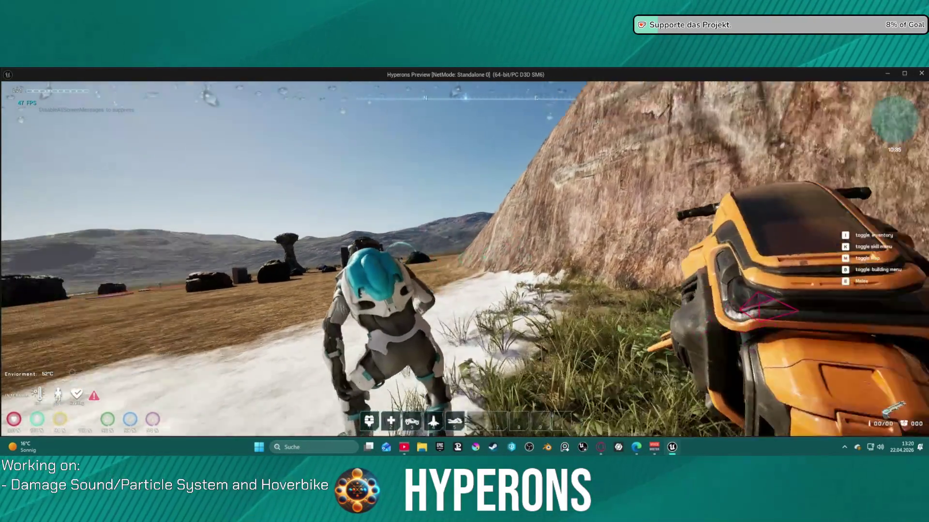
key(w)
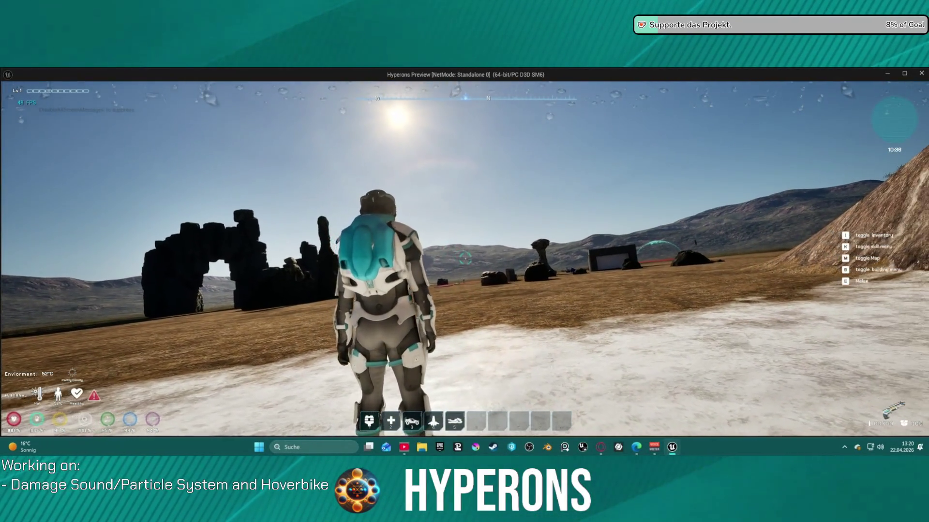
key(w)
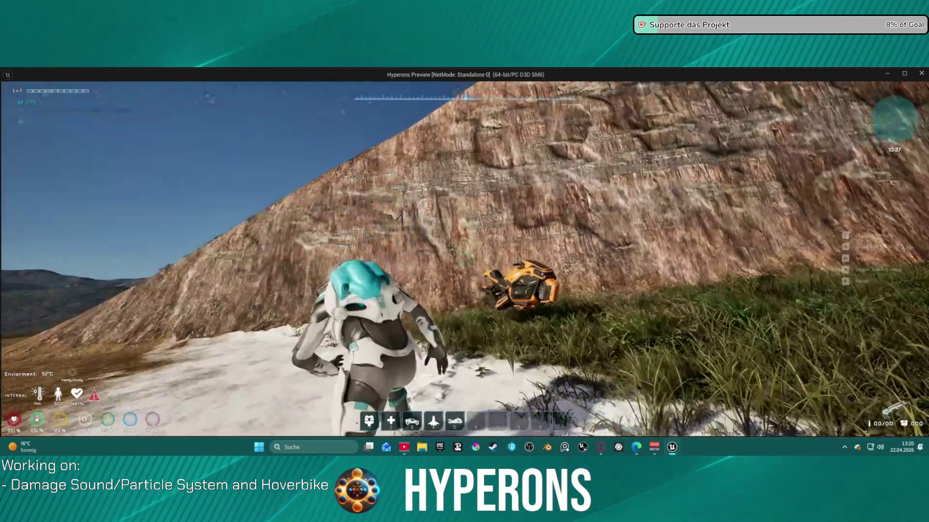
key(w)
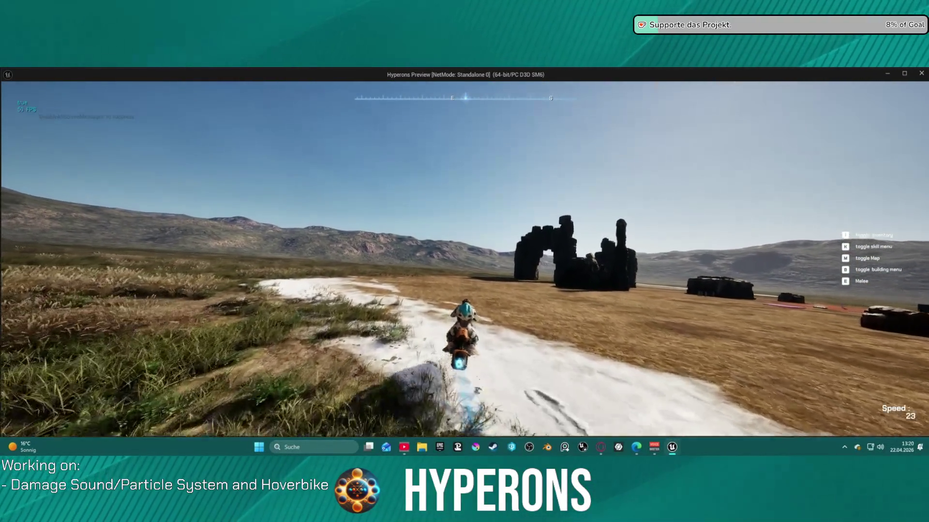
key(f)
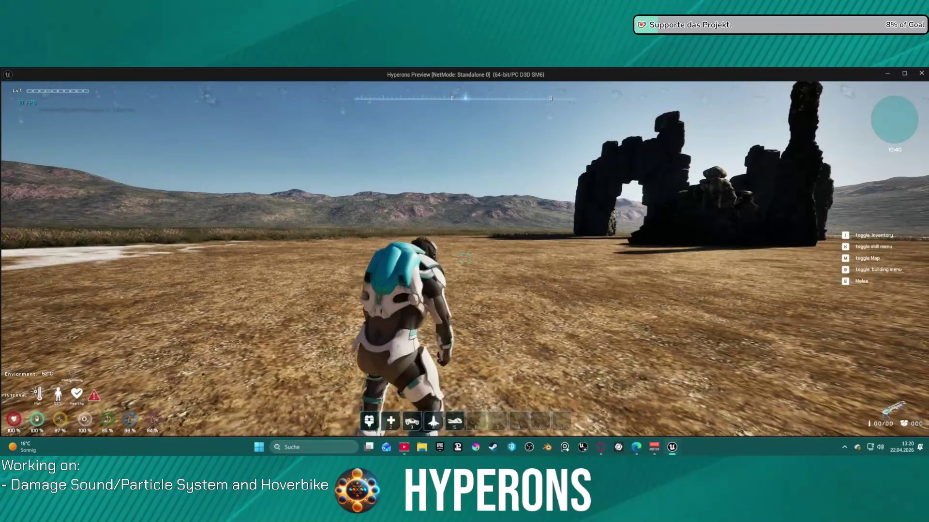
- Remount the hoverbike with F and ride it up the steep hillside ridge
key(w)
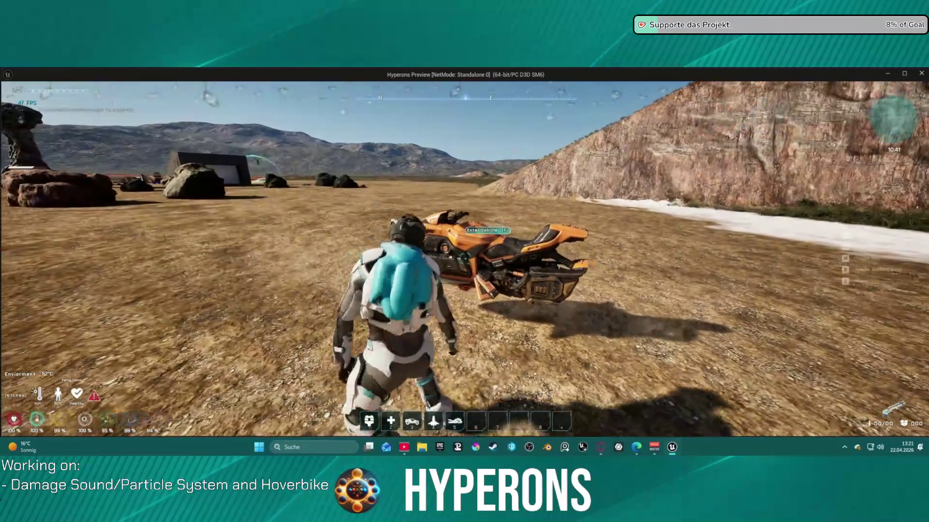
key(f)
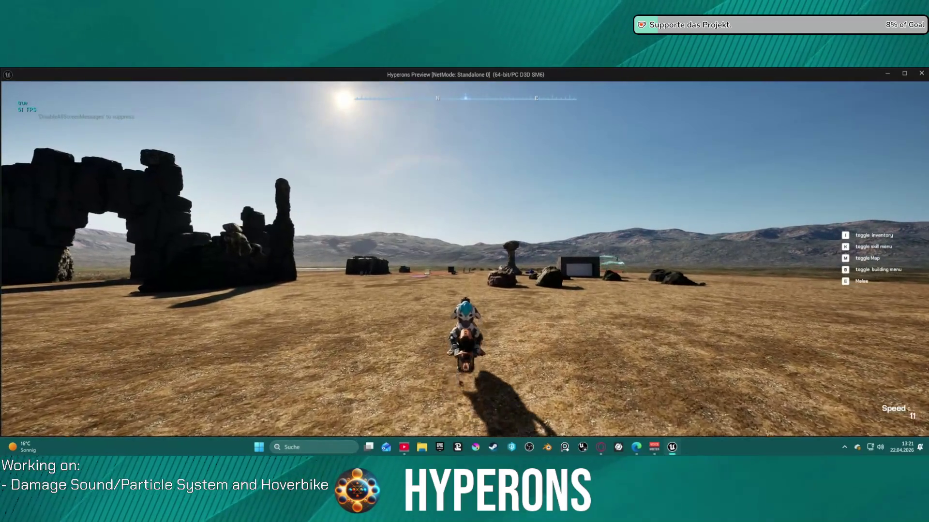
key(w)
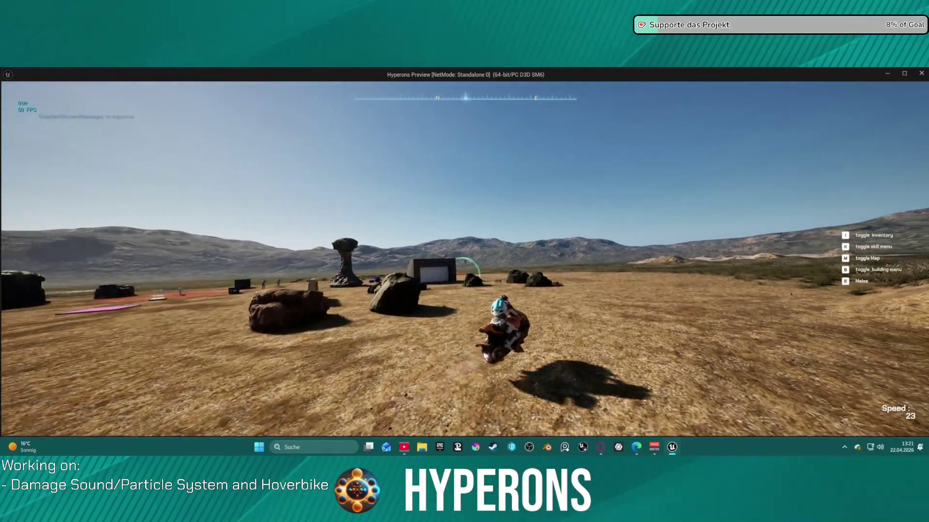
key(d)
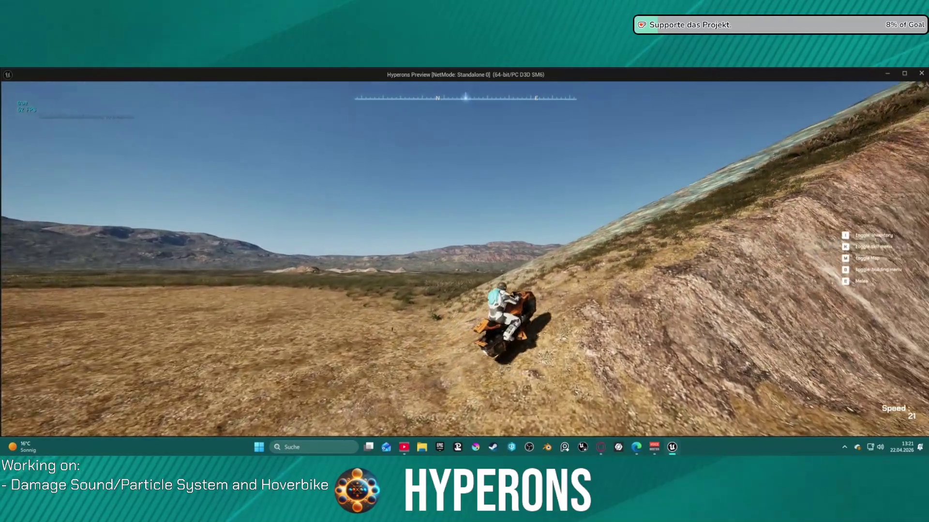
key(w)
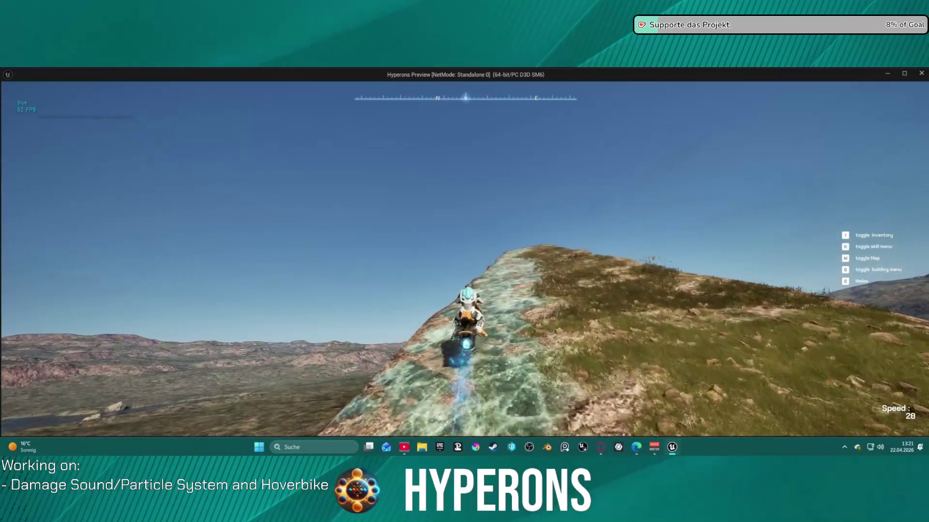
key(w)
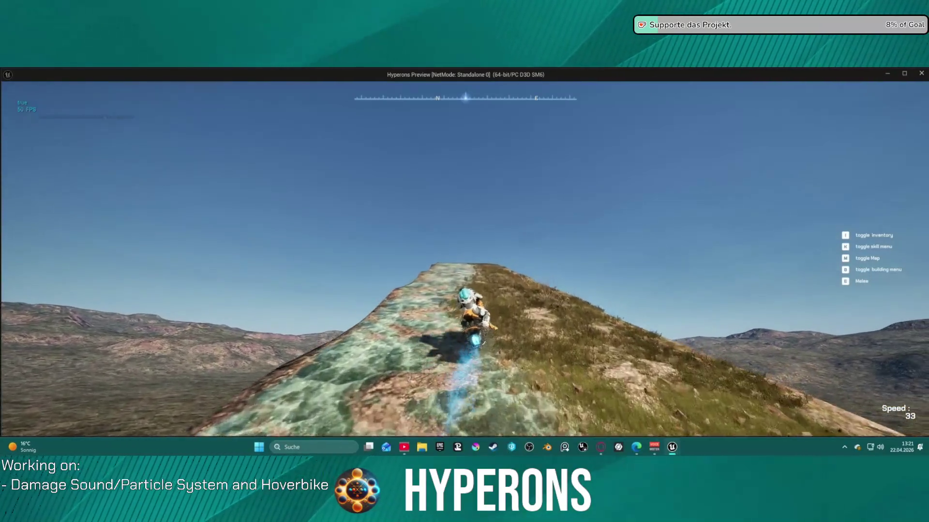
- Dismount the hoverbike and run on foot, climbing up the rock wall
key(w)
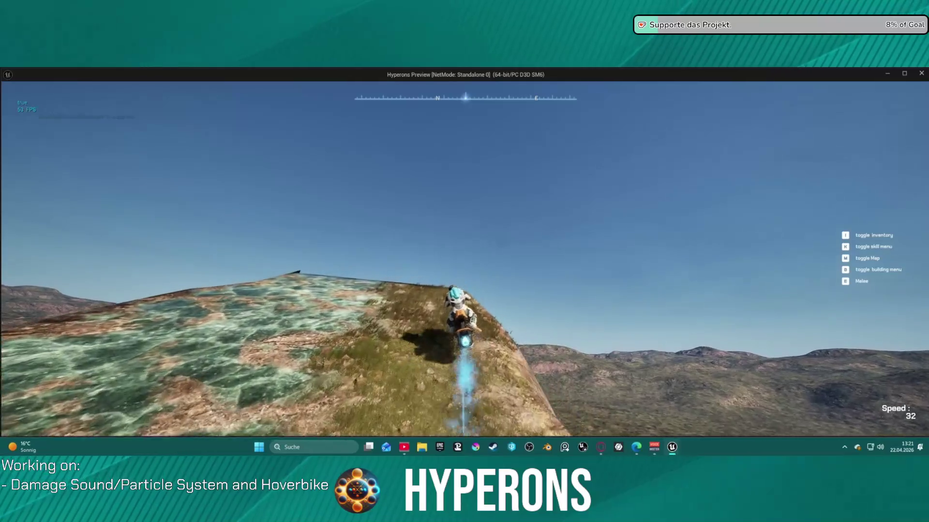
key(f)
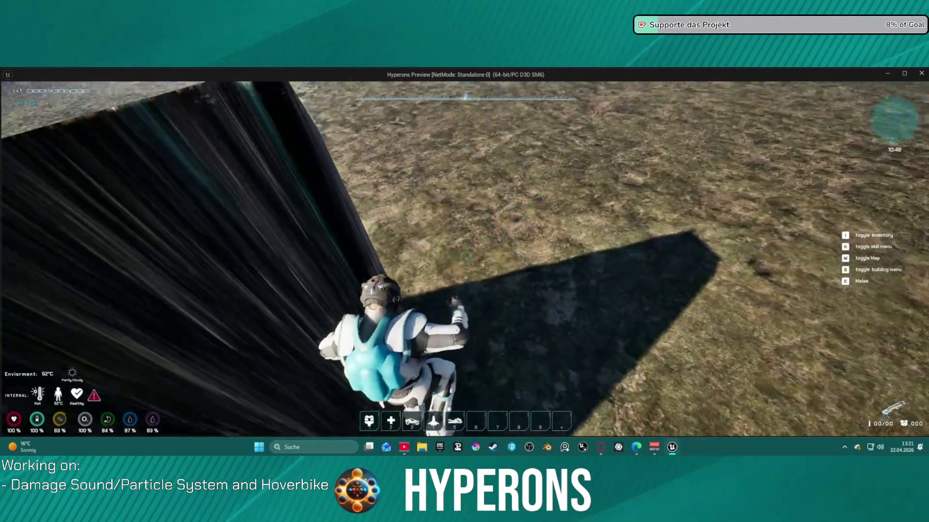
key(w)
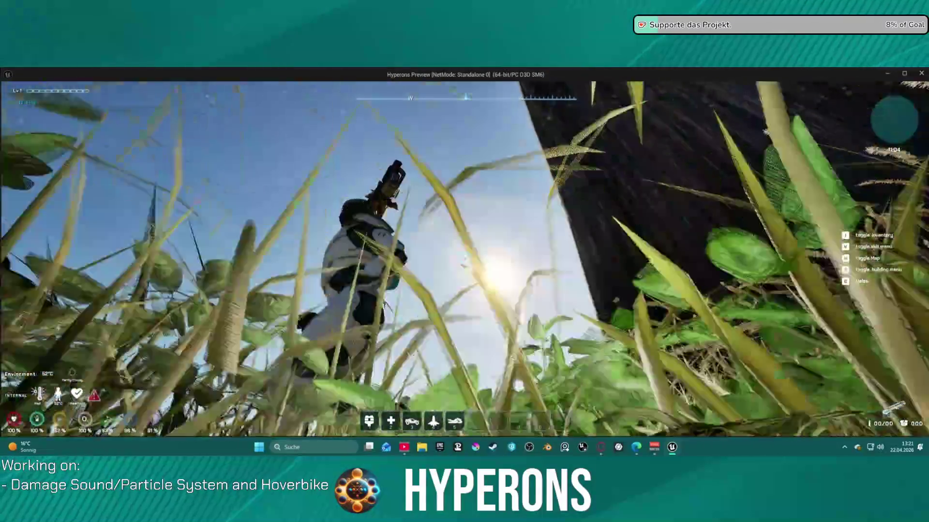
key(space)
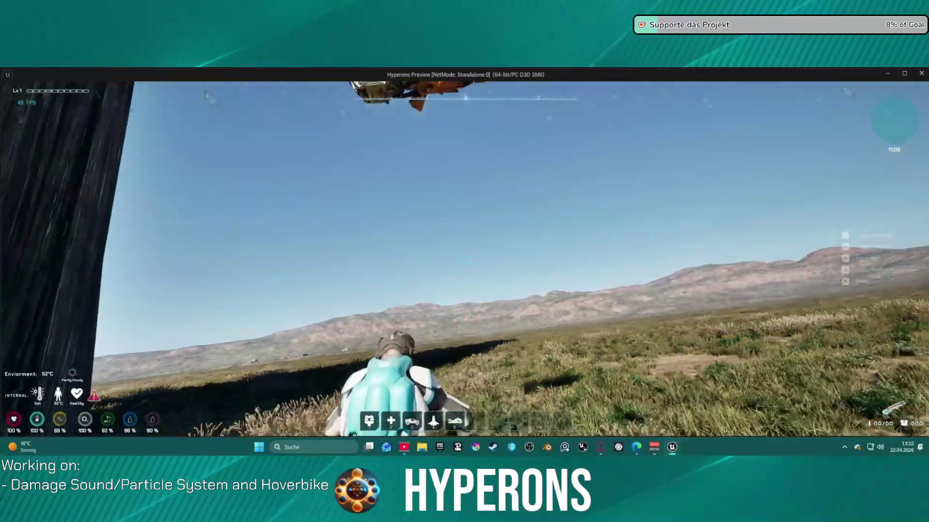
- Walk through the grass, jump to the landed hoverbike, remount with F and accelerate
key(w)
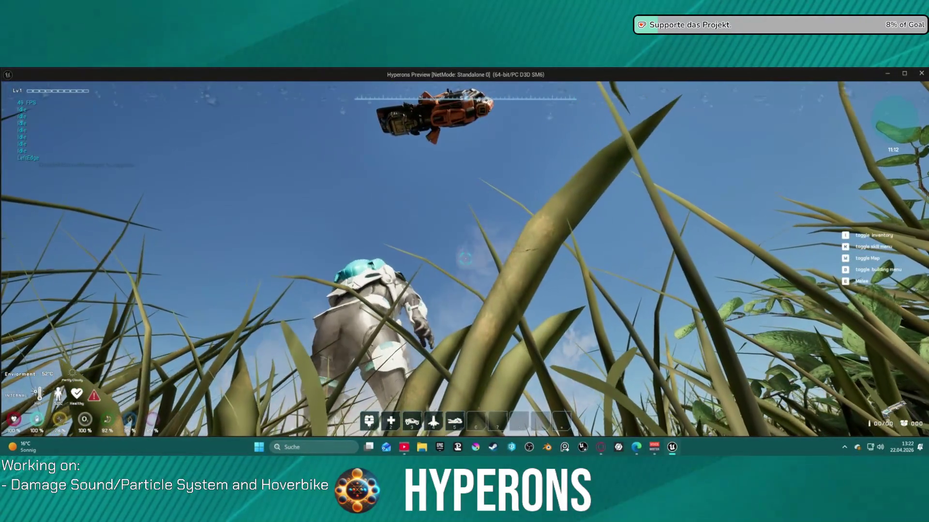
key(w)
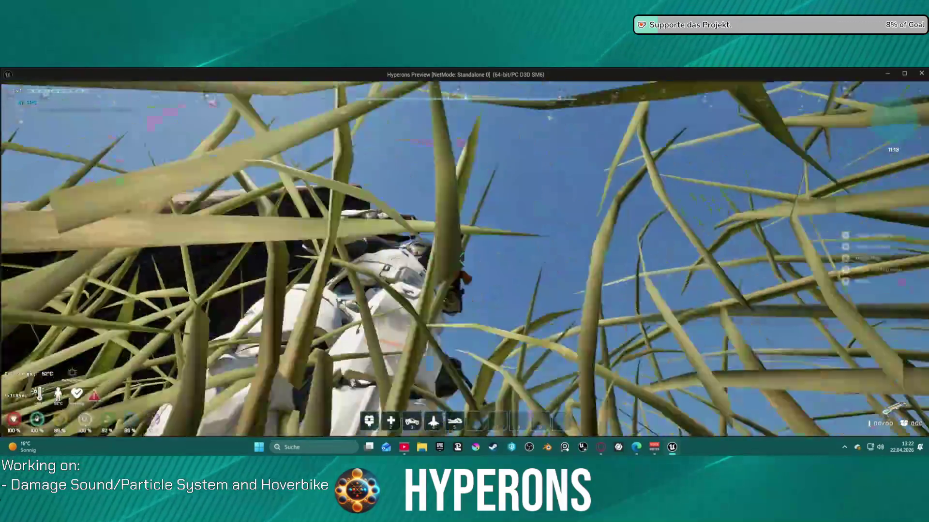
key(space)
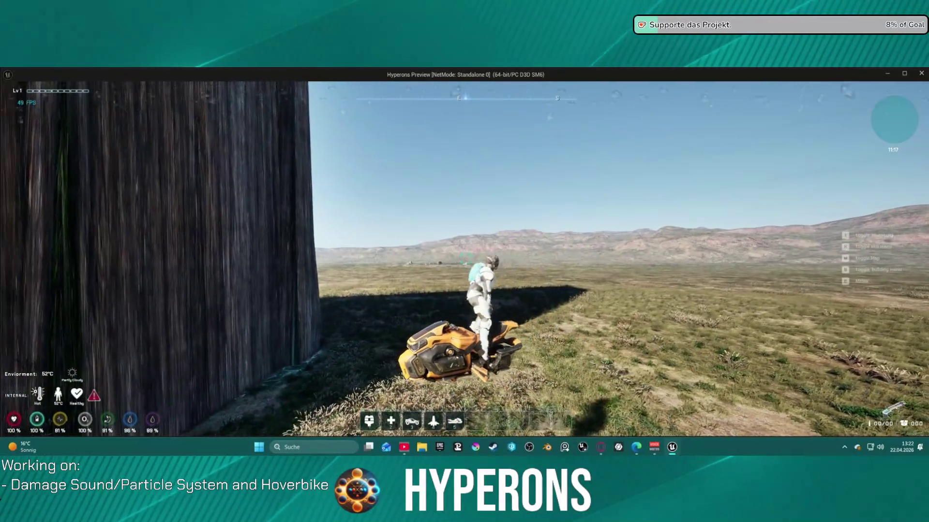
key(f)
key(w)
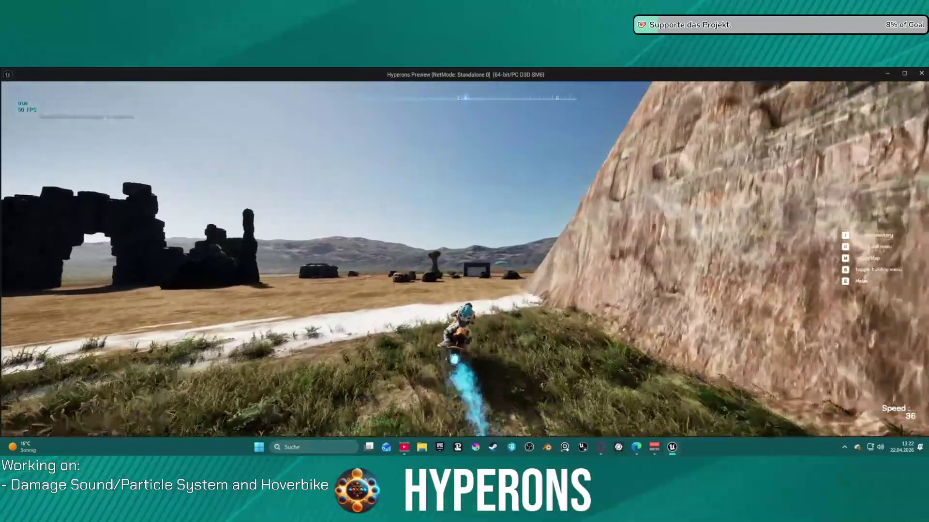
- Steer the hoverbike left up the tall cliff, dismount with F, and stop Play In Editor
key(a)
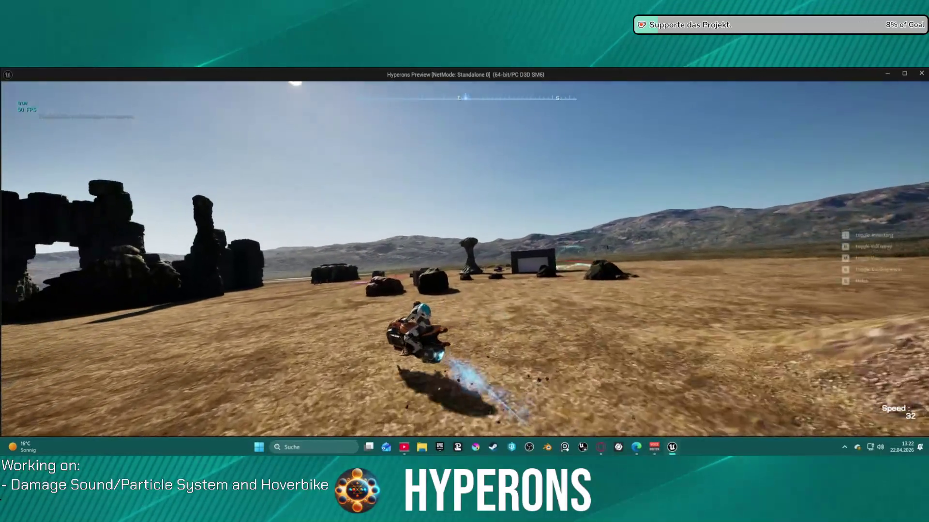
key(a)
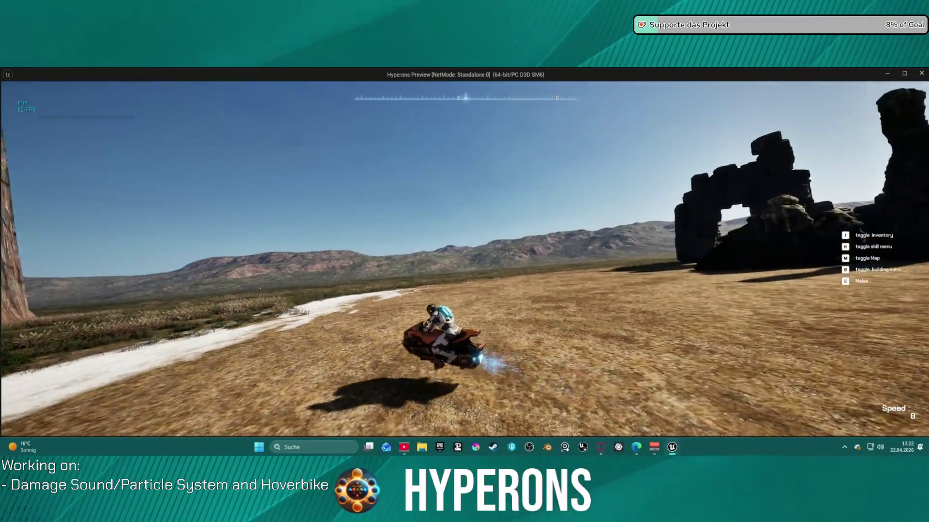
key(a)
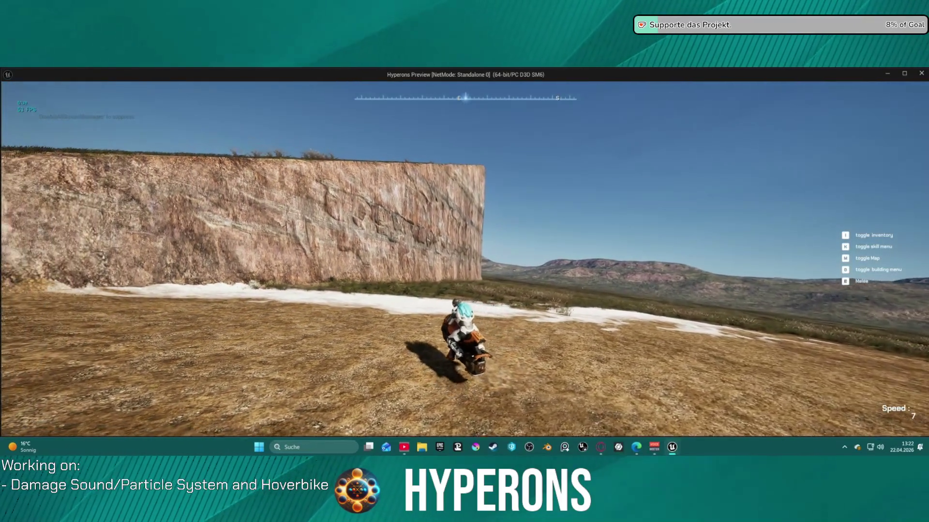
key(w)
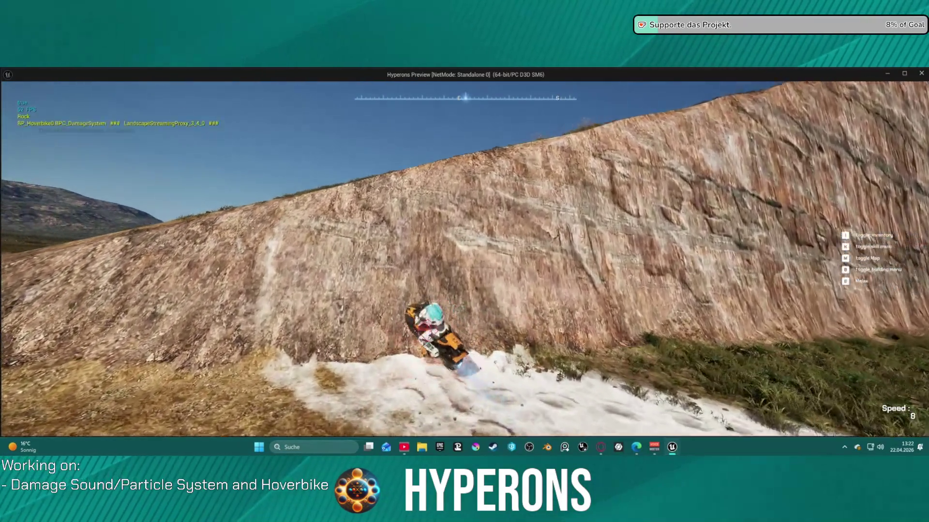
key(f)
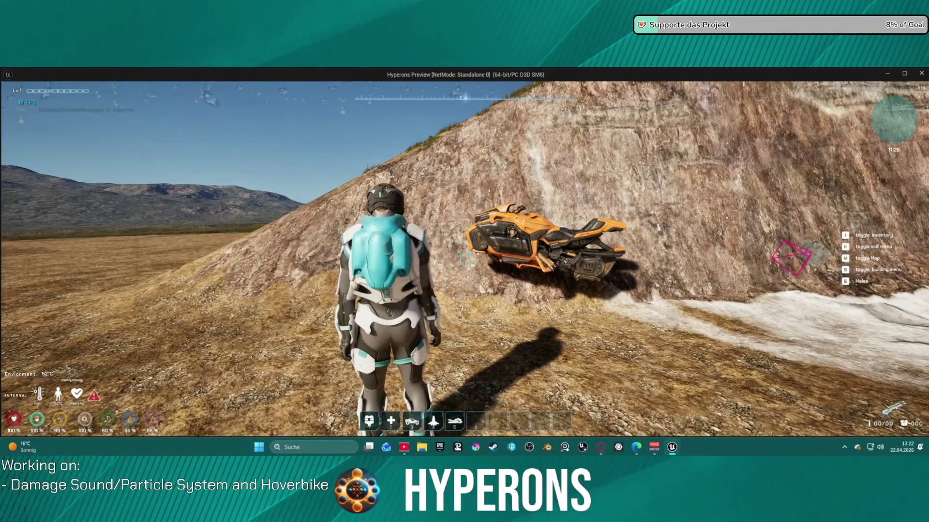
key(Escape)
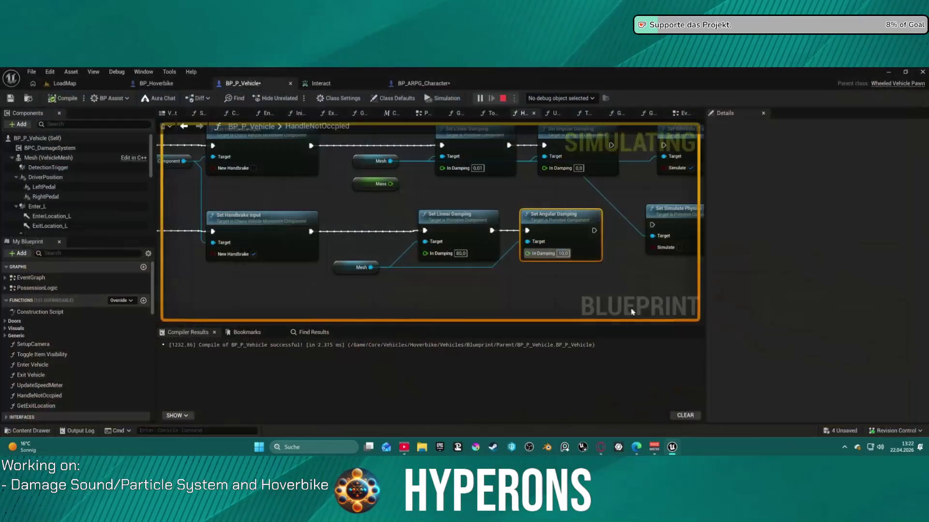
- Delete both Set Simulate Physics nodes in HandleNotOccpied
mouse_move(630, 261)
mouse_down()
mouse_move(466, 260)
mouse_move(629, 256)
mouse_move(678, 271)
mouse_move(650, 290)
mouse_move(506, 293)
mouse_up()
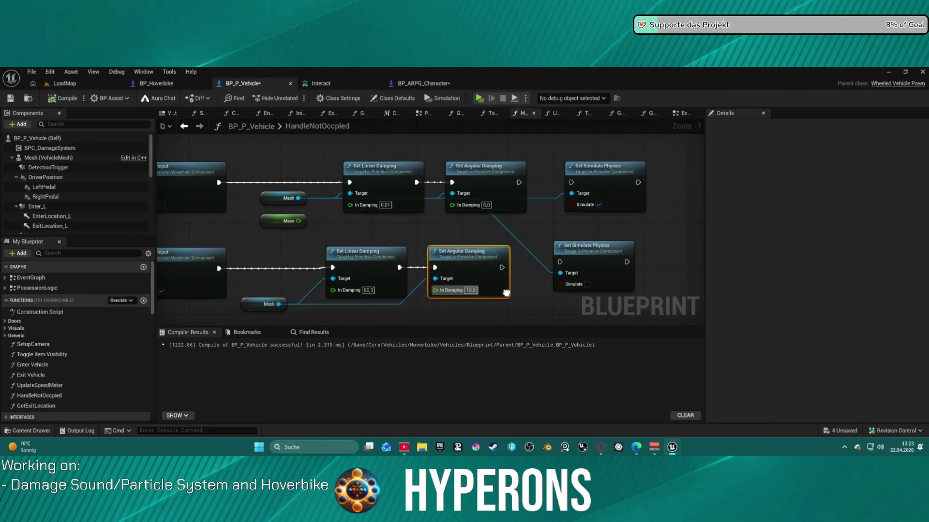
drag(506, 293, 494, 293)
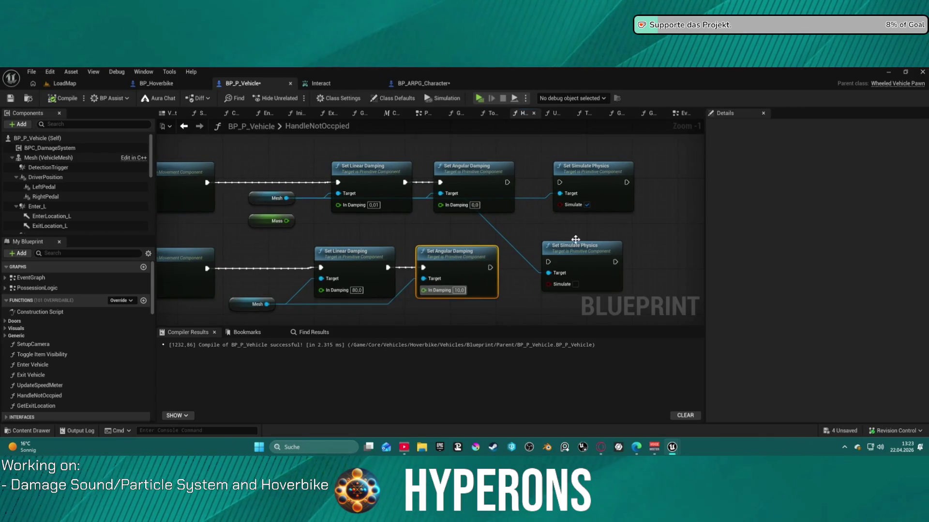
click(588, 166)
ctrl+click(581, 246)
key(Delete)
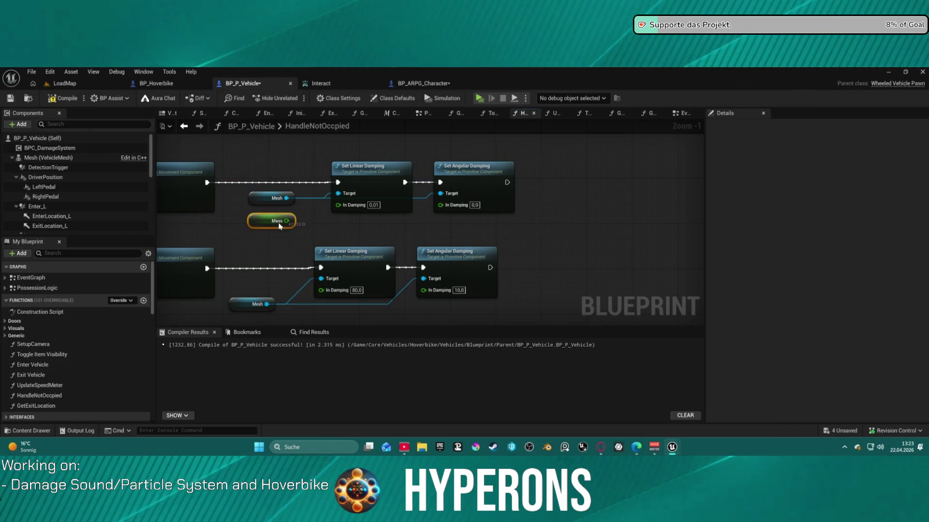
- Delete the Mass variable getter, leaving the lower Set Angular Damping node in place
click(249, 220)
key(Delete)
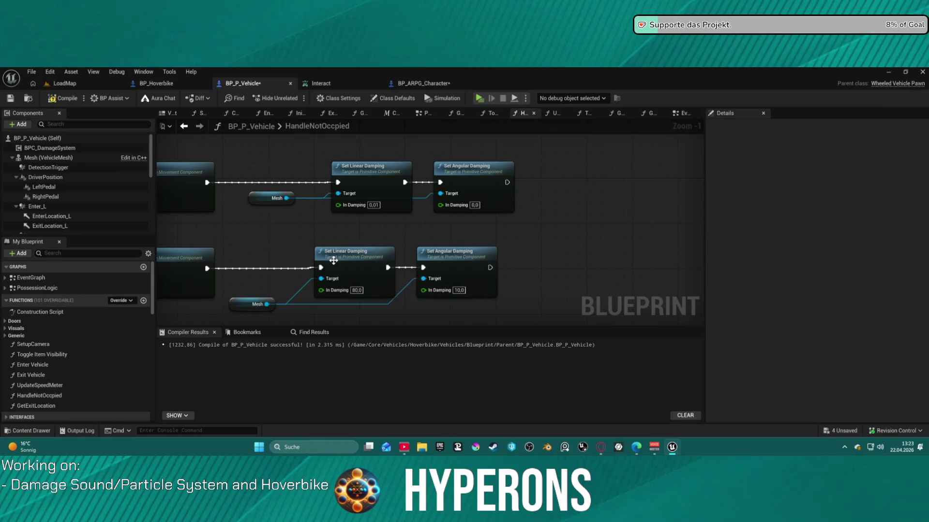
click(434, 296)
scroll(498, 273, down, 4)
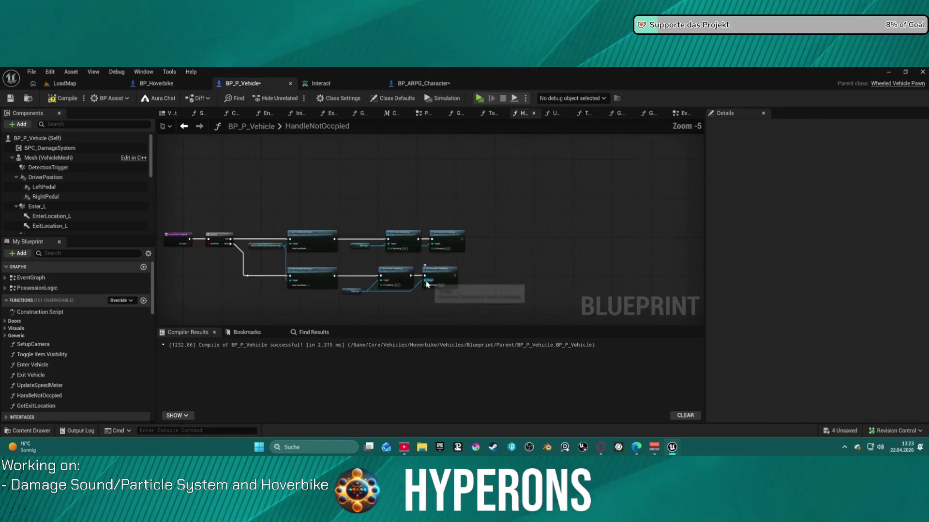
scroll(497, 272, up, 3)
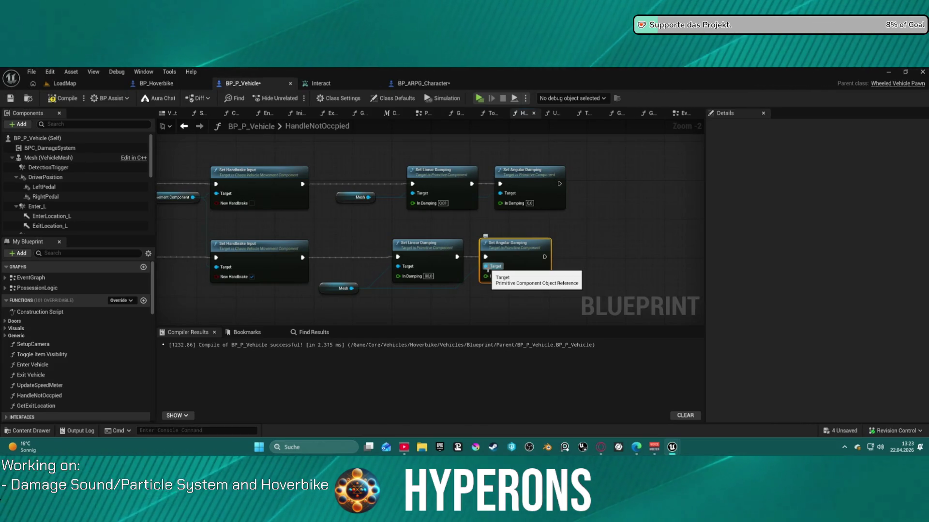
- In the EventGraph, set the Delay node's duration to 2.0
click(182, 126)
scroll(342, 252, down, 2)
drag(392, 245, 412, 243)
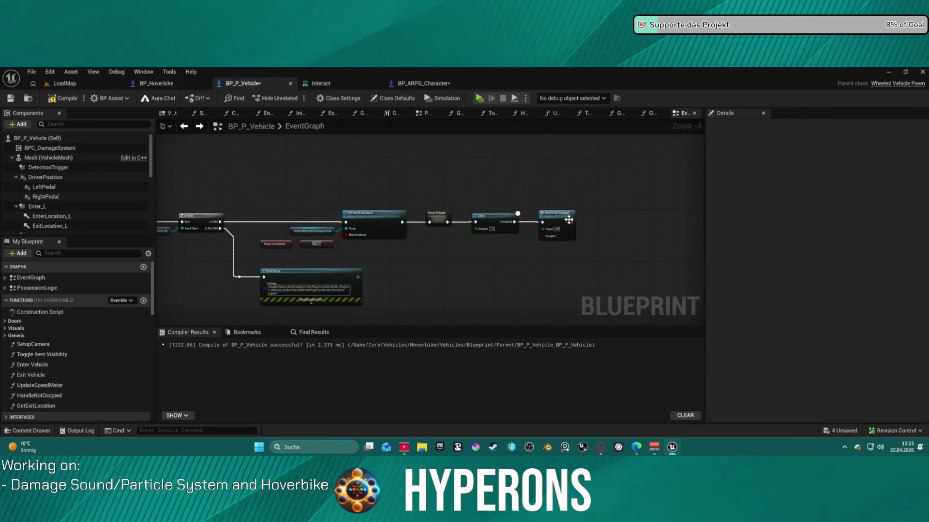
scroll(502, 235, up, 4)
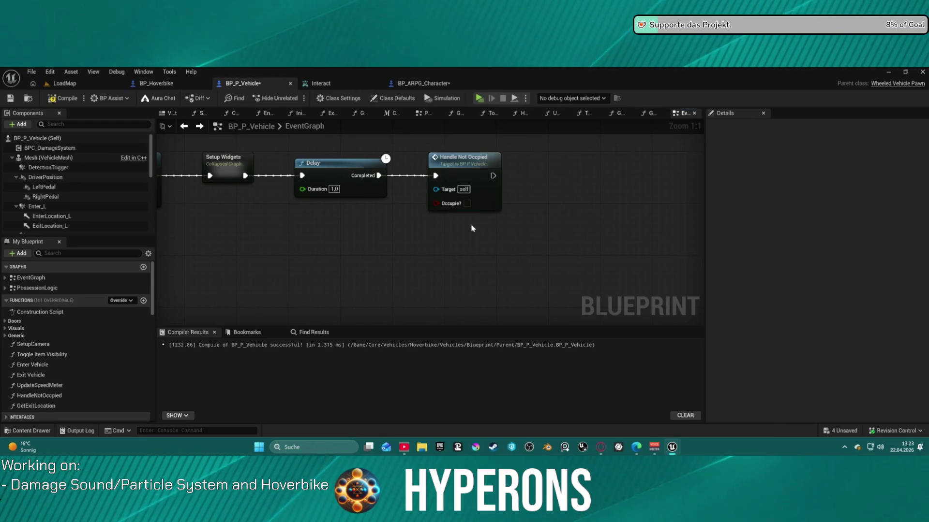
drag(462, 229, 507, 216)
click(430, 167)
scroll(463, 271, down, 9)
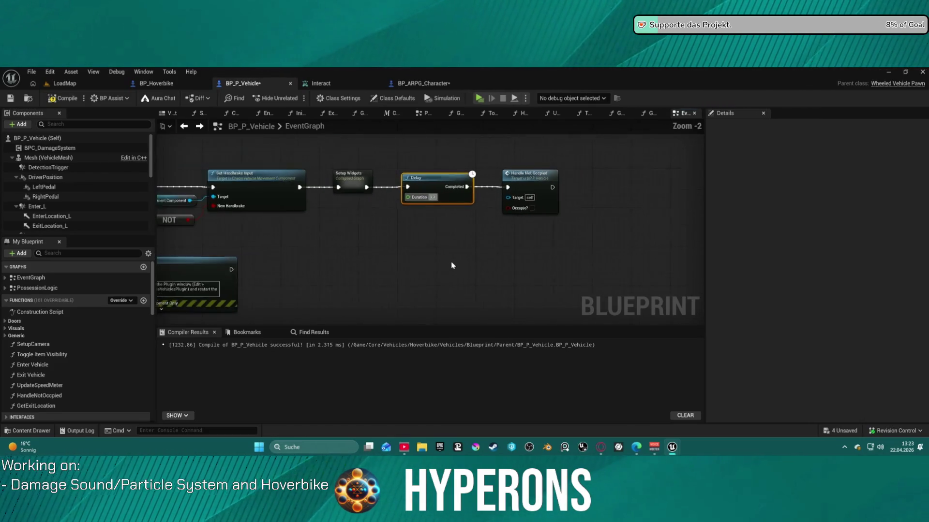
scroll(548, 203, up, 6)
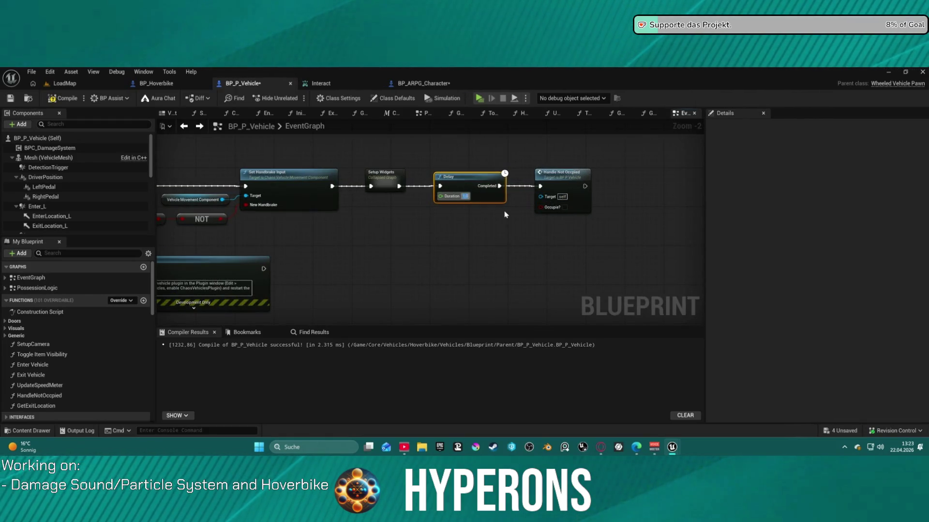
text(2)
key(Return)
- Review the red comment block, Delay and Handle Not Occpied nodes, then switch to the LoadMap level
scroll(484, 217, up, 1)
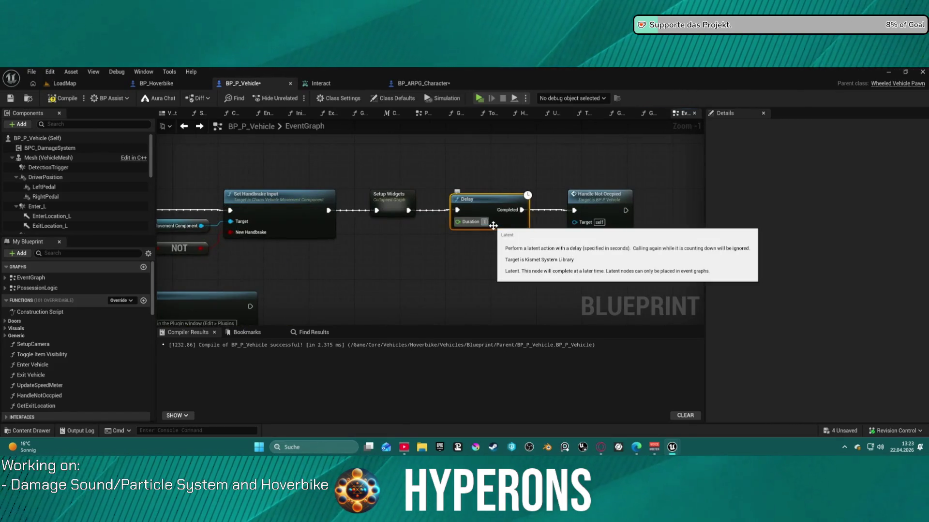
scroll(529, 258, down, 11)
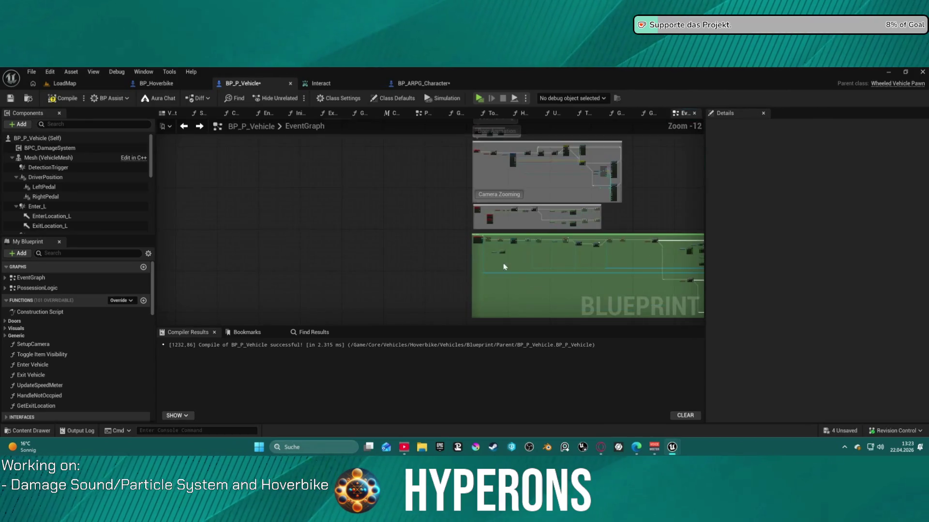
scroll(471, 213, up, 10)
mouse_move(483, 213)
mouse_down()
mouse_move(461, 189)
mouse_move(502, 208)
mouse_up()
scroll(502, 208, down, 8)
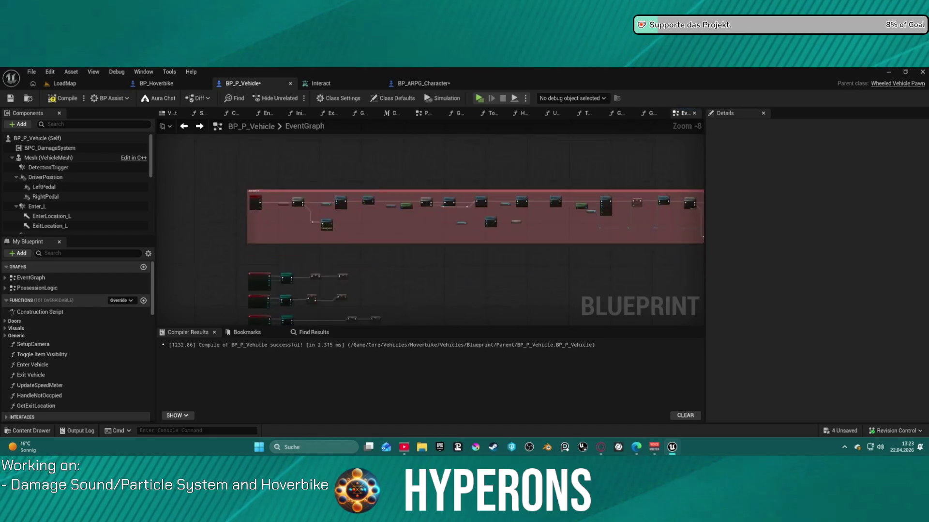
scroll(479, 191, up, 10)
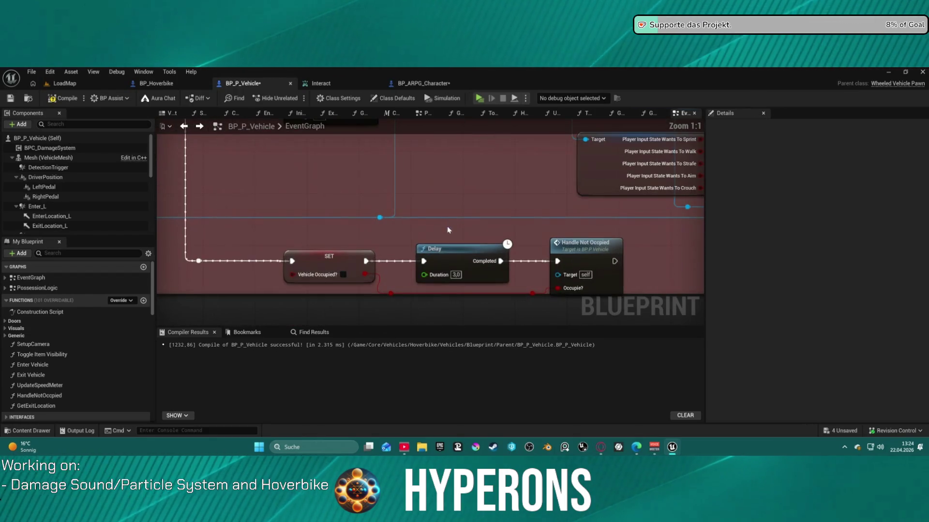
drag(443, 284, 435, 220)
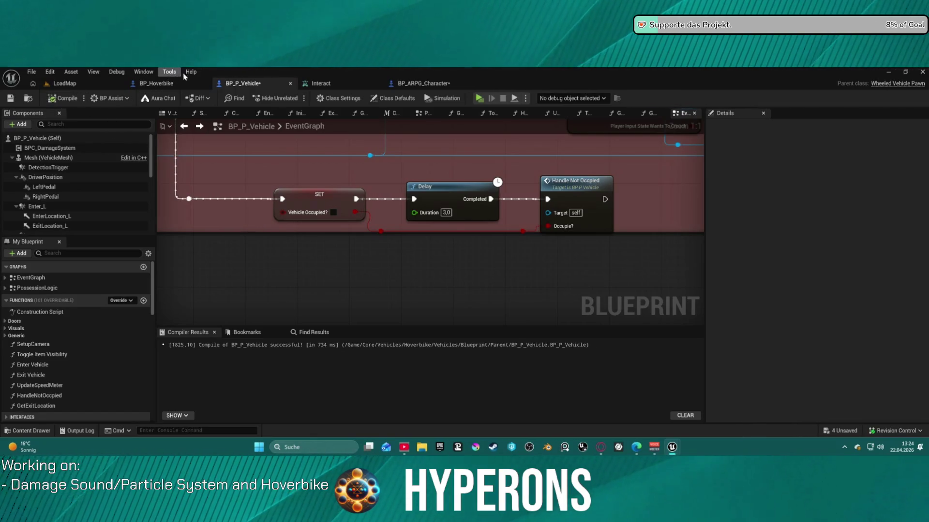
click(77, 85)
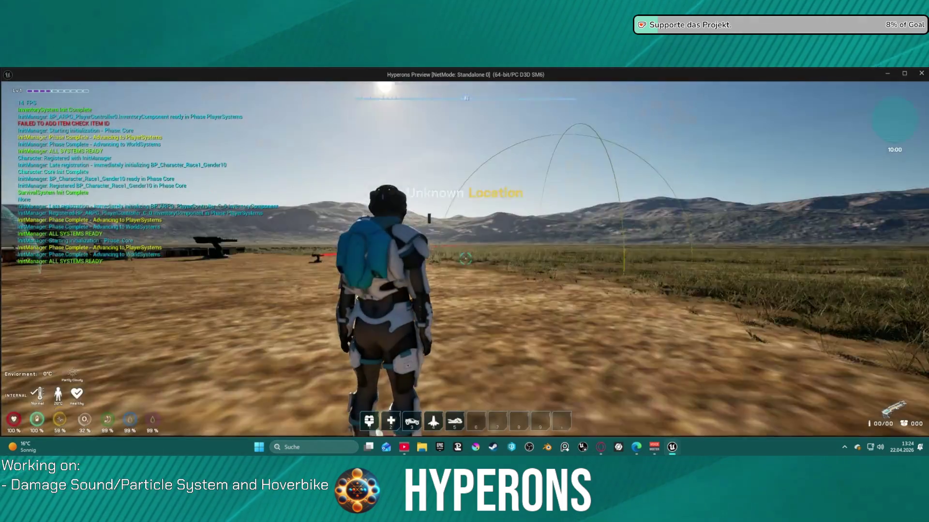
- Walk the character to the hoverbike, try E, then mount and drive off with F
key(w)
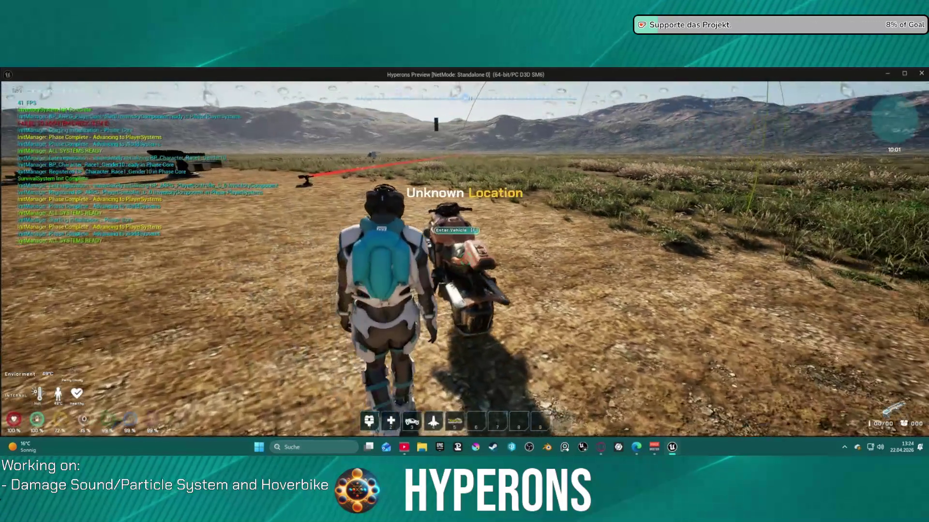
key(e)
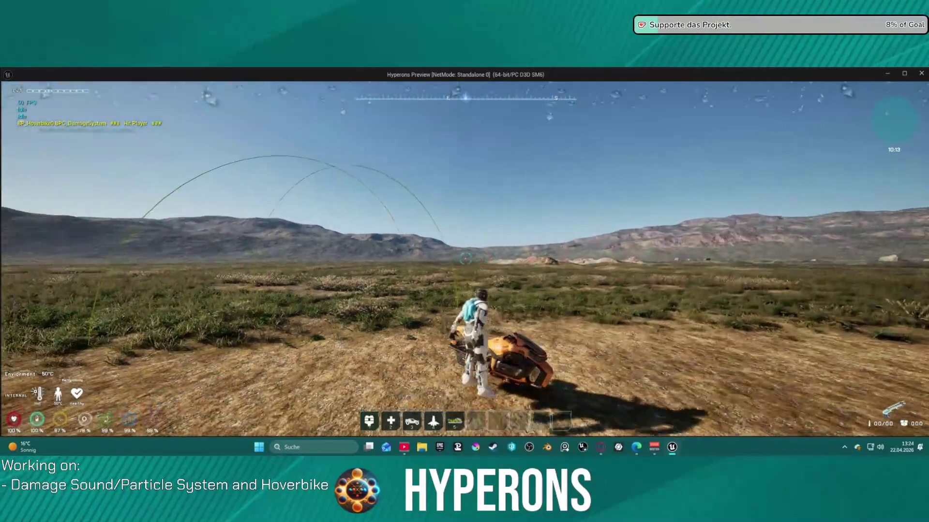
key(f)
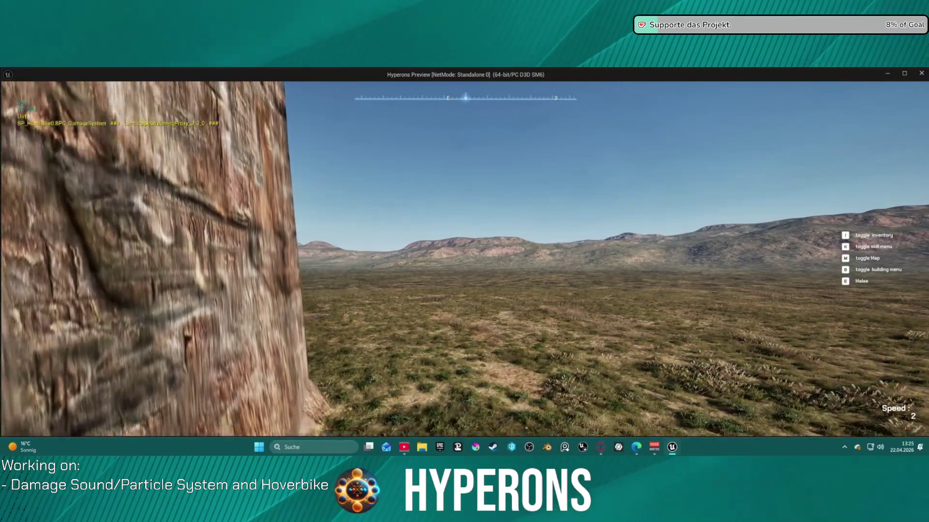
- Reverse, then accelerate and keep steering the hoverbike right across the snow past the rocks
key(s)
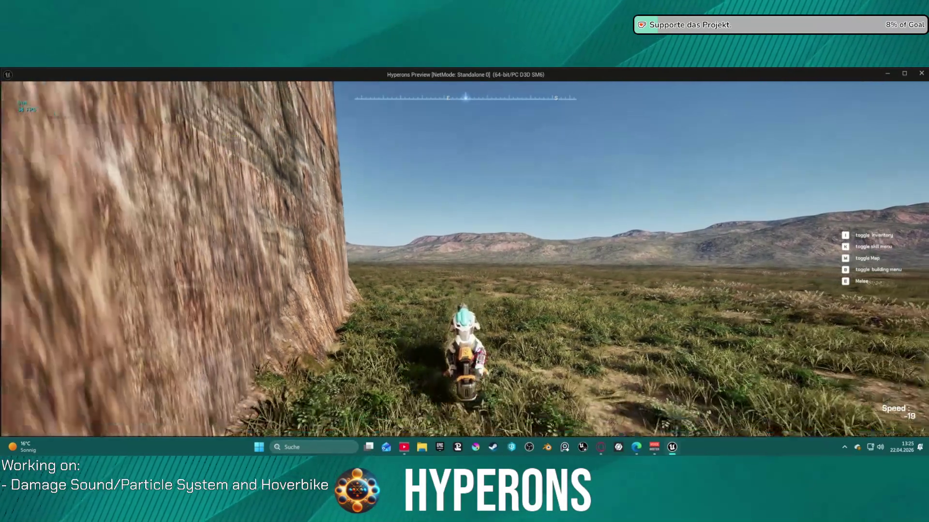
key(w)
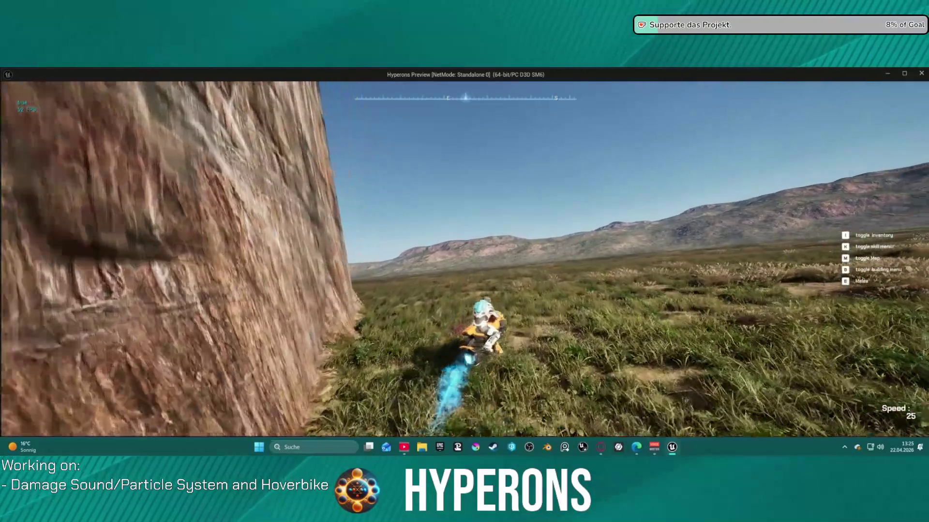
key(d)
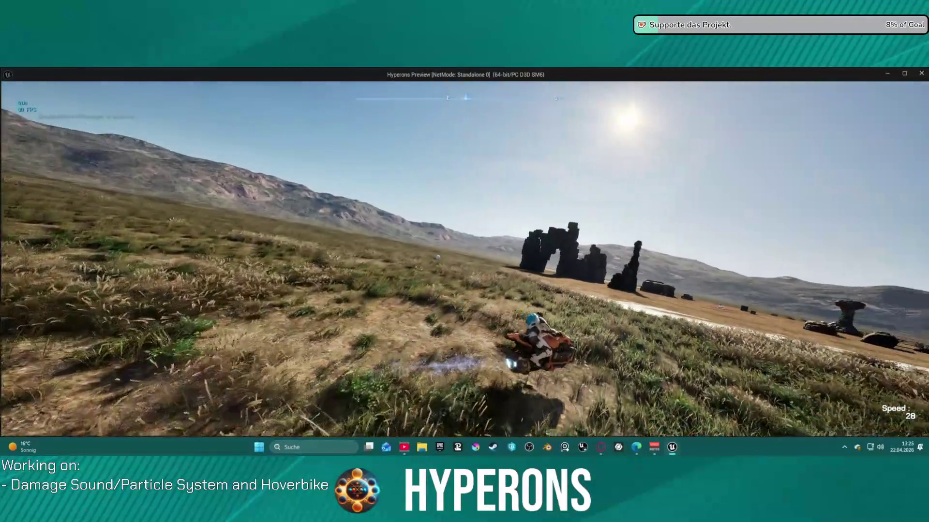
key(w)
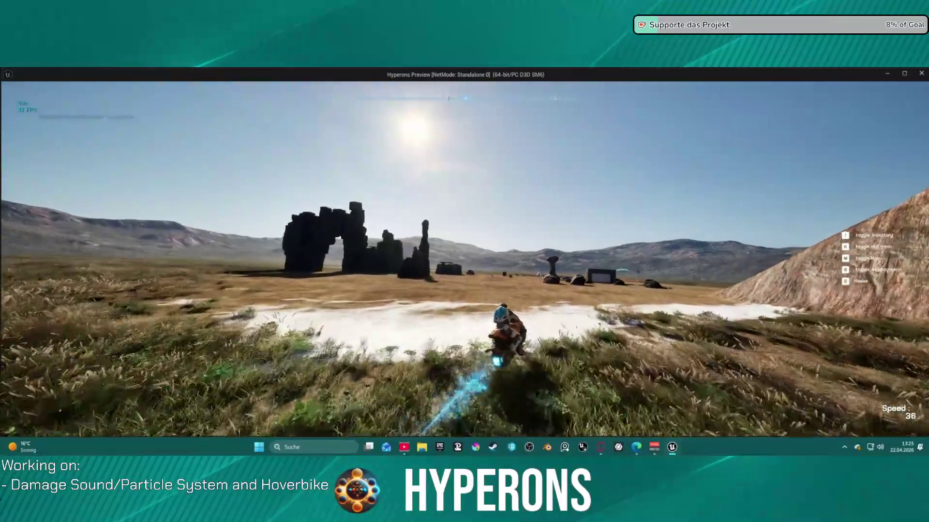
key(d)
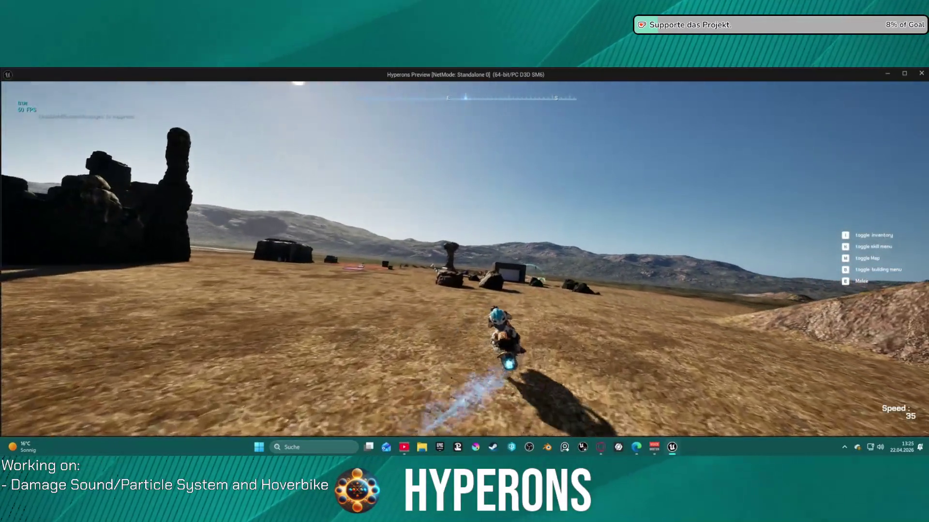
key(d)
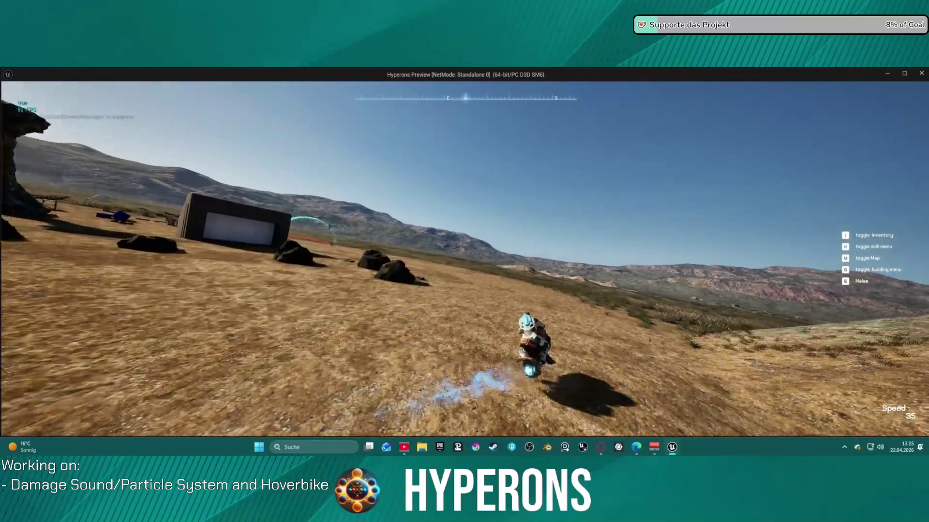
key(d)
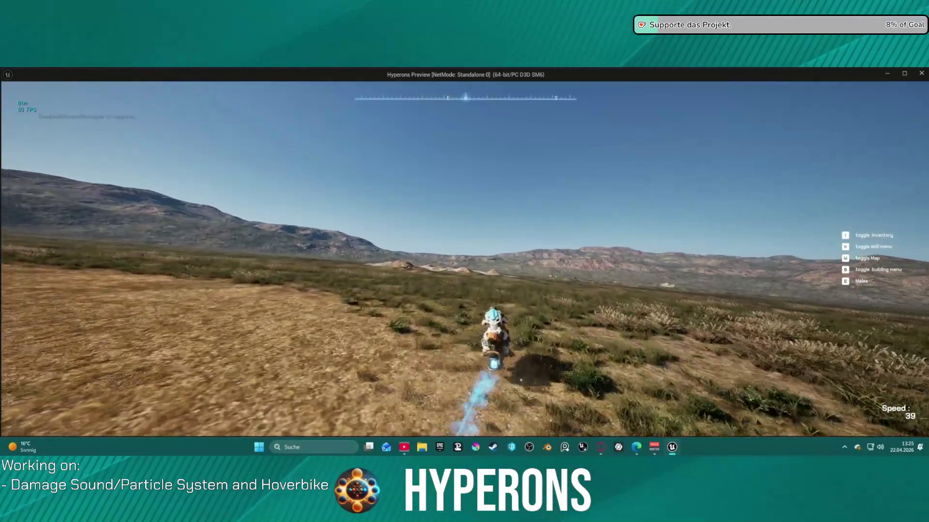
key(d)
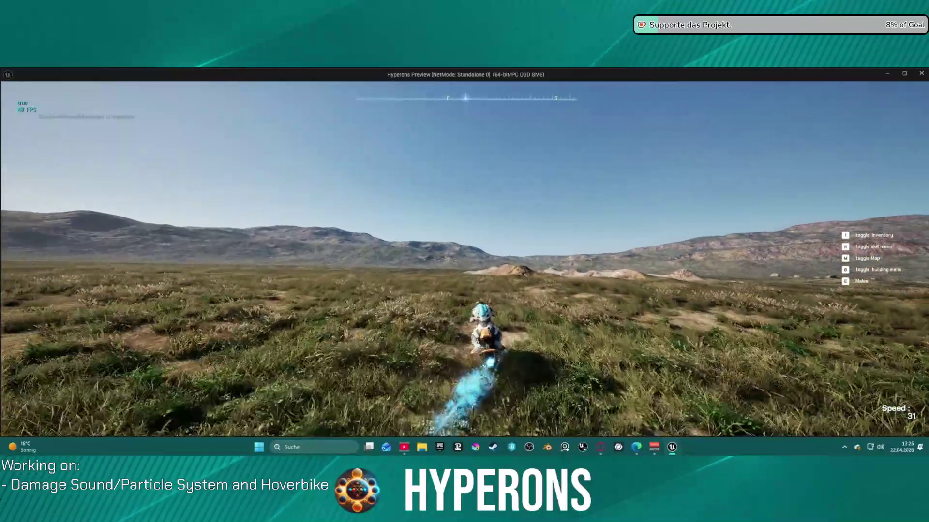
key(d)
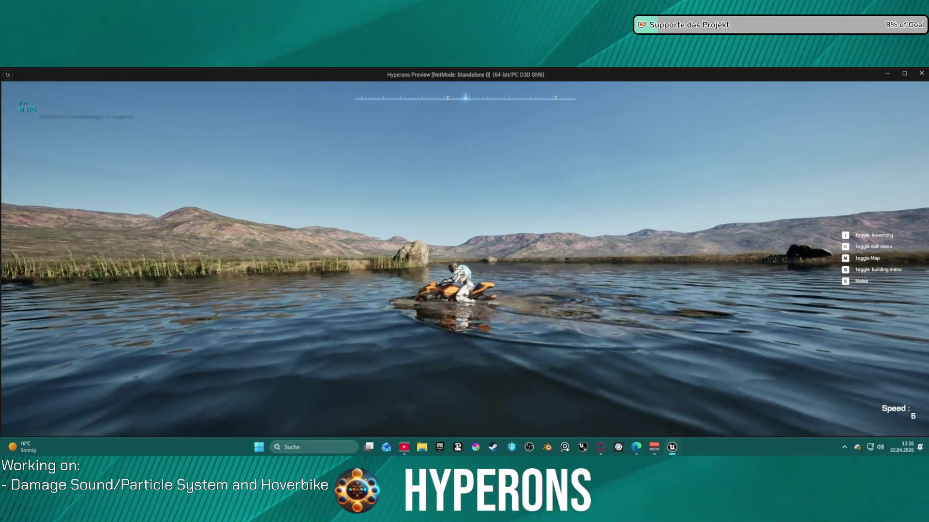
- Drive the hoverbike through the lake, onto the grass and past the large wall toward the rocks
key(w)
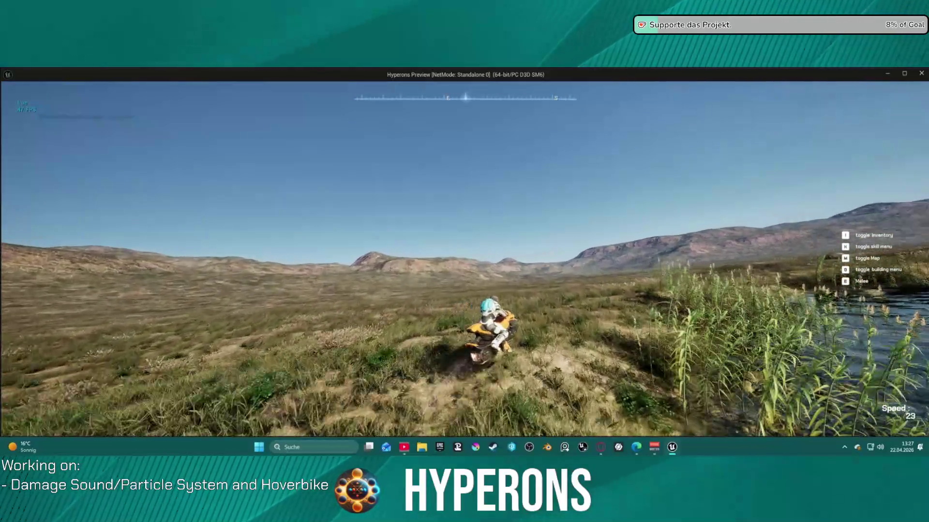
key(w)
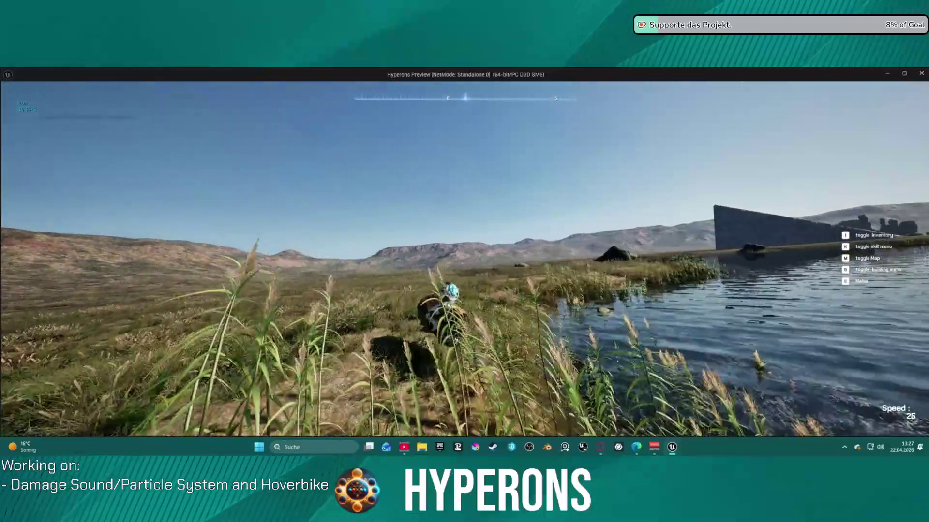
key(a)
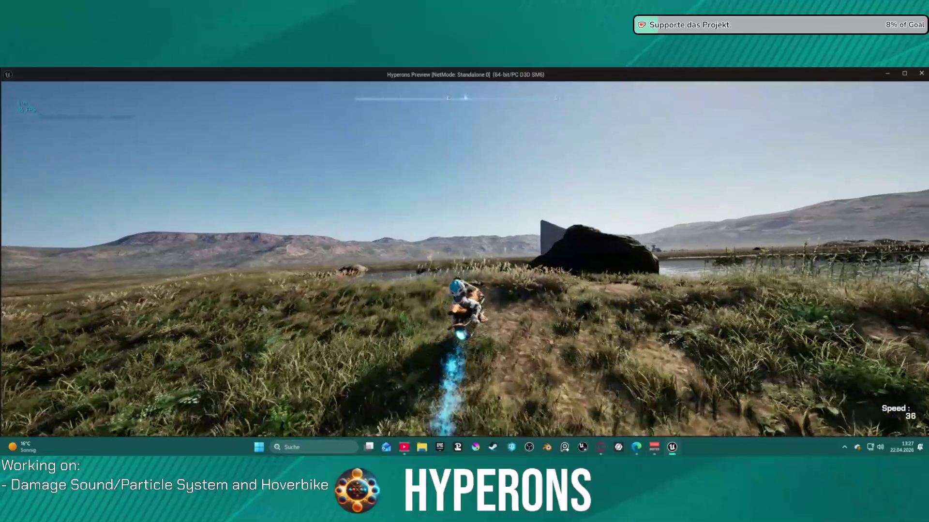
key(d)
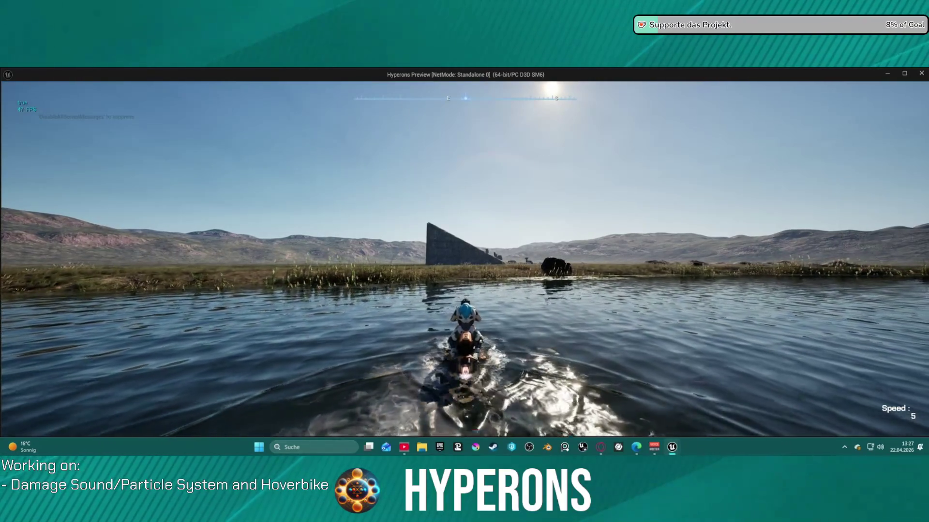
key(w)
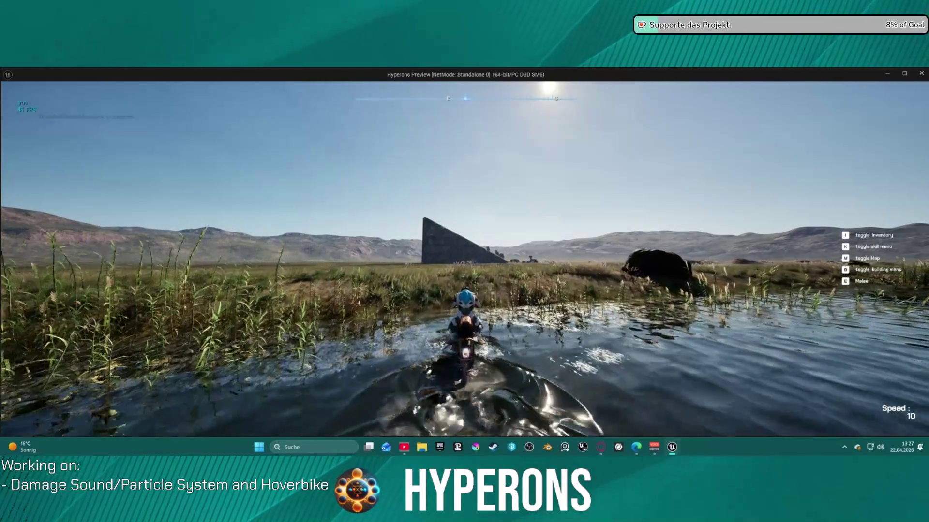
key(w)
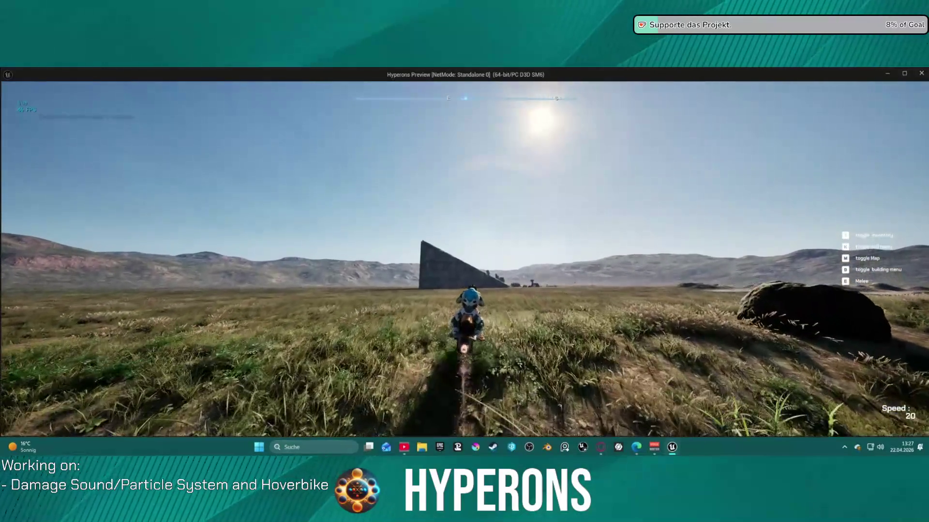
key(w)
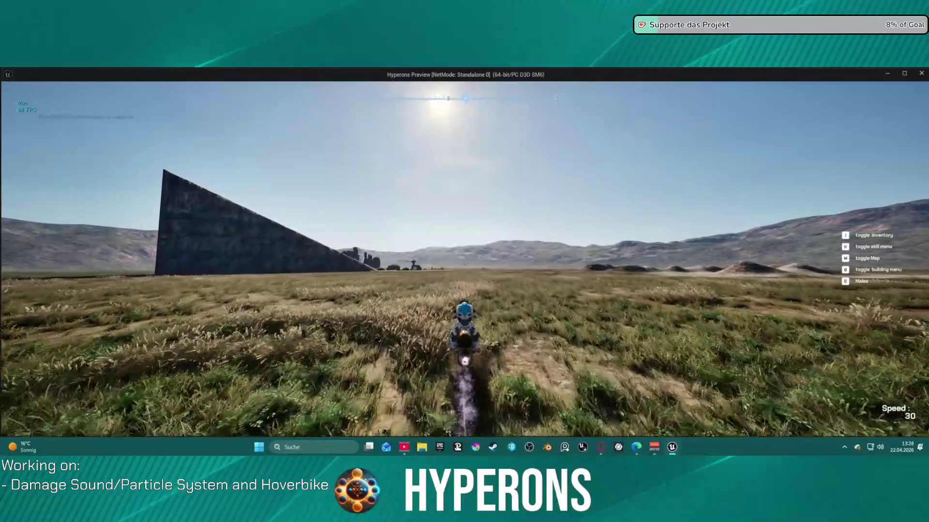
key(w)
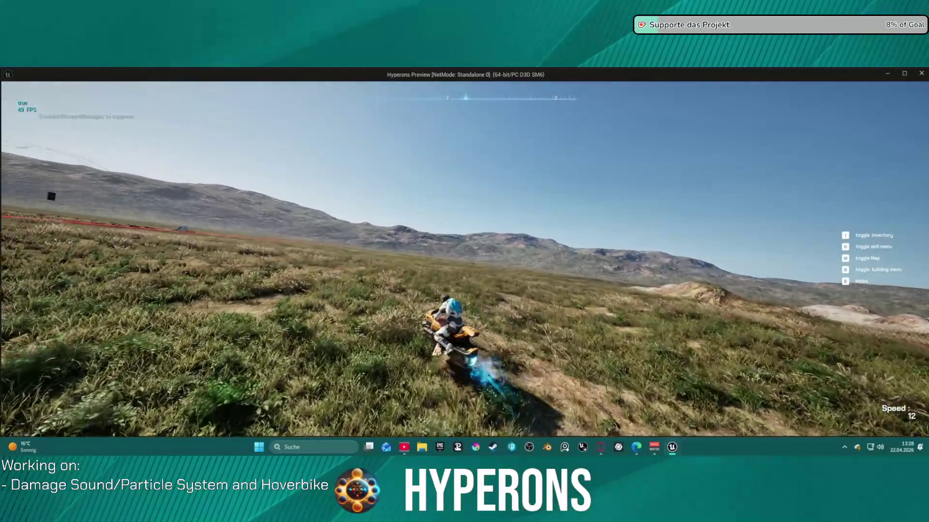
key(w)
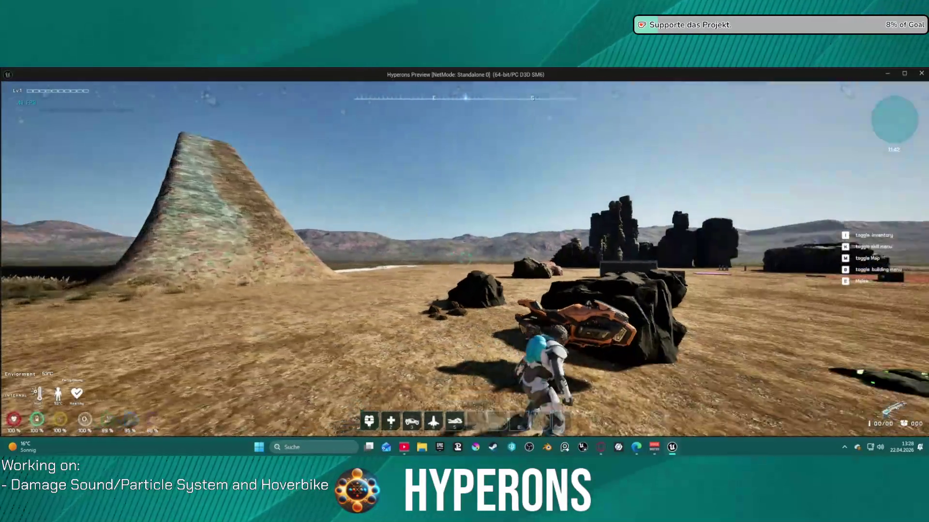
- Repeatedly mount and dismount the hoverbike with F, including from the other side
key(f)
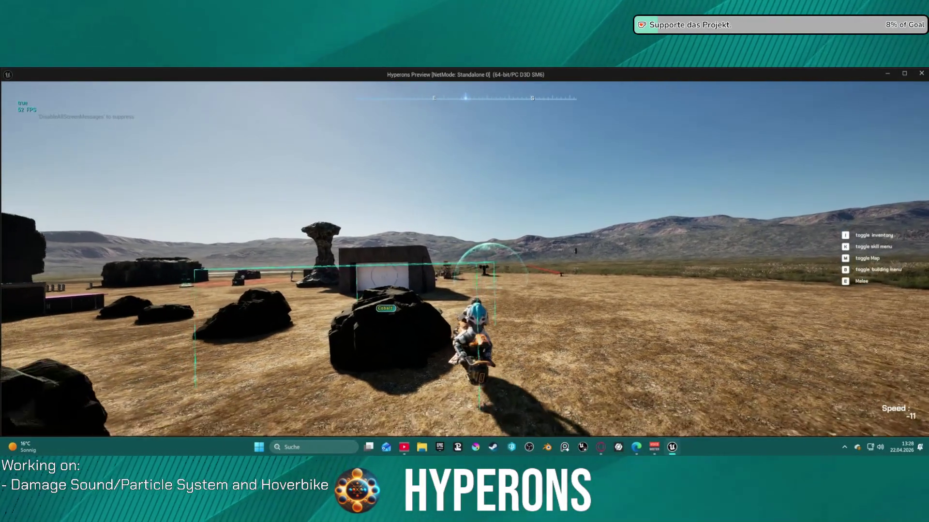
key(w)
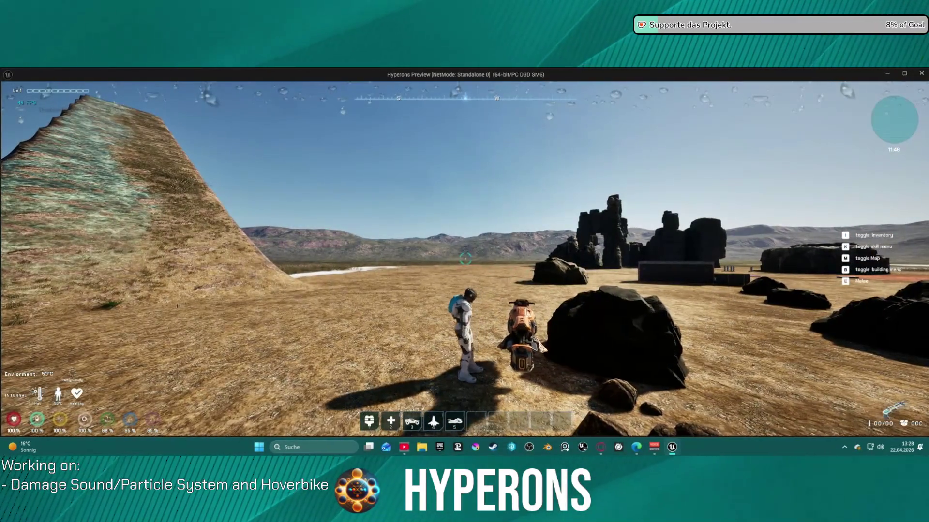
key(f)
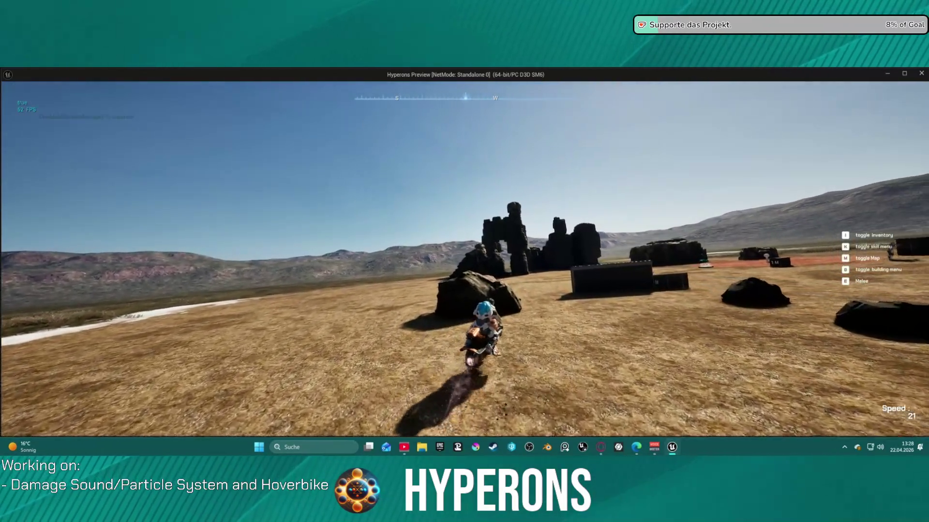
key(f)
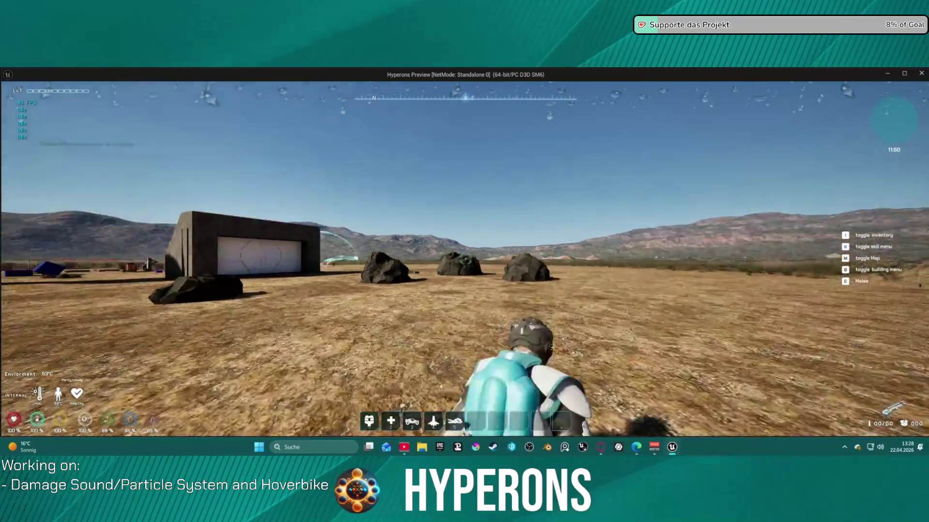
key(f)
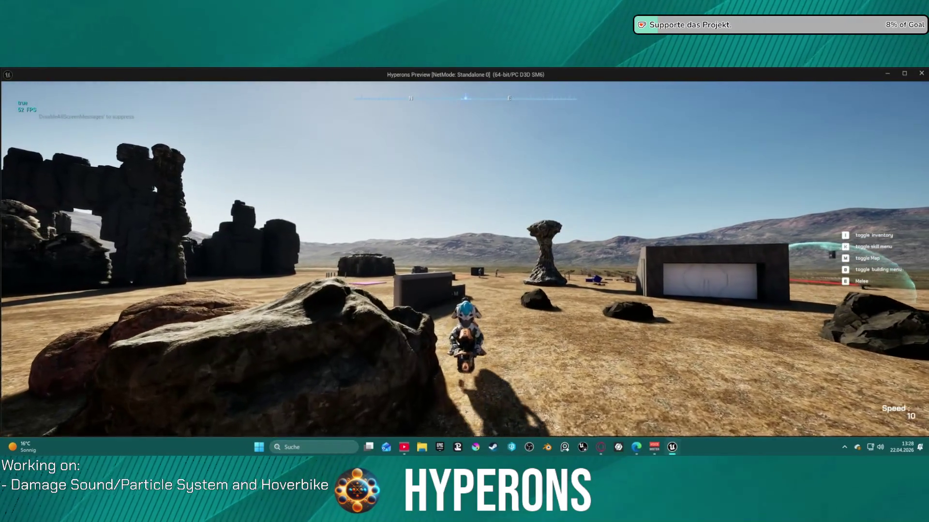
key(f)
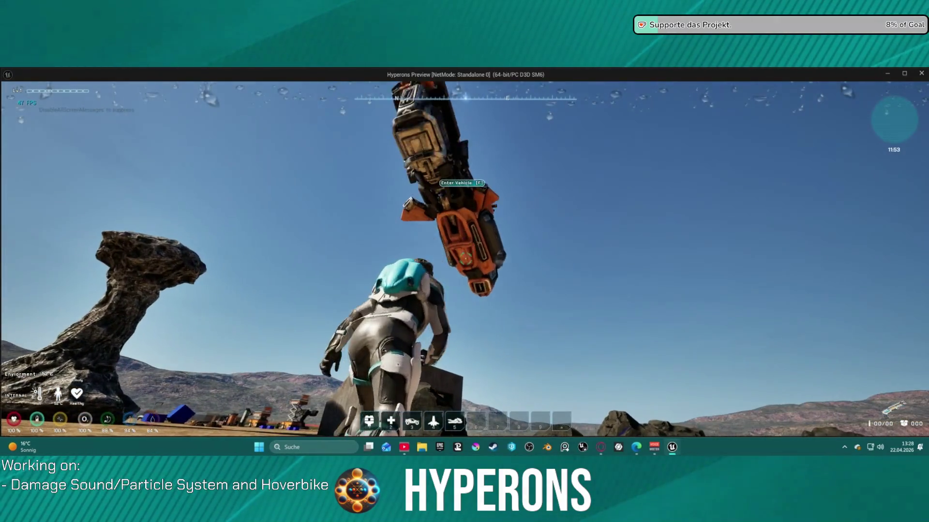
- Walk around to the bike's other side, try mounting with F and Space, then stop playing
key(w)
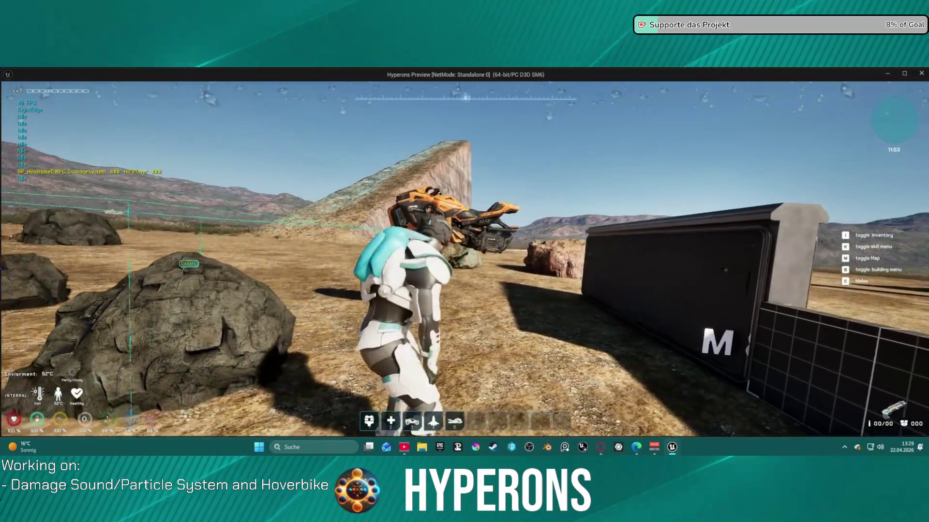
key(w)
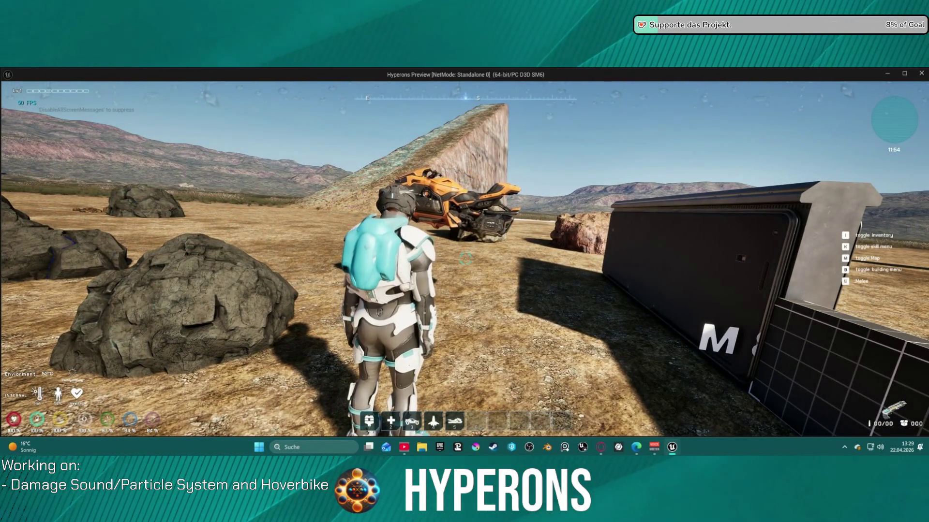
key(w)
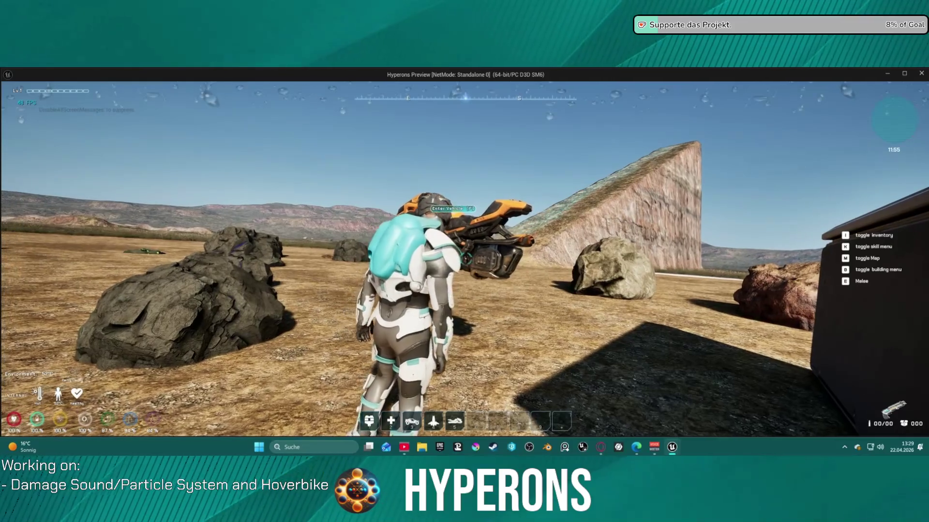
key(w)
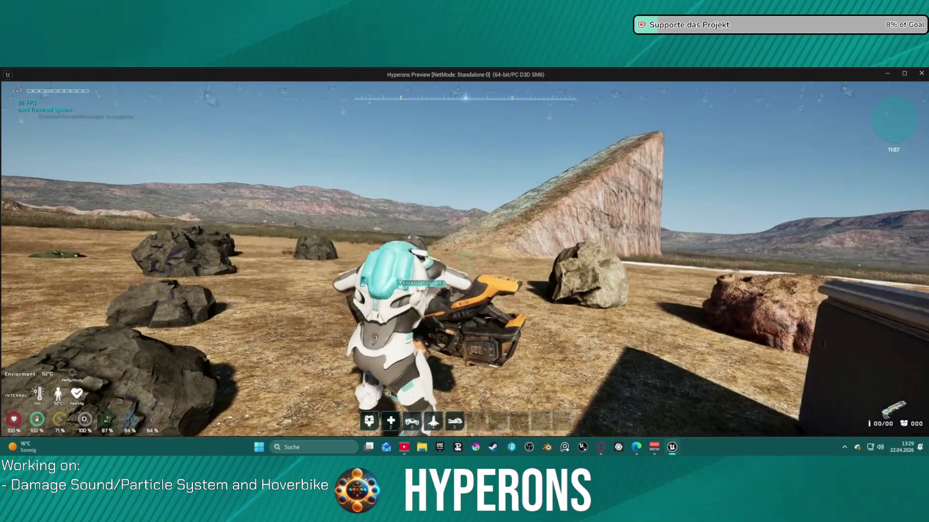
key(f)
key(f)
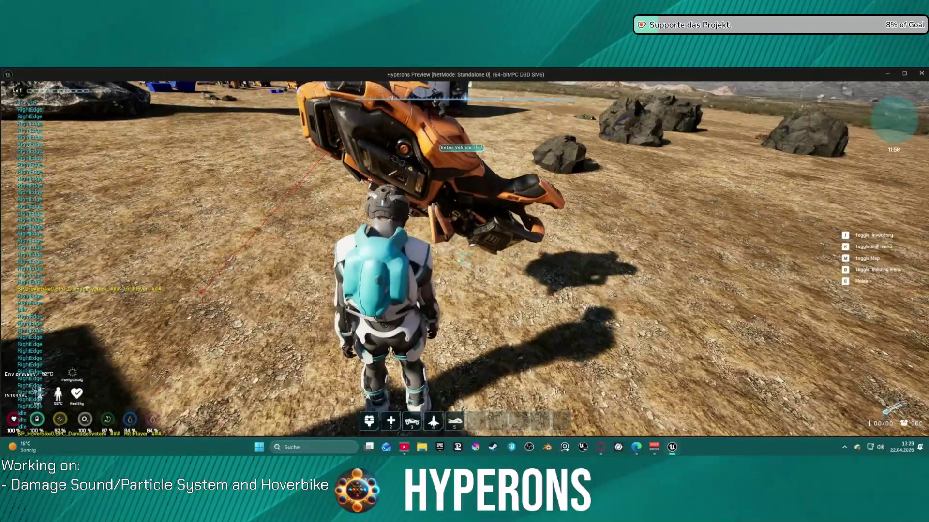
key(space)
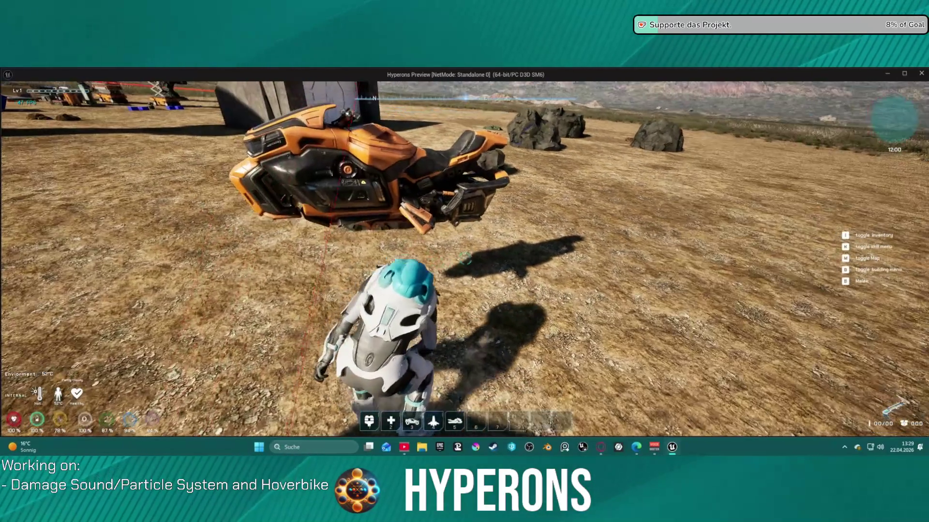
key(Escape)
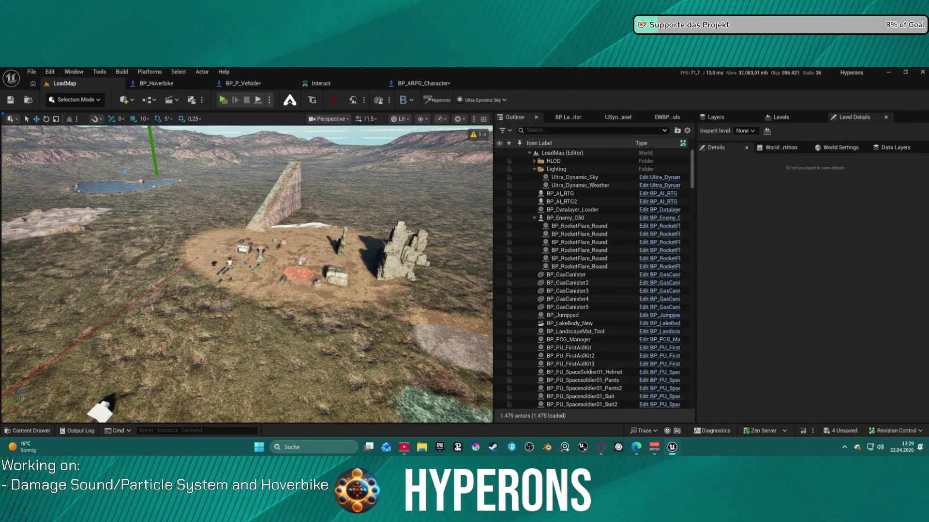
- Delete the BP_Enemy_C50 actor and its children from the level, checking out and saving the assets
click(535, 218)
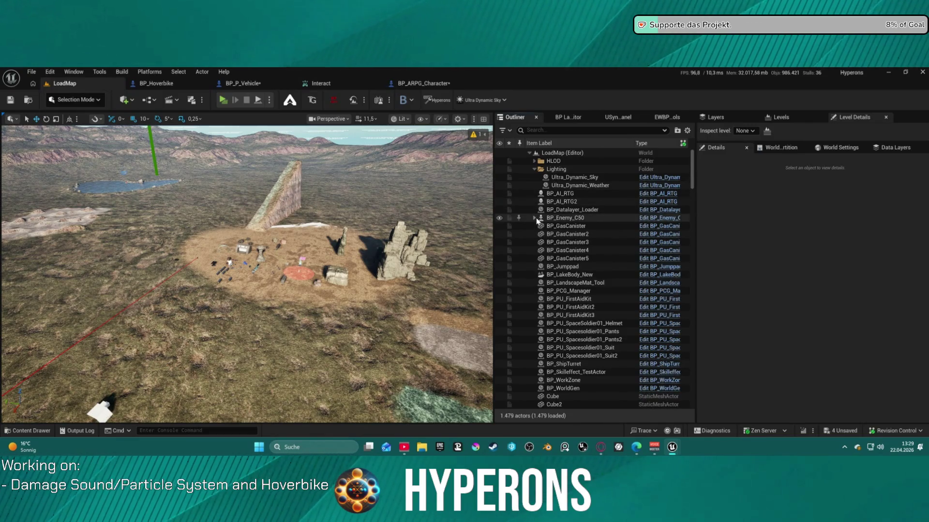
click(567, 219)
key(Delete)
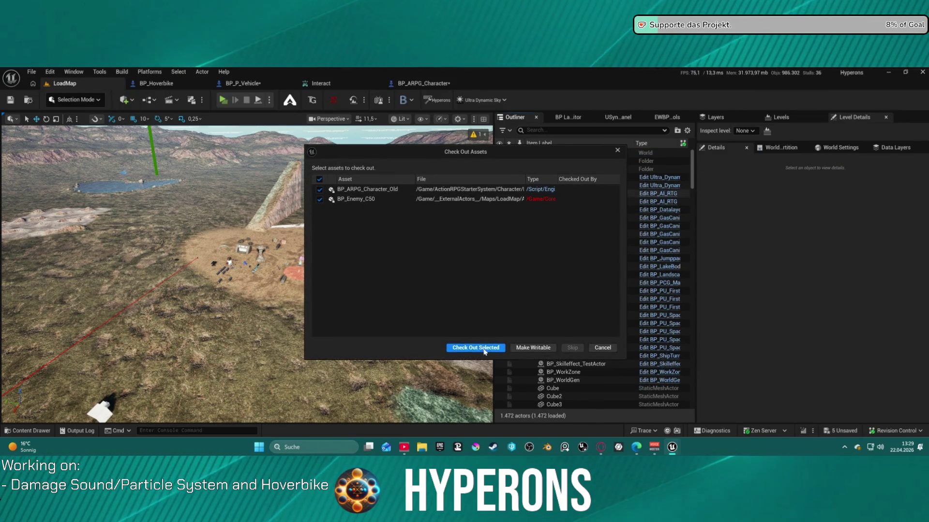
click(482, 349)
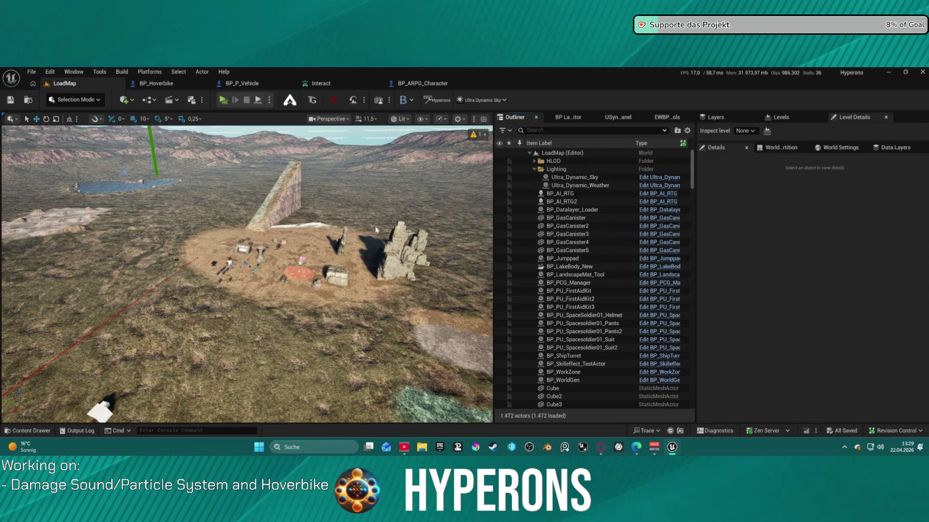
- Go through the BP_Hoverbike blueprint to the BP_P_Vehicle EventGraph
click(154, 83)
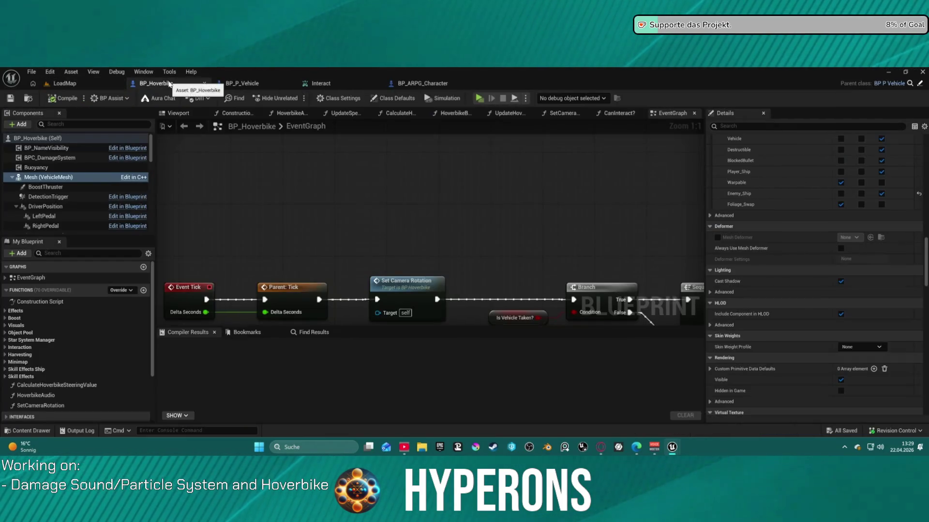
scroll(432, 238, down, 11)
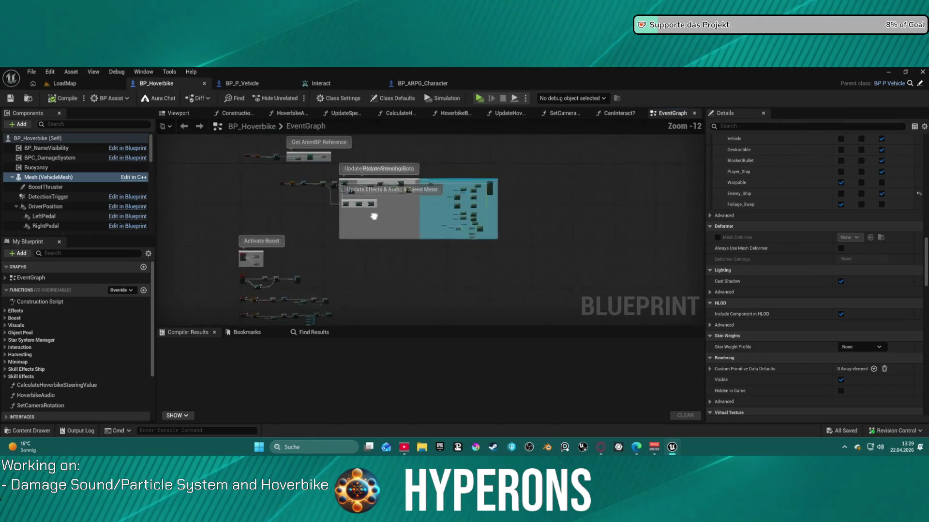
click(245, 83)
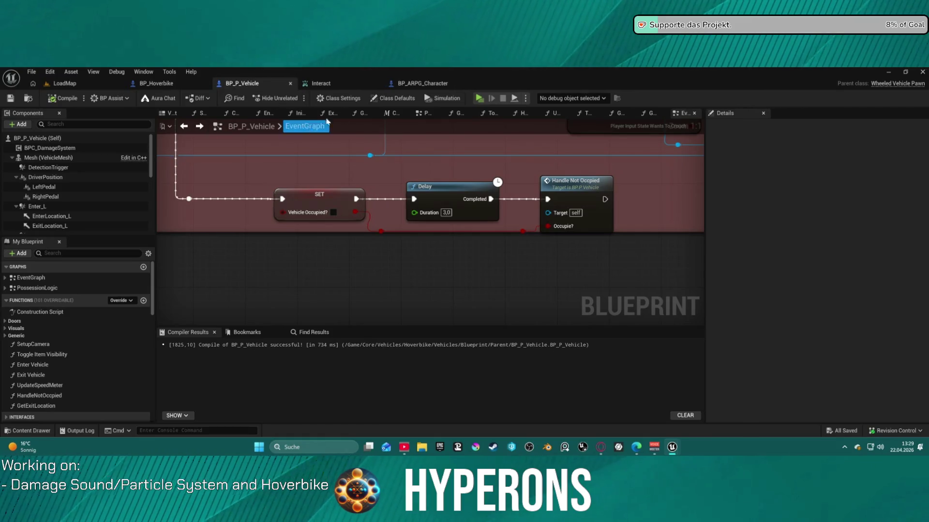
- Move Get Actor Location and the Occupant getter below the Play Montage node
scroll(483, 232, down, 11)
scroll(483, 231, up, 11)
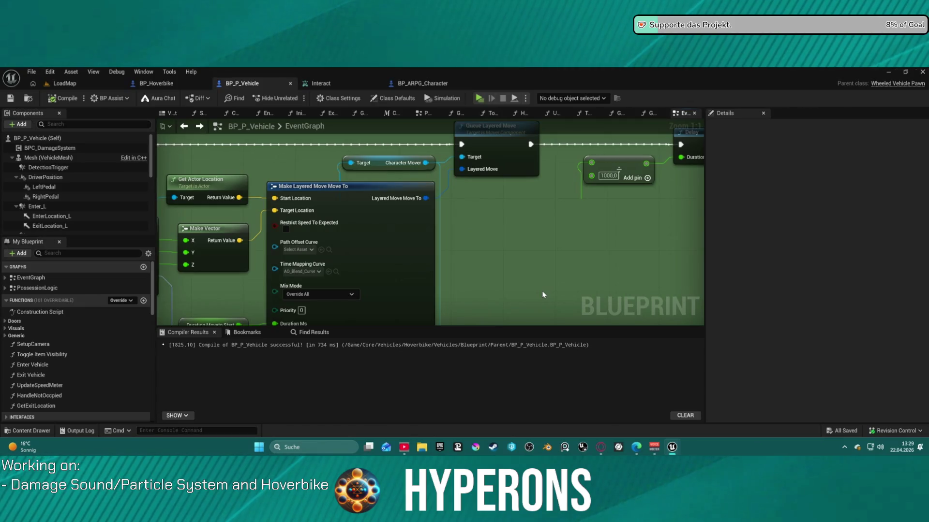
mouse_move(523, 269)
mouse_down()
mouse_move(638, 206)
mouse_move(653, 190)
mouse_move(668, 135)
mouse_move(325, 255)
mouse_move(260, 209)
mouse_move(207, 198)
mouse_move(175, 160)
mouse_move(546, 271)
mouse_move(549, 161)
mouse_move(284, 201)
mouse_move(295, 259)
mouse_up()
click(616, 274)
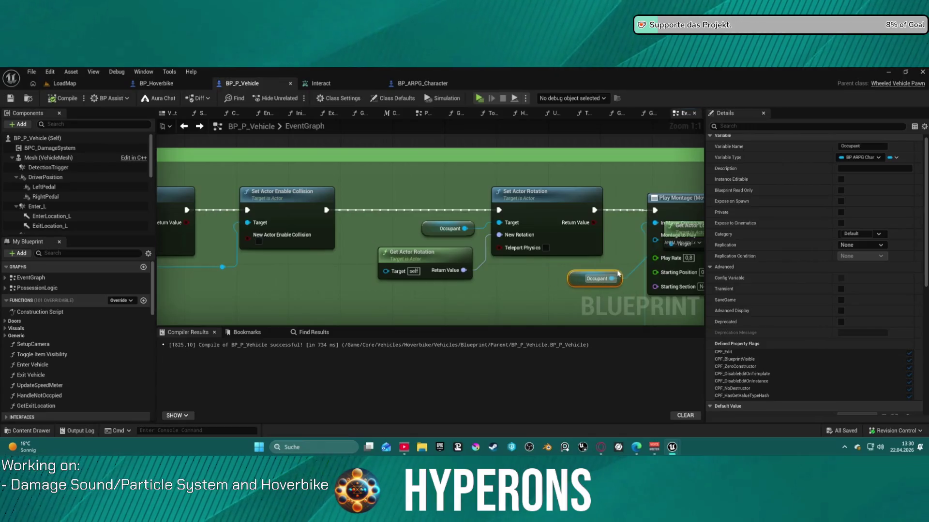
scroll(492, 277, down, 3)
drag(492, 277, 201, 233)
mouse_move(299, 207)
mouse_down()
mouse_move(286, 268)
mouse_move(257, 272)
mouse_up()
drag(222, 245, 180, 289)
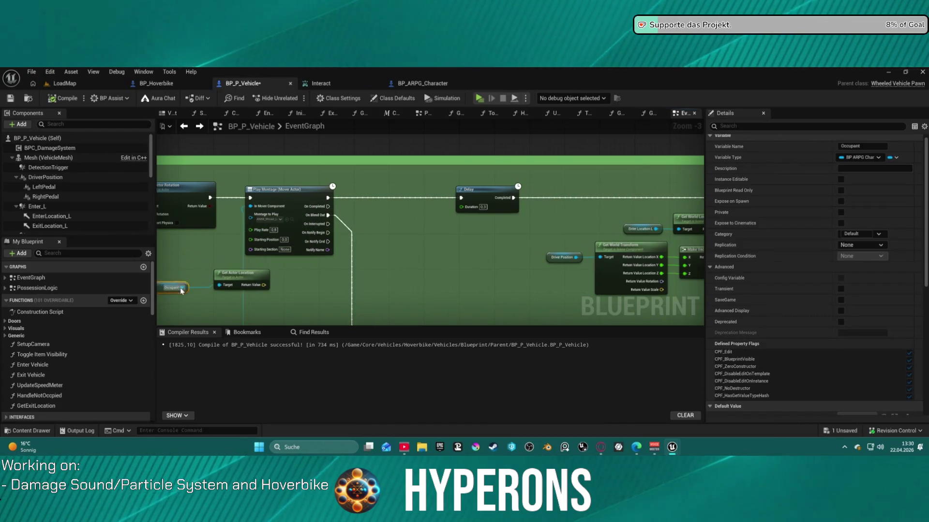
- Pan through the Layered Move, Delay and Enter Vehicle nodes, then browse to Play Montage's HoverBike montage
drag(580, 252, 223, 227)
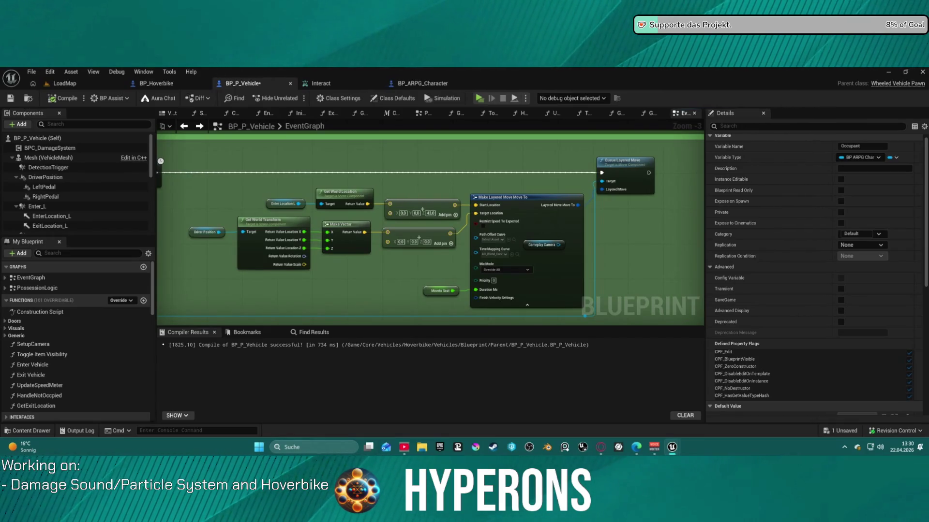
drag(628, 241, 169, 227)
drag(484, 232, 284, 230)
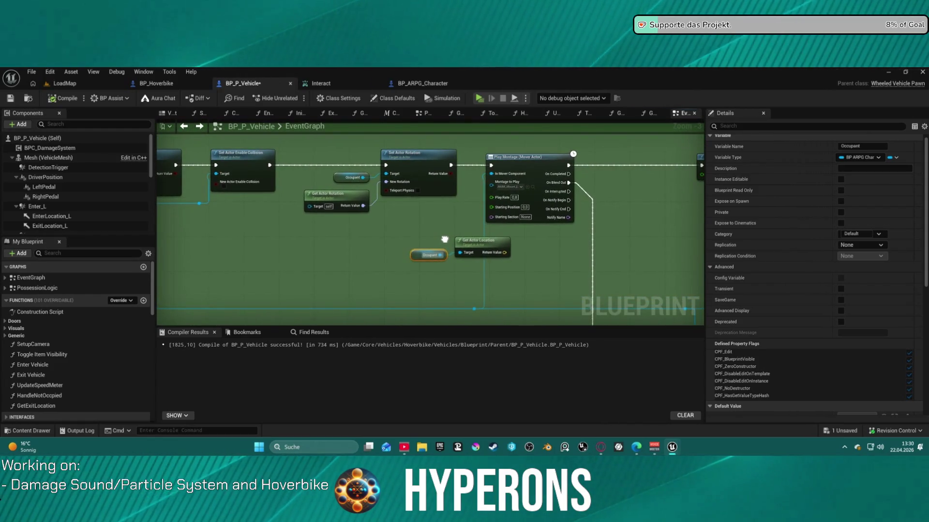
drag(444, 240, 317, 224)
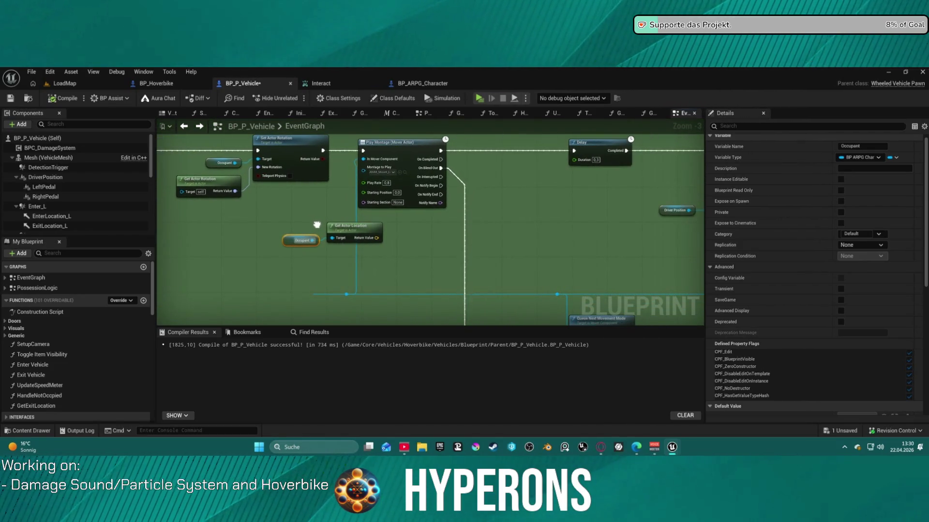
drag(317, 225, 317, 224)
drag(294, 153, 505, 155)
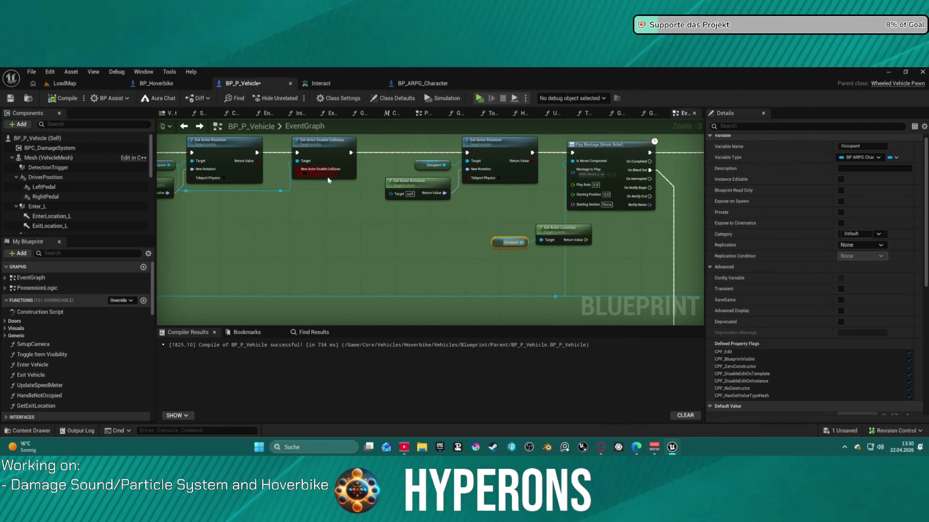
scroll(316, 180, down, 5)
scroll(275, 137, up, 6)
mouse_move(402, 224)
mouse_down()
mouse_move(143, 187)
mouse_move(0, 187)
mouse_up()
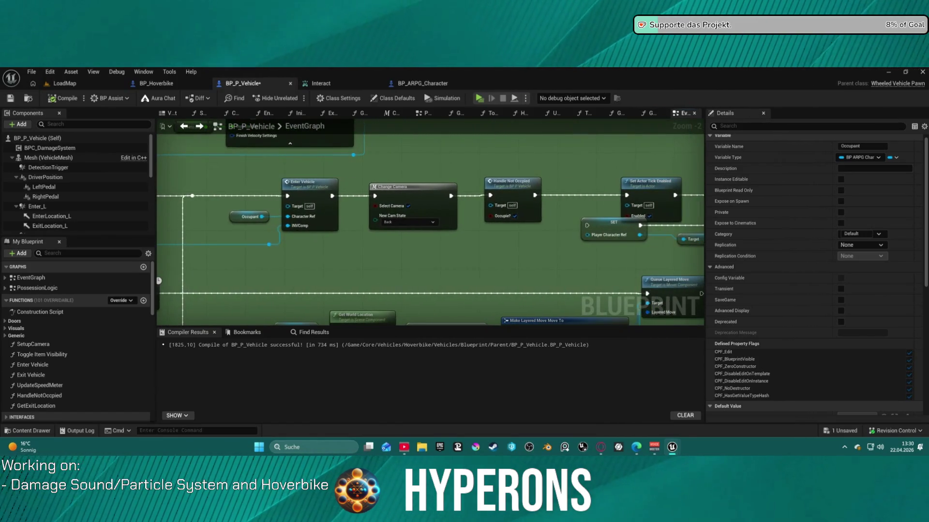
drag(628, 222, 194, 223)
drag(338, 222, 184, 213)
drag(446, 216, 422, 201)
click(434, 198)
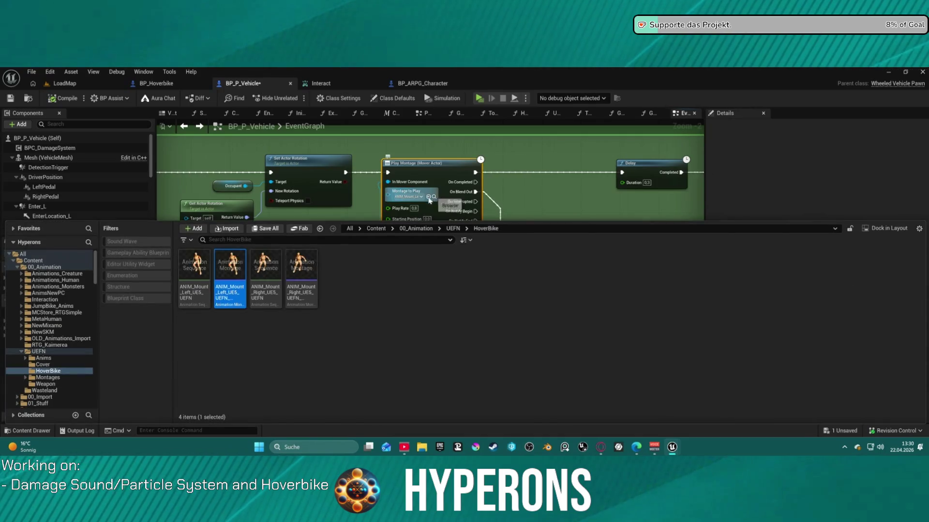
- Open the left-side mount montage and its animation sequence, and enable root motion on it
double_click(239, 298)
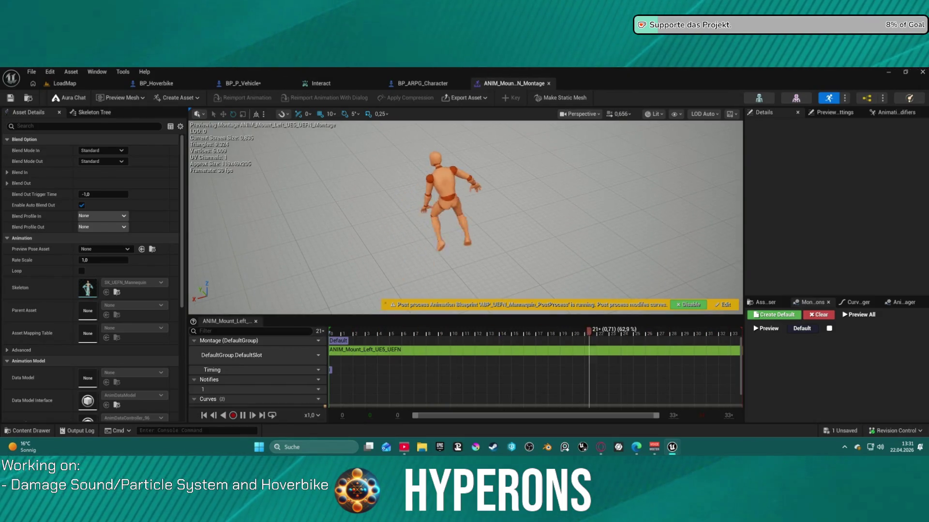
scroll(154, 313, down, 5)
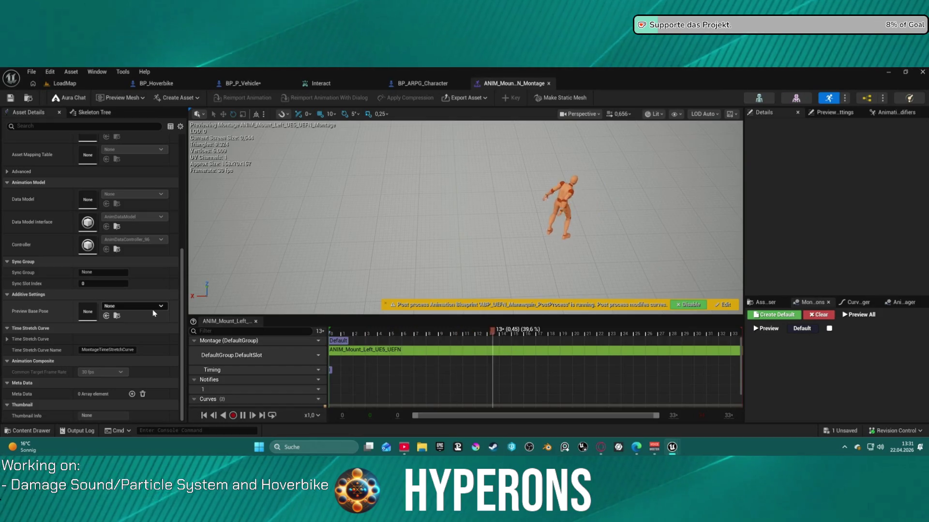
scroll(153, 313, up, 5)
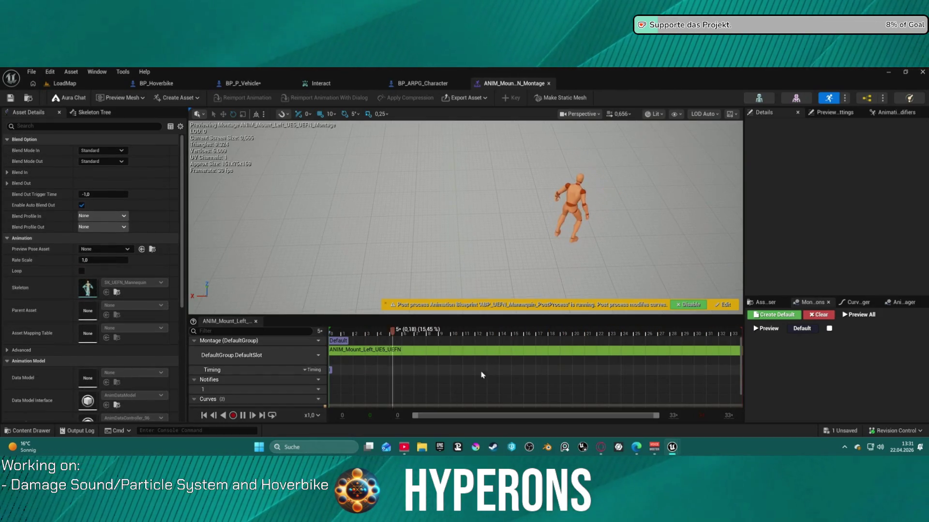
double_click(418, 352)
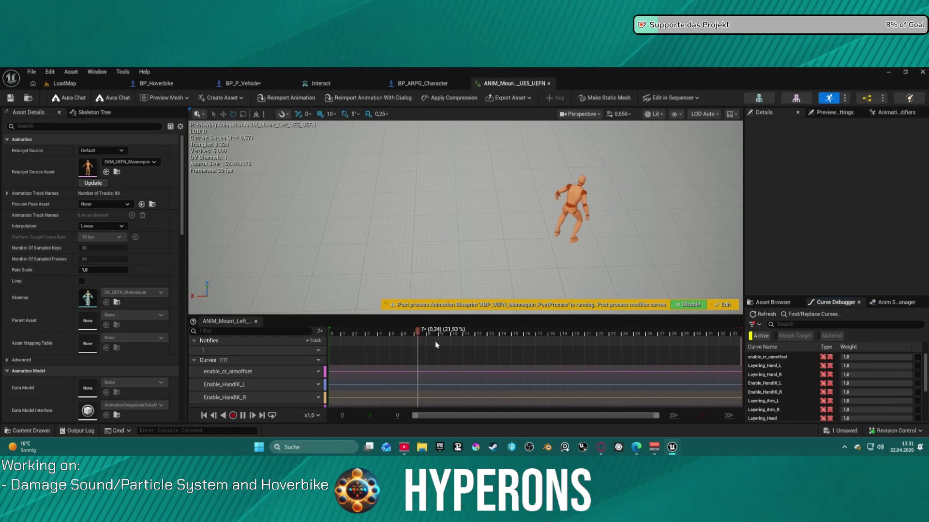
scroll(104, 362, down, 10)
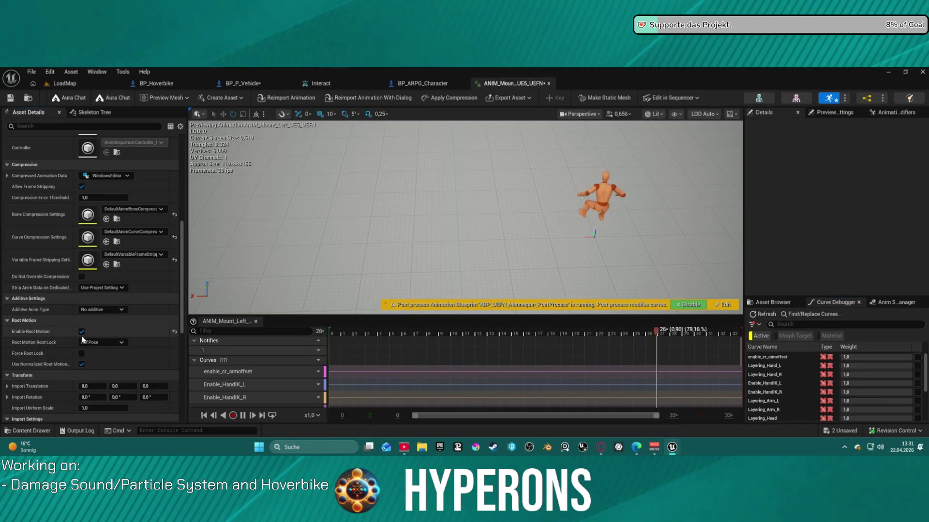
click(82, 332)
- Open the right-side HoverBike mount animation and enable Force Root Lock
key(ctrl+space)
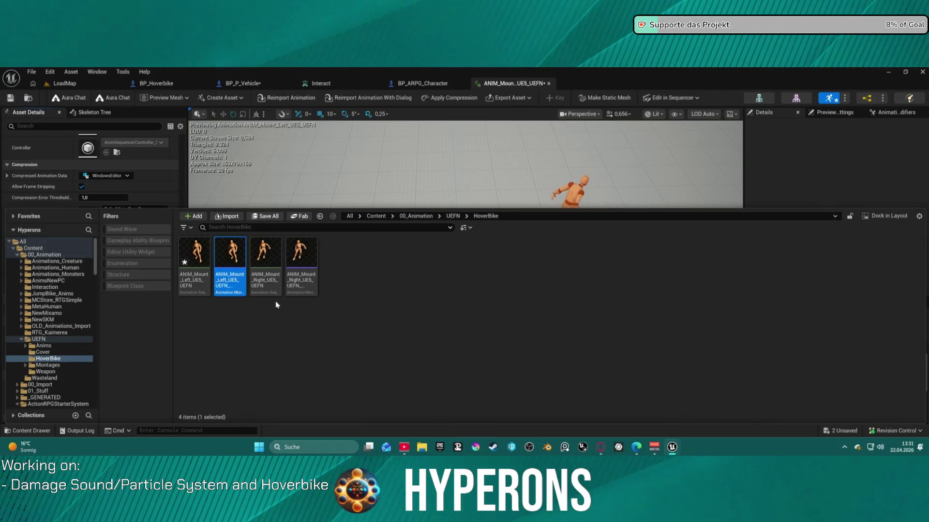
double_click(266, 286)
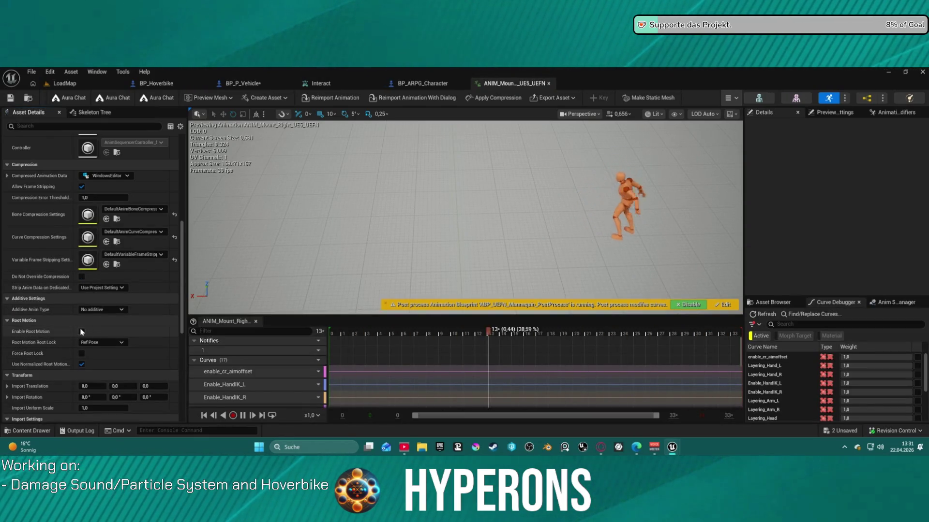
click(82, 353)
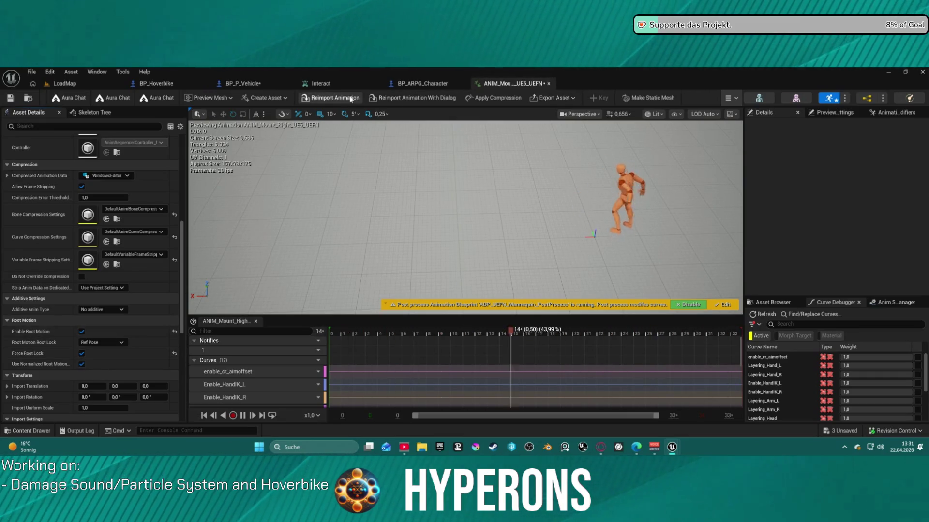
- Reopen ANIM_Mount_Left from the Content Drawer, then return to the LoadMap level
key(ctrl+space)
click(203, 280)
double_click(202, 279)
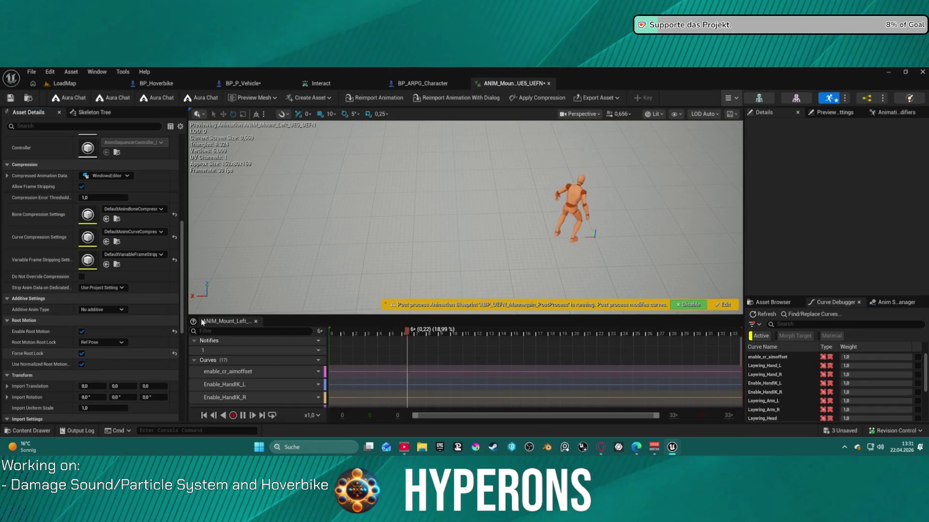
click(63, 83)
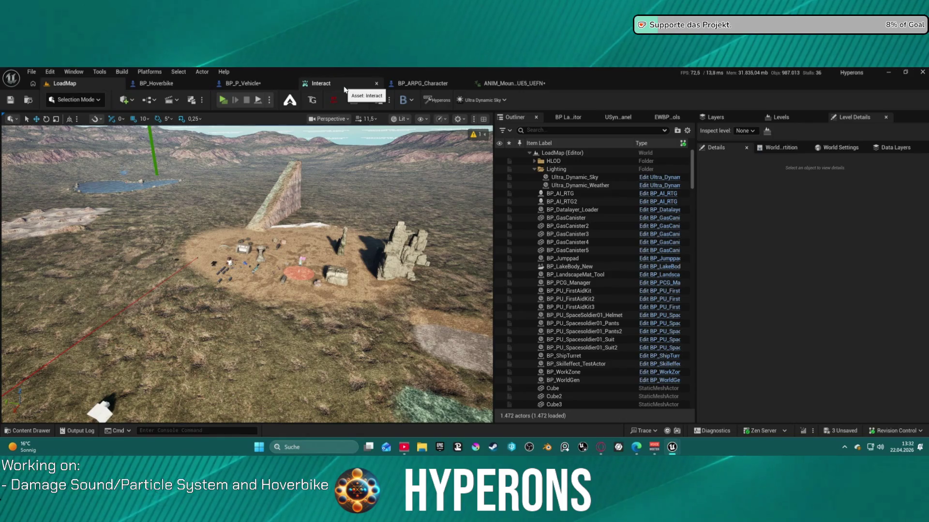
- Frame the hoverbike in BP_Hoverbike's viewport, then launch a LoadMap play test
click(513, 84)
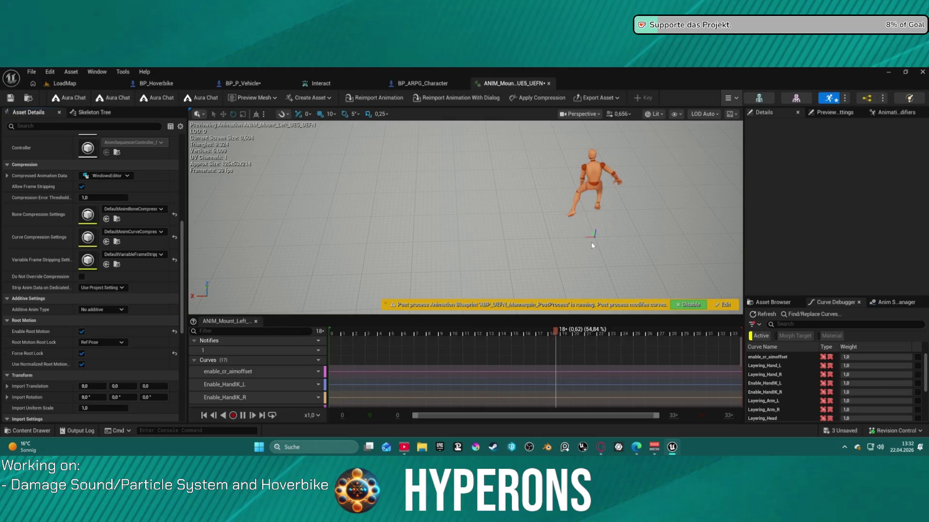
click(155, 86)
click(227, 84)
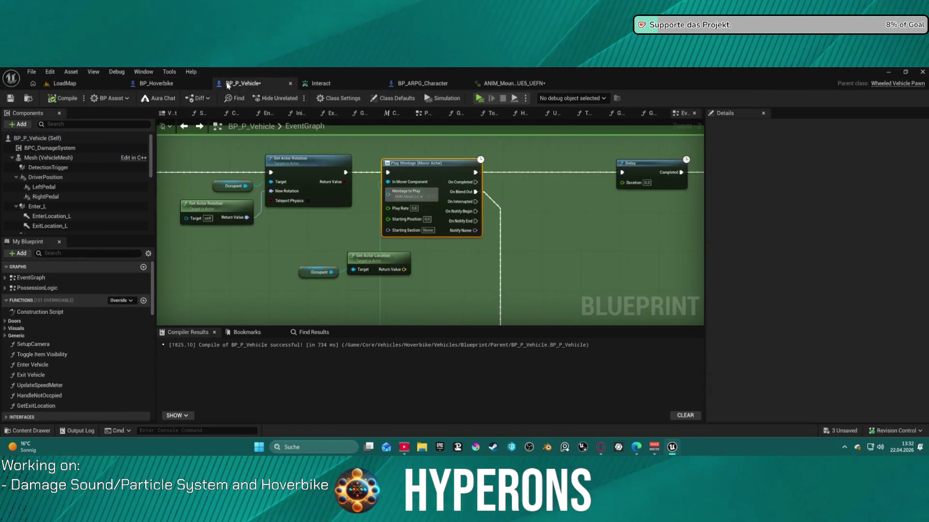
click(171, 85)
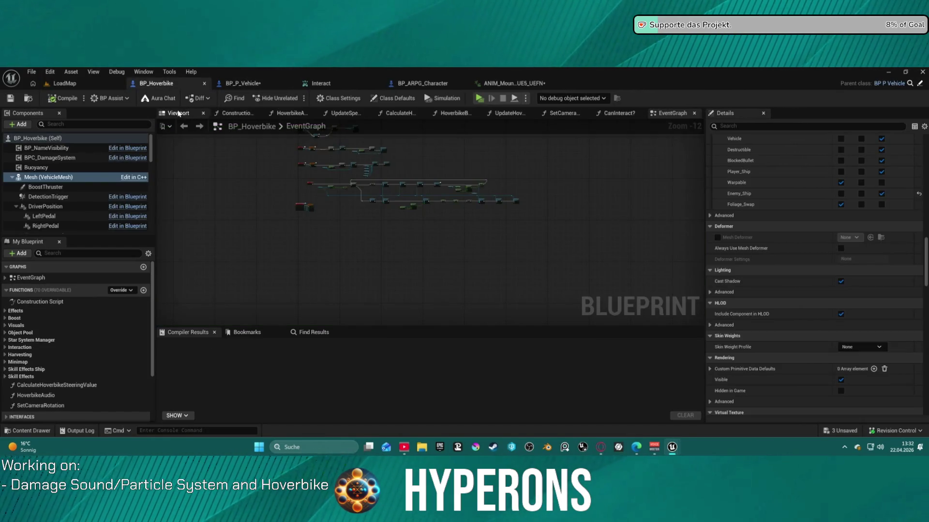
click(178, 113)
key(f)
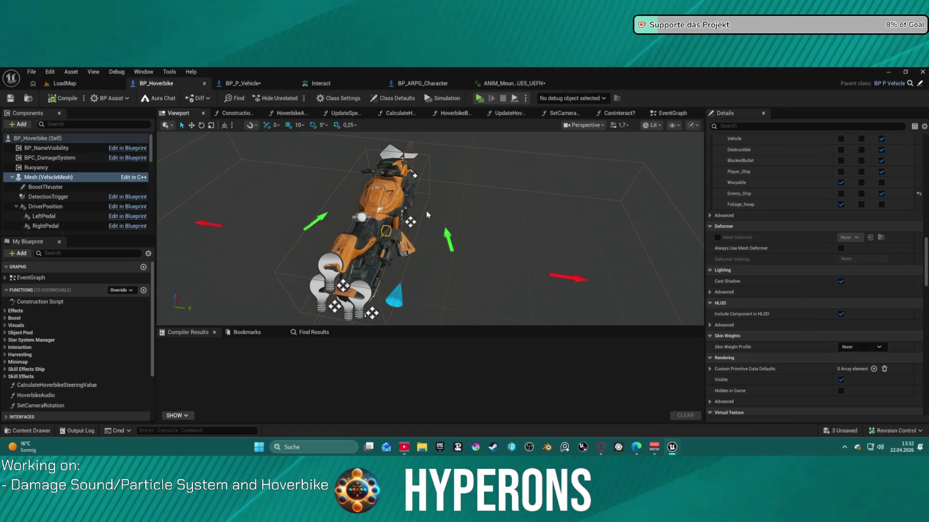
click(65, 83)
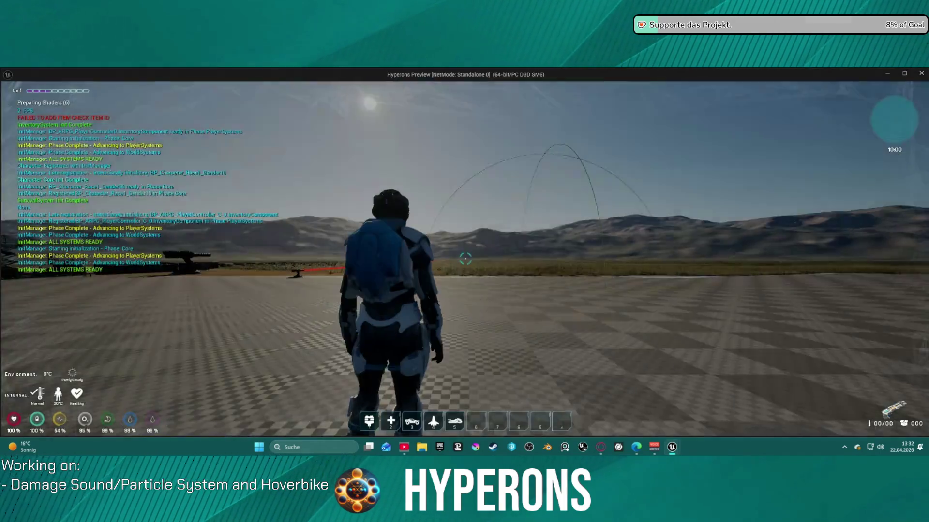
- Walk up to the hoverbike, mount it with E, and stop the play test with Esc
key(w)
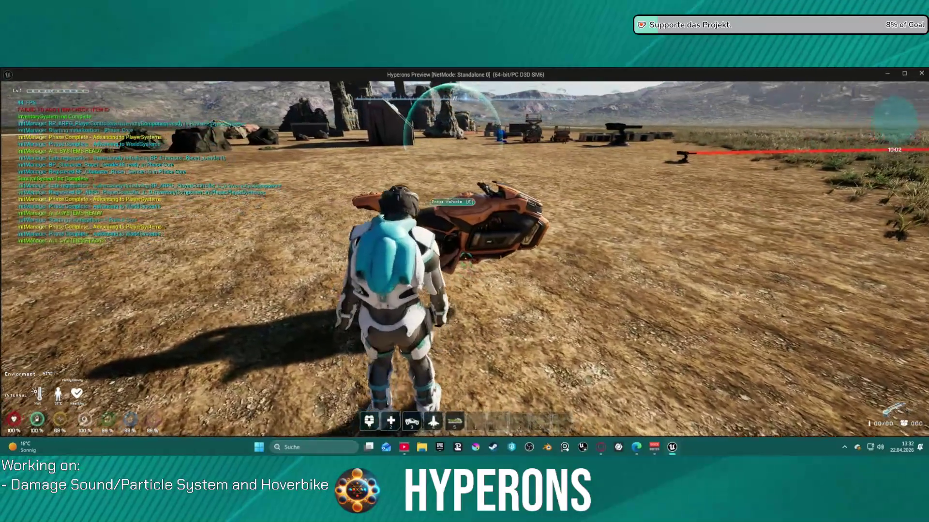
key(e)
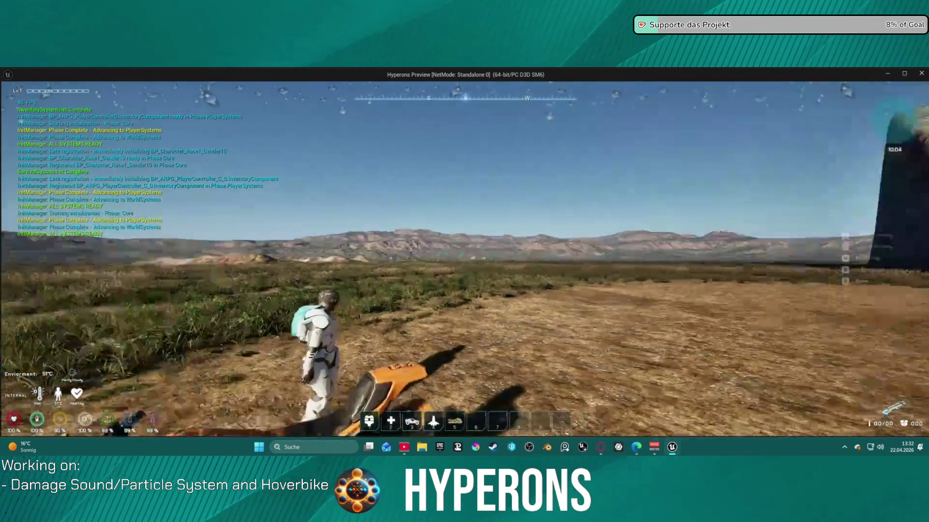
key(Escape)
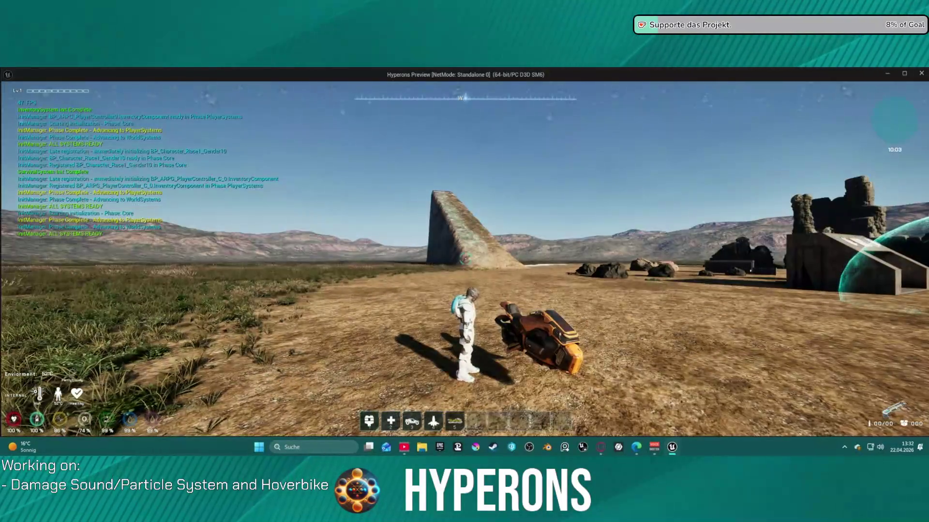
key(e)
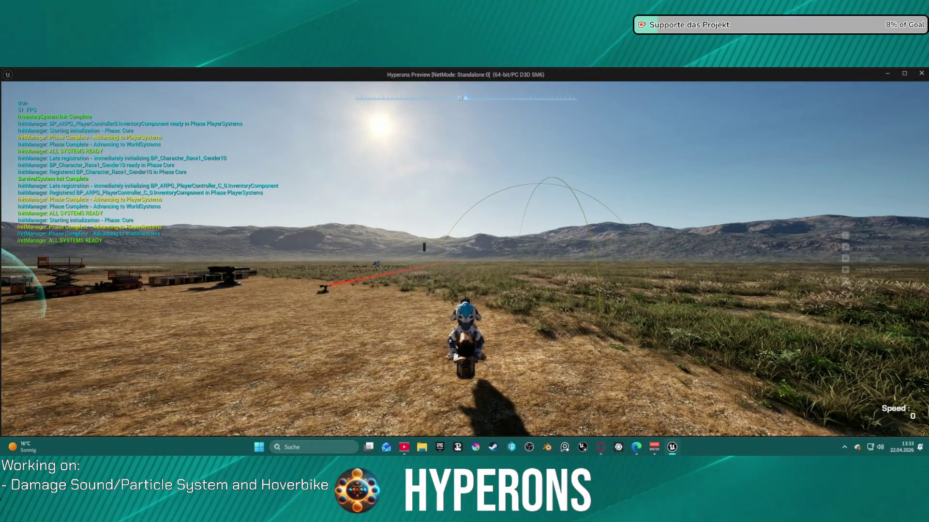
key(Escape)
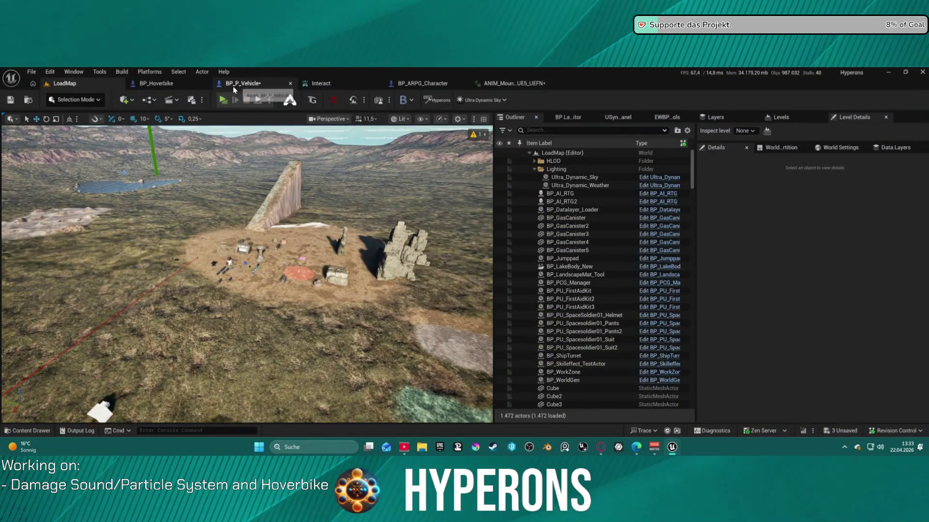
- In BP_P_Vehicle's EventGraph, move the occupant rotation nodes lower and frame them
click(260, 87)
drag(358, 171, 617, 173)
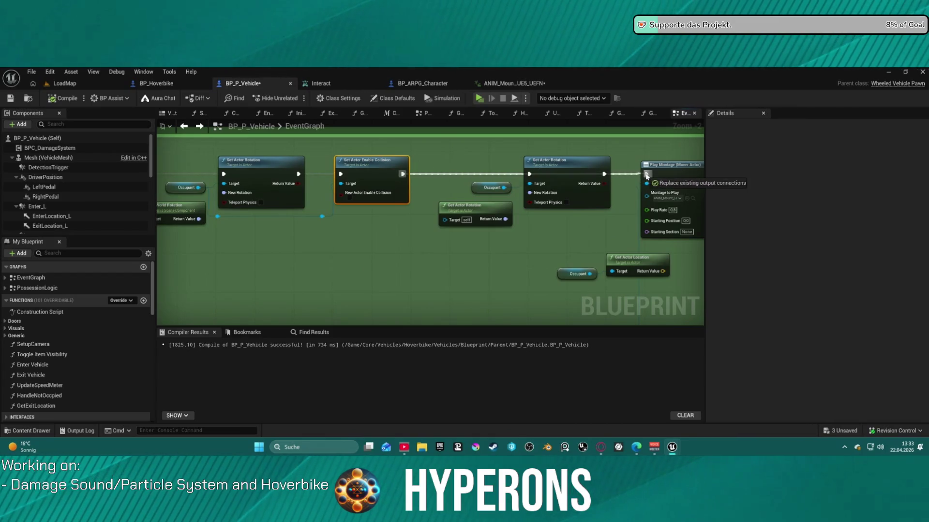
drag(581, 228, 580, 229)
mouse_move(585, 162)
mouse_down()
mouse_move(586, 174)
mouse_move(397, 231)
mouse_move(579, 208)
mouse_up()
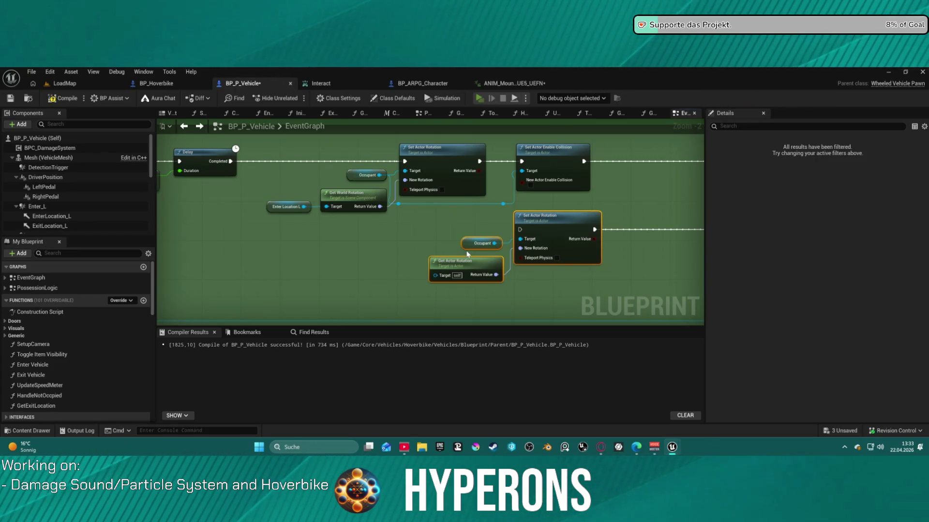
scroll(459, 245, down, 4)
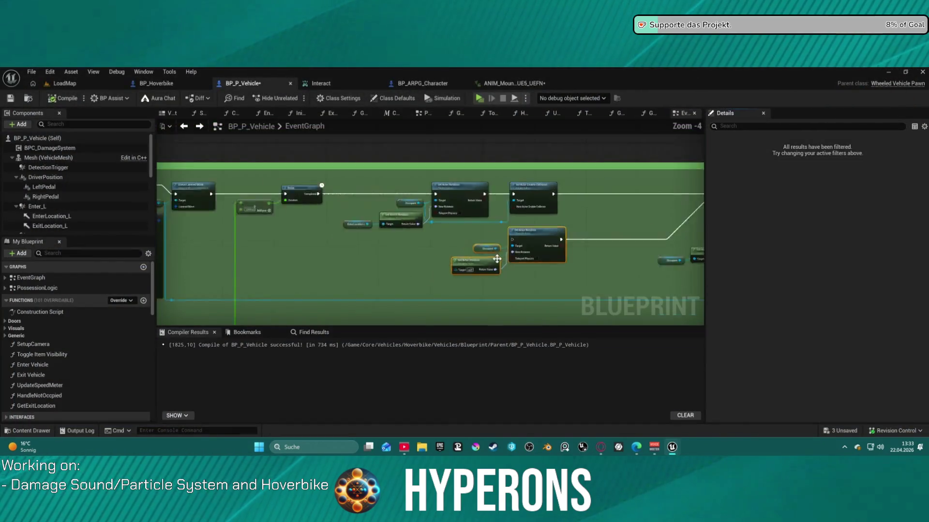
scroll(457, 232, up, 2)
scroll(457, 232, up, 4)
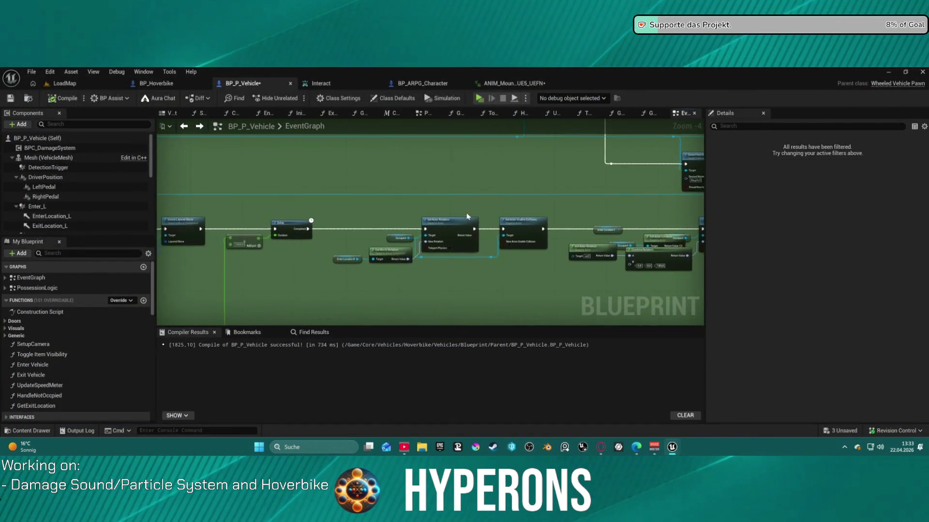
mouse_move(428, 212)
mouse_down()
mouse_move(450, 173)
mouse_move(493, 143)
mouse_move(461, 144)
mouse_move(494, 159)
mouse_up()
scroll(450, 173, down, 1)
drag(212, 176, 202, 176)
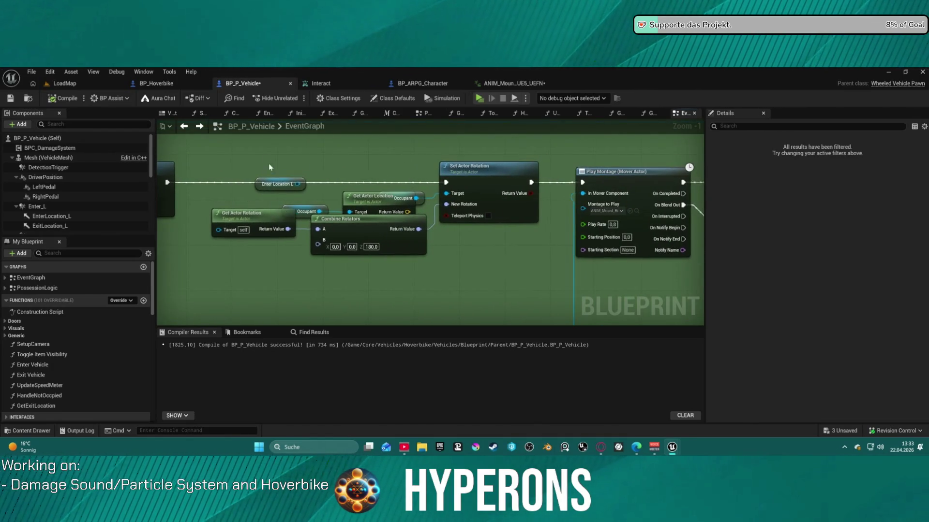
- Delete the six rotation nodes before Play Montage and reconnect the execution wire to the montage
drag(504, 267, 480, 240)
key(Delete)
drag(168, 183, 511, 184)
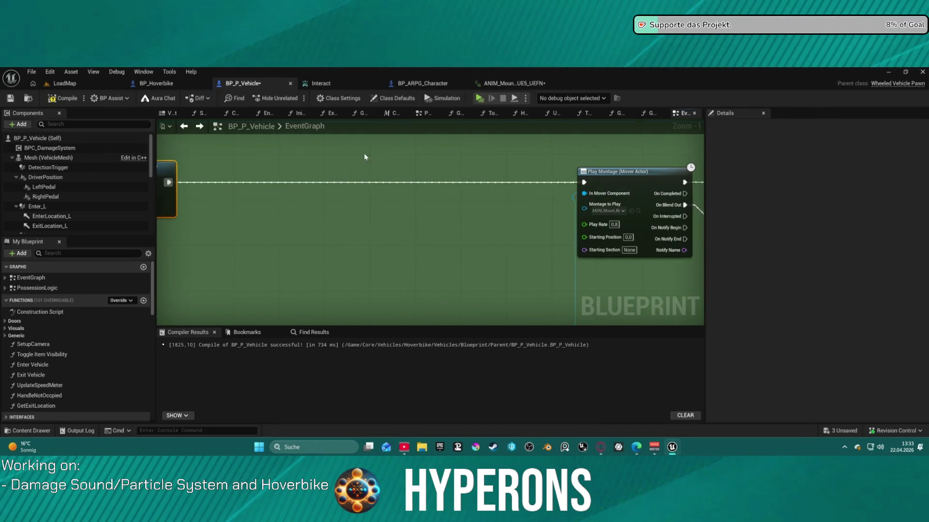
scroll(364, 146, down, 5)
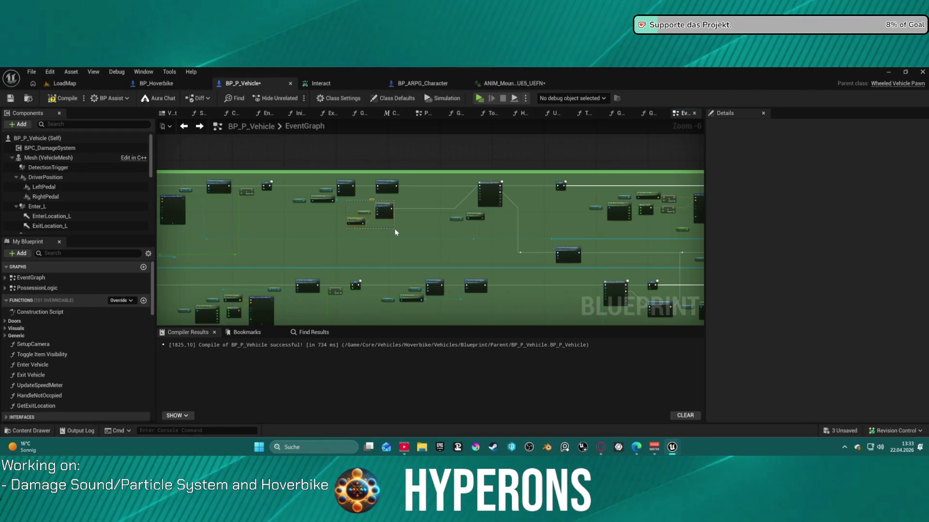
scroll(392, 213, up, 4)
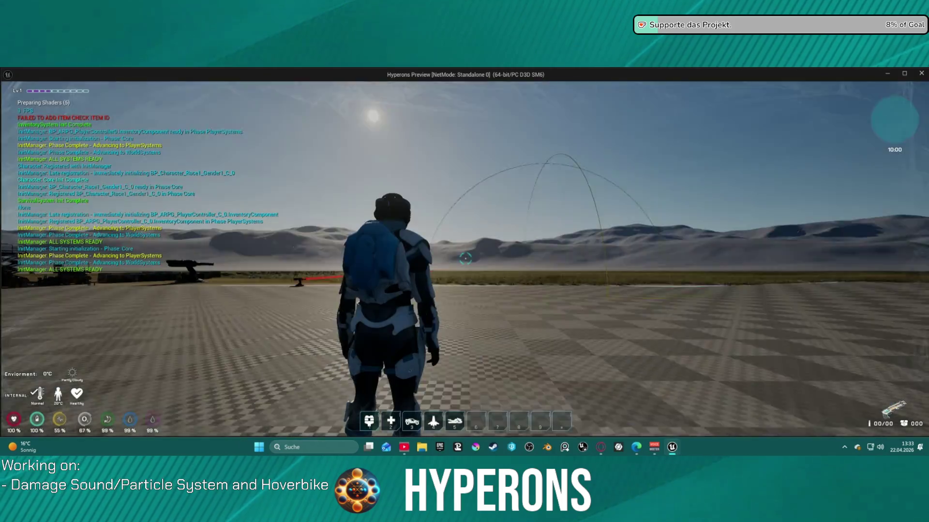
- Walk to the hoverbike, press F to enter it, then close the preview and stop the simulation
key(w)
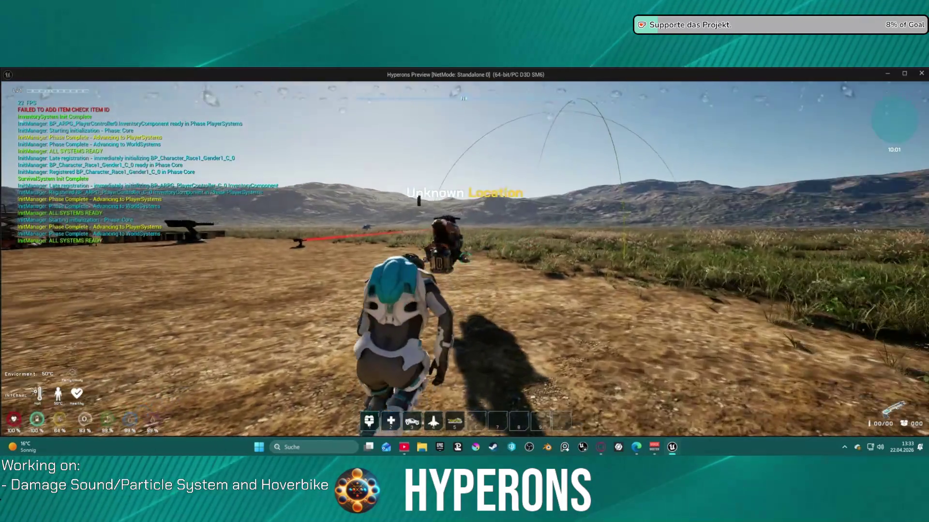
key(f)
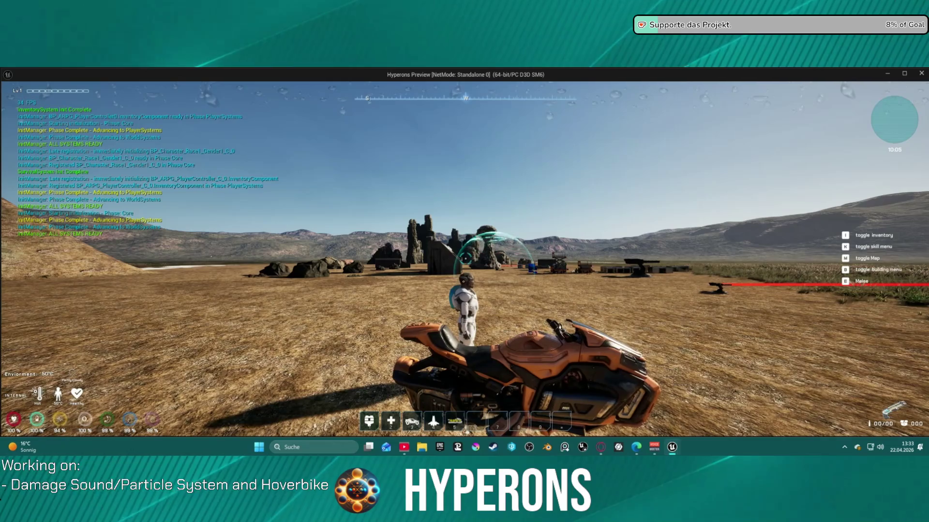
key(alt+Tab)
key(Escape)
scroll(581, 232, down, 2)
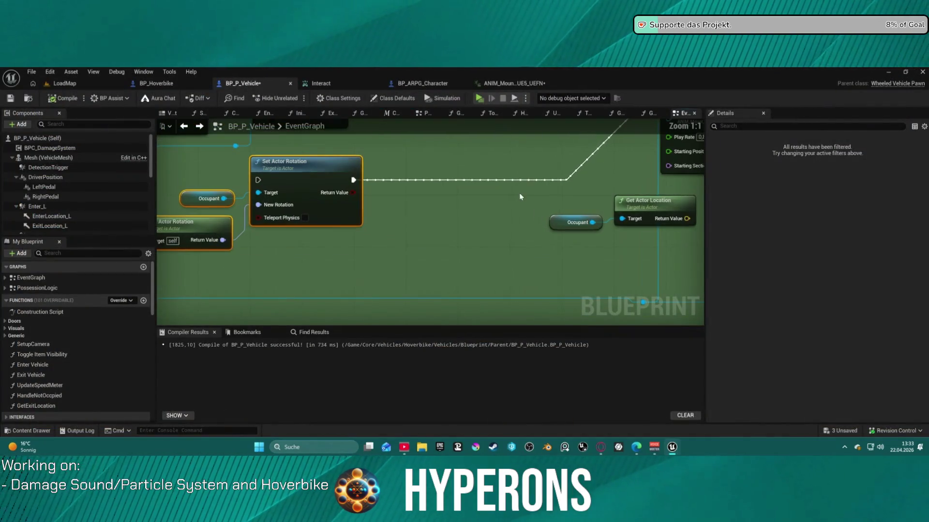
scroll(594, 236, down, 3)
scroll(594, 235, up, 2)
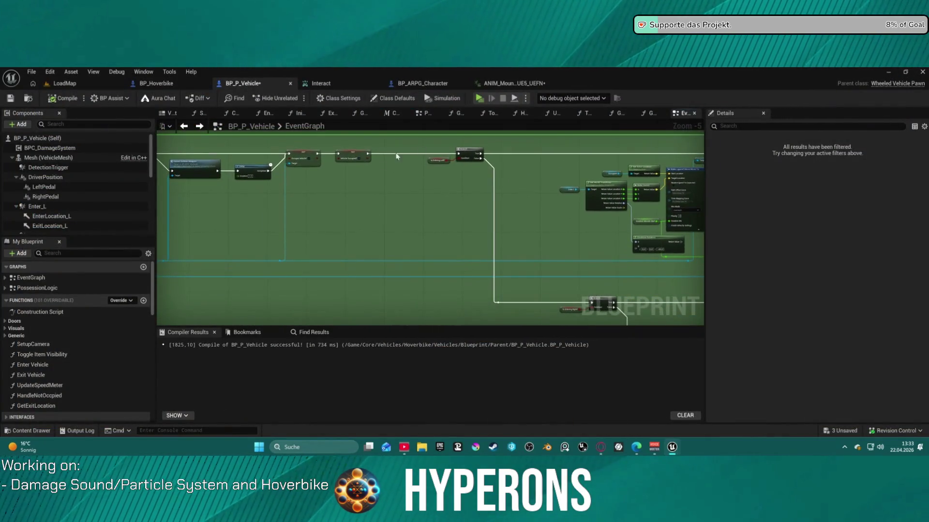
scroll(485, 204, up, 4)
mouse_move(485, 205)
mouse_down()
mouse_move(330, 238)
mouse_move(535, 255)
mouse_move(387, 232)
mouse_move(702, 232)
mouse_move(571, 256)
mouse_move(365, 249)
mouse_up()
scroll(571, 256, down, 1)
scroll(571, 256, down, 2)
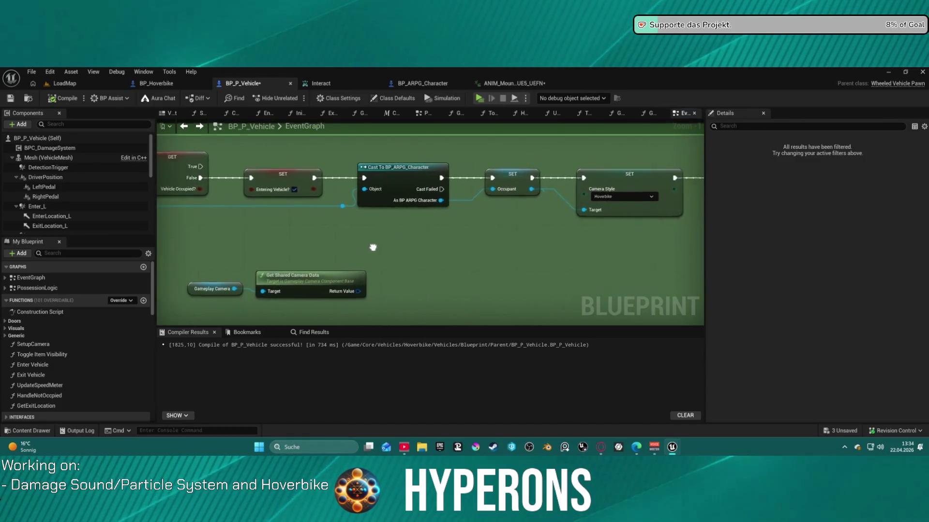
scroll(381, 247, down, 4)
scroll(432, 248, up, 4)
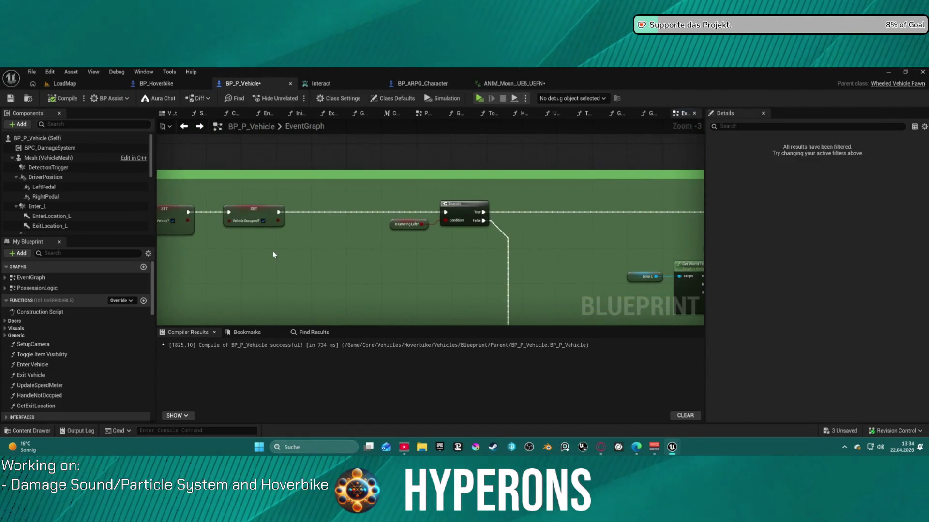
mouse_move(260, 259)
mouse_down()
mouse_move(365, 264)
mouse_move(458, 234)
mouse_move(380, 228)
mouse_up()
scroll(379, 227, down, 4)
mouse_move(290, 270)
mouse_down()
mouse_move(417, 254)
mouse_move(473, 145)
mouse_up()
scroll(452, 261, up, 4)
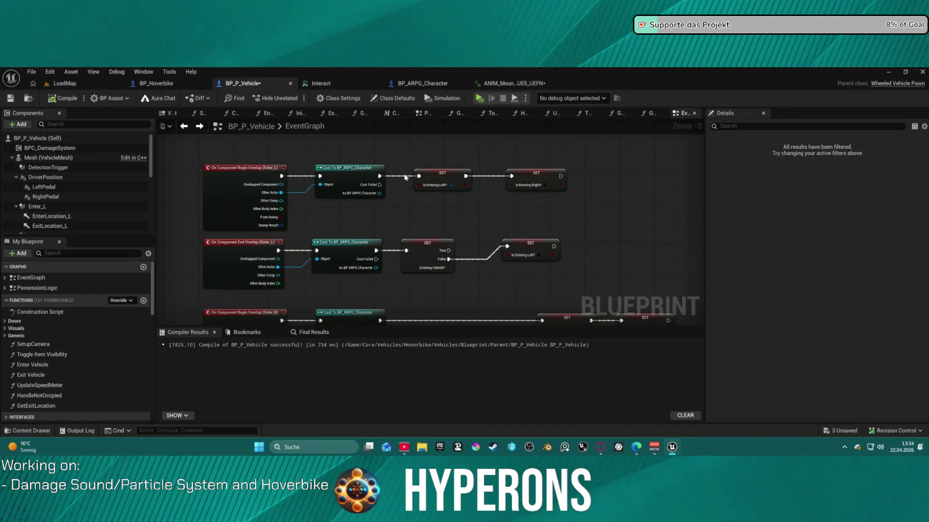
- Move the Is Entering Left? setter on Enter_L beside the branch's False output
click(442, 180)
scroll(453, 209, down, 3)
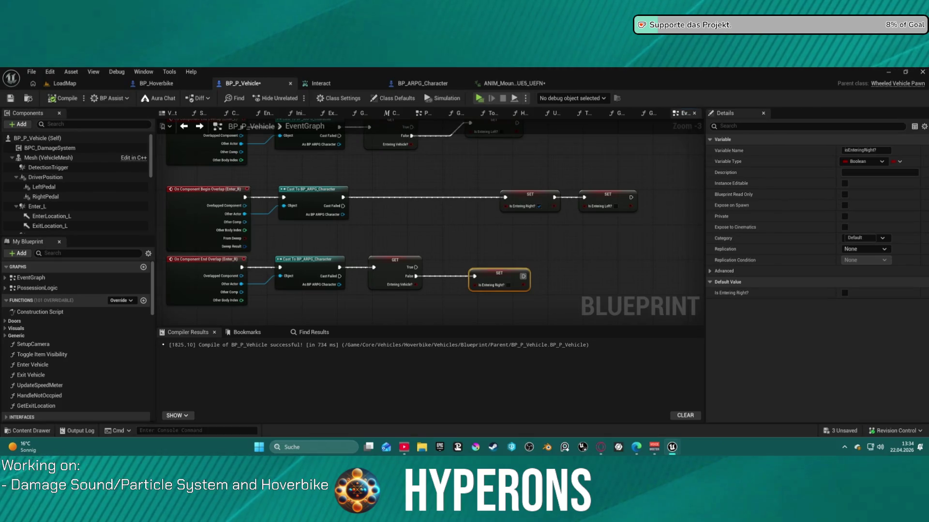
scroll(430, 218, up, 5)
click(467, 265)
drag(467, 265, 464, 245)
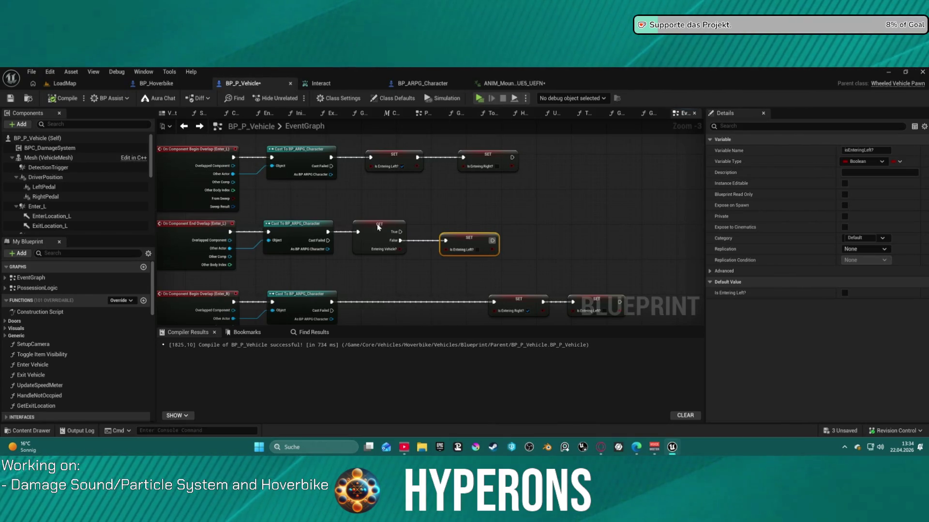
click(536, 230)
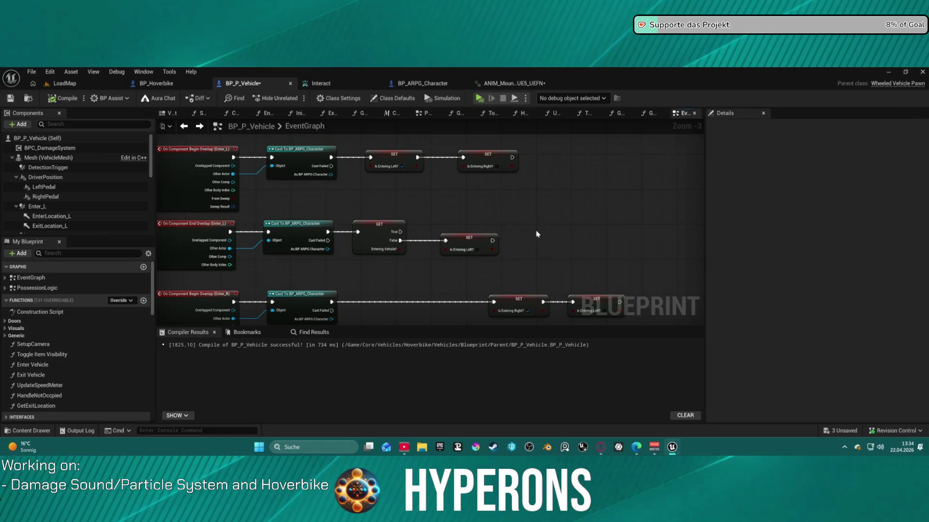
- Add Entering Vehicle? setters wired after the Is Entering Left? and Is Entering Right? setters
key(ctrl+v)
right_click(564, 242)
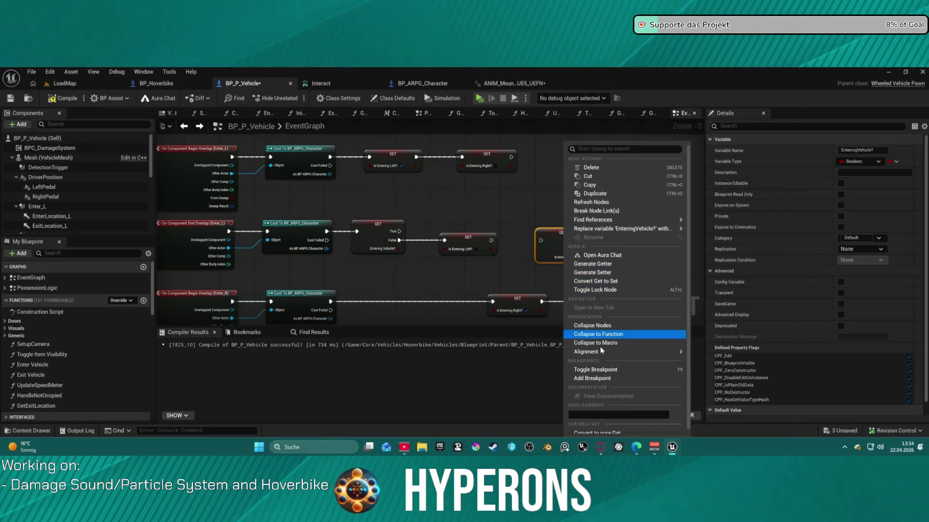
click(607, 280)
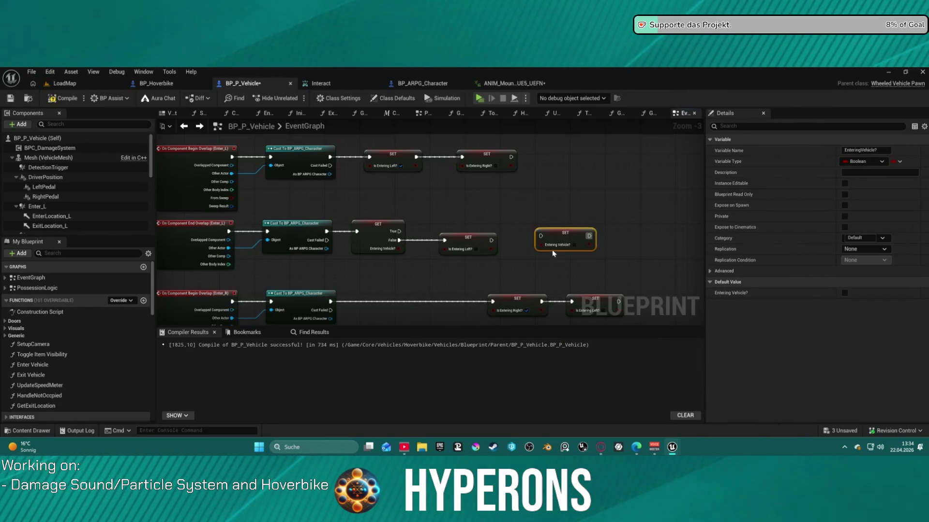
drag(541, 240, 494, 243)
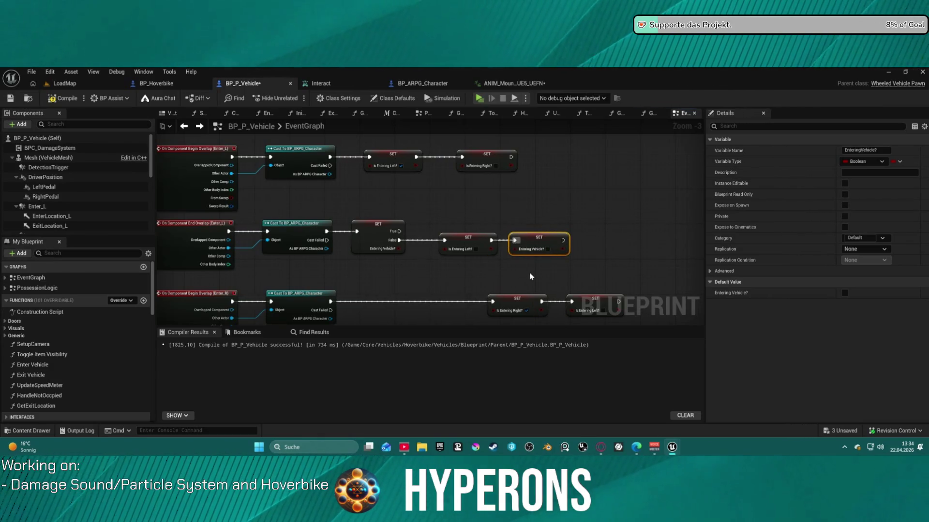
drag(531, 277, 458, 190)
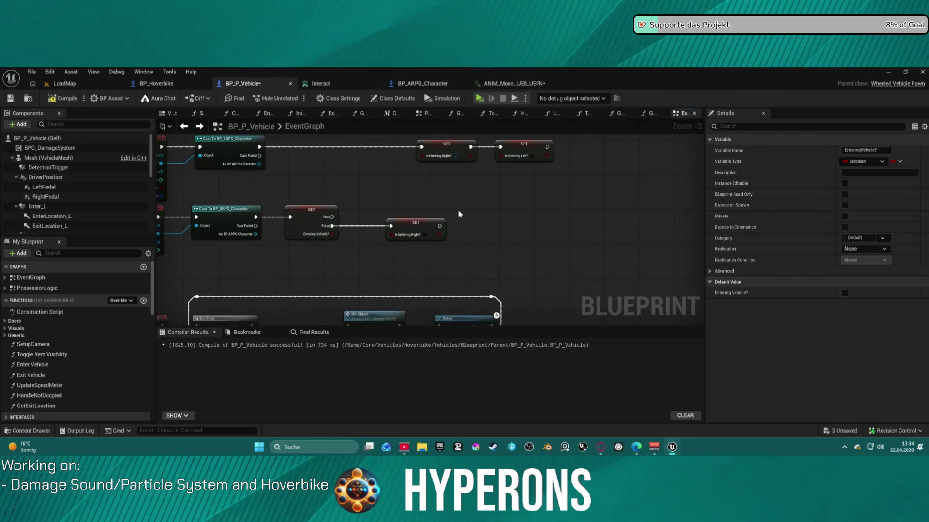
key(ctrl+v)
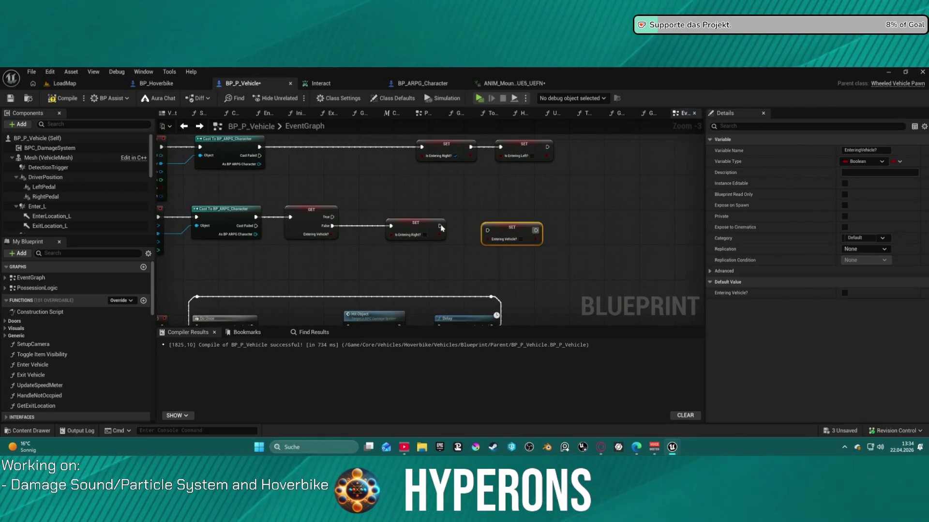
drag(440, 227, 483, 234)
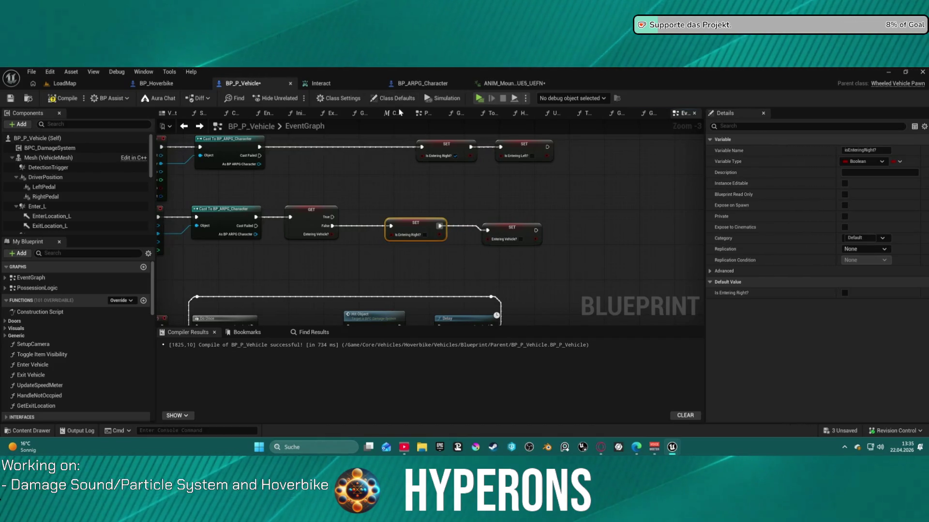
mouse_move(482, 186)
mouse_down()
mouse_move(481, 259)
mouse_move(458, 292)
mouse_move(456, 245)
mouse_up()
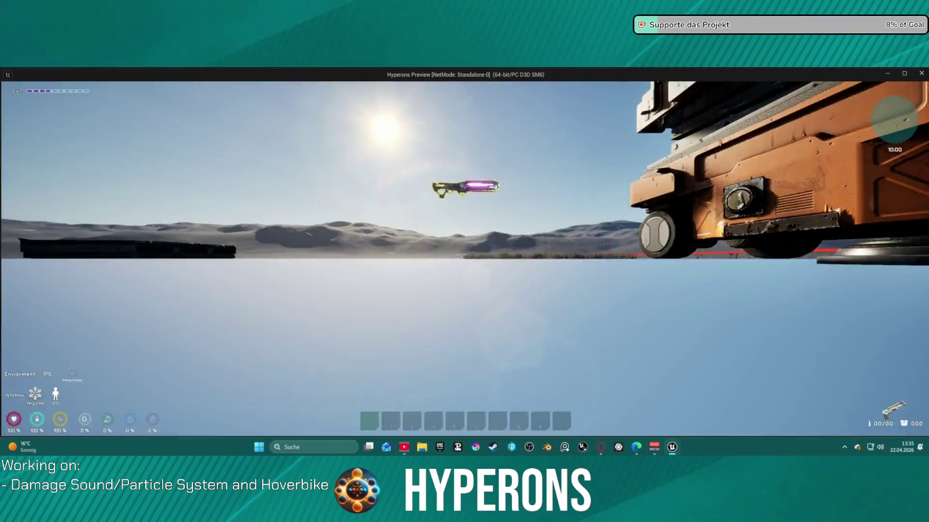
key(w)
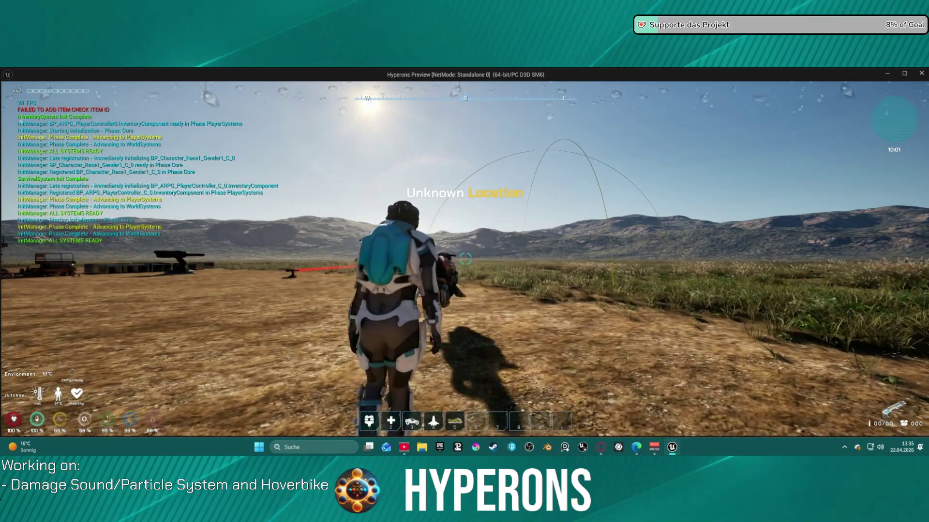
key(s)
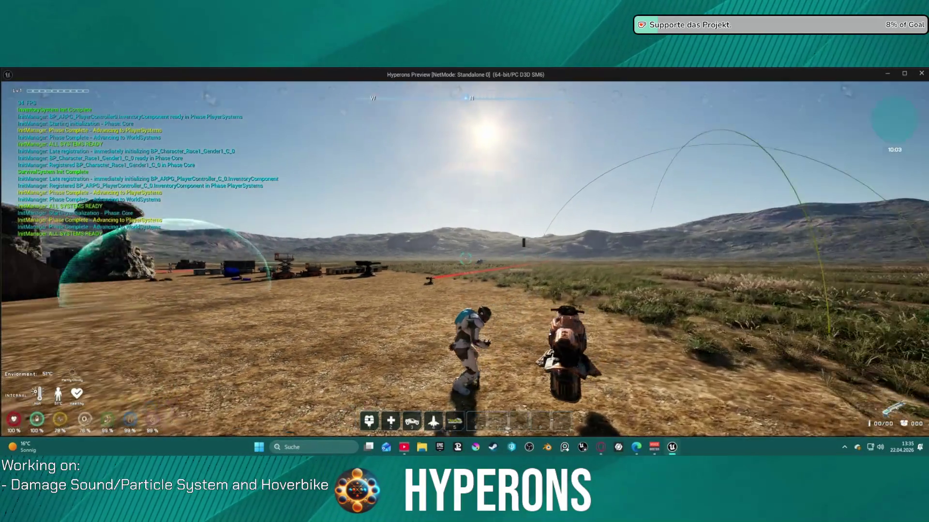
key(e)
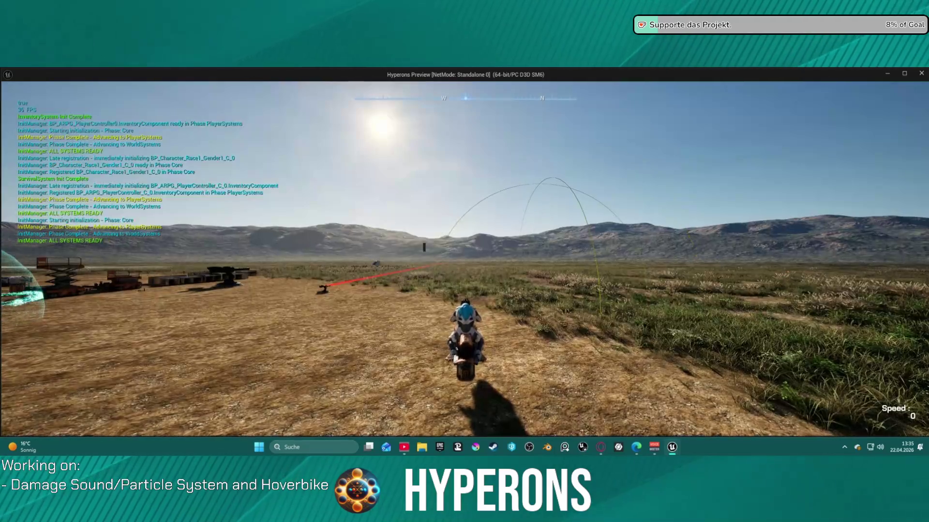
key(e)
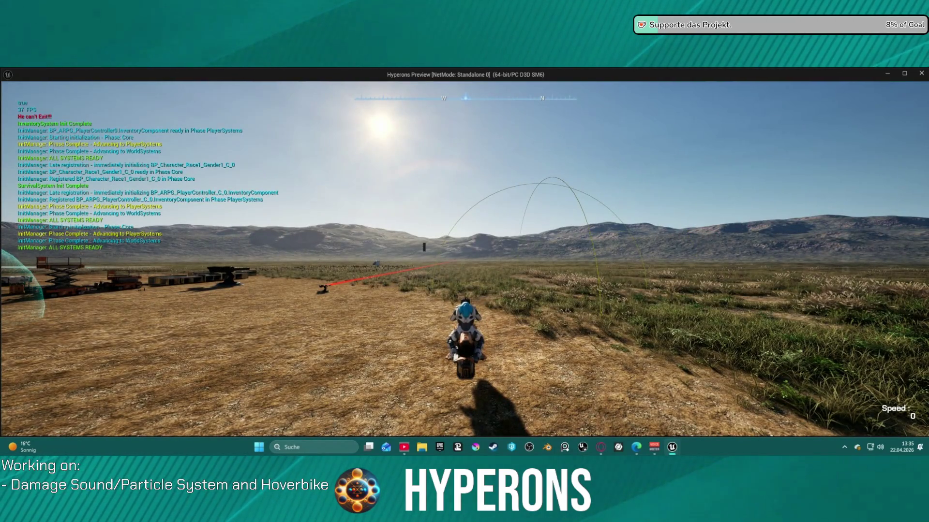
key(e)
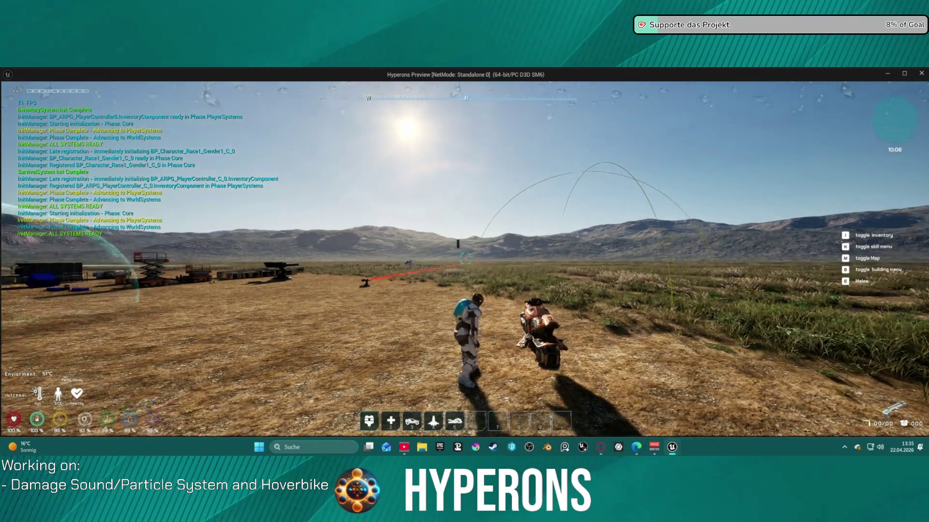
key(e)
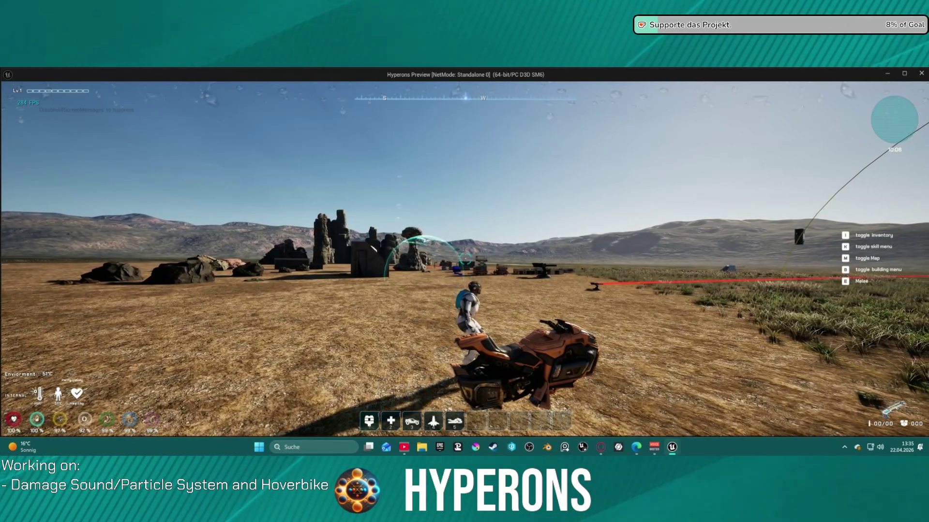
key(f)
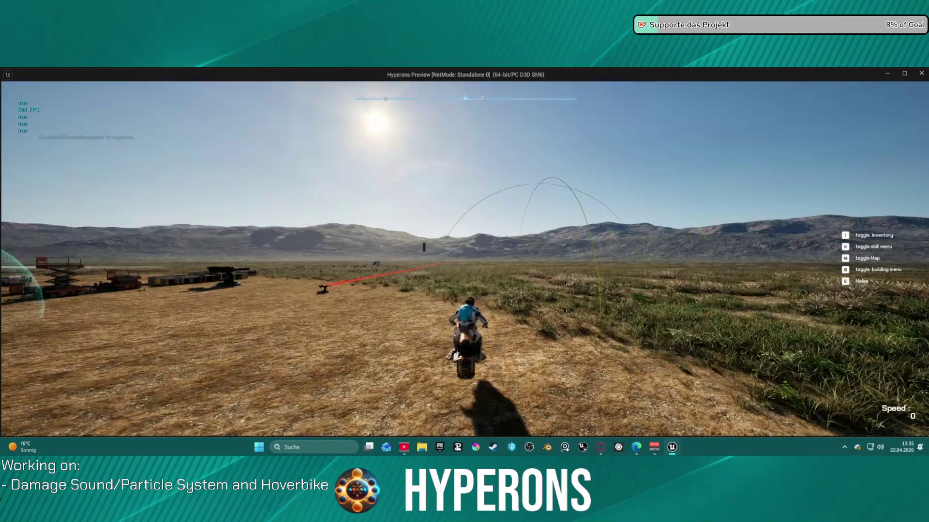
key(Escape)
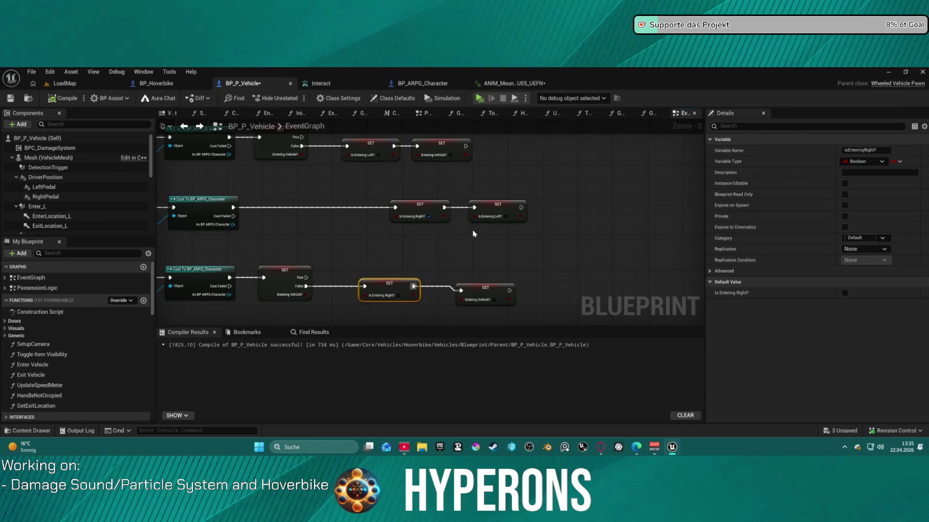
- Check the Interact input action, return to BP_P_Vehicle's graph, then switch to LoadMap
click(341, 84)
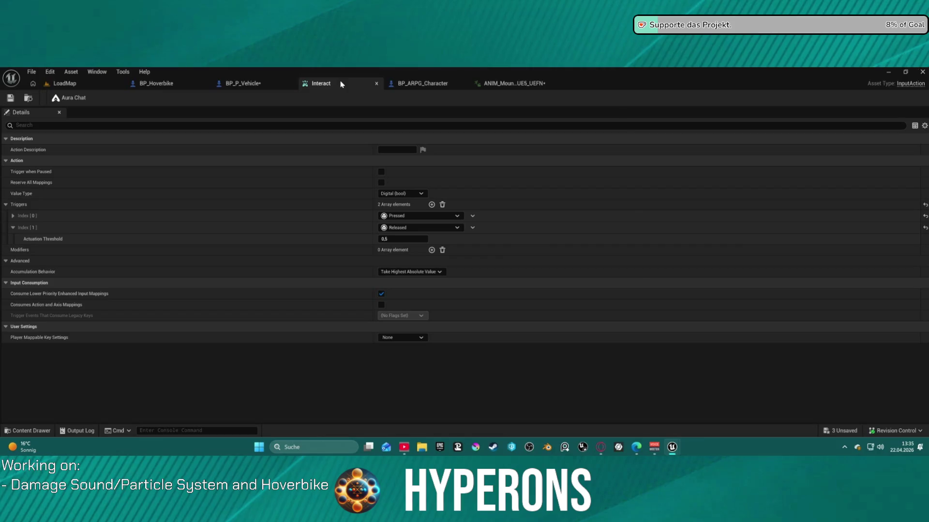
click(440, 86)
click(226, 85)
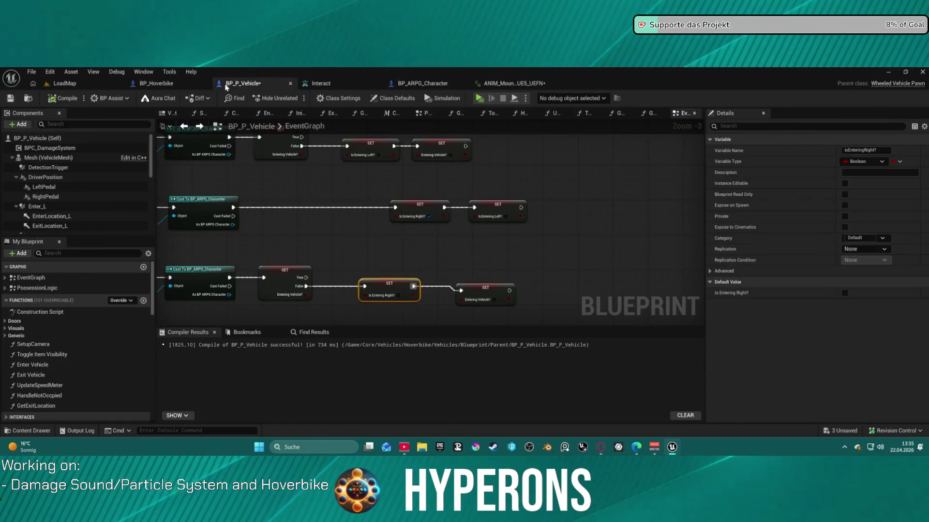
scroll(421, 202, down, 6)
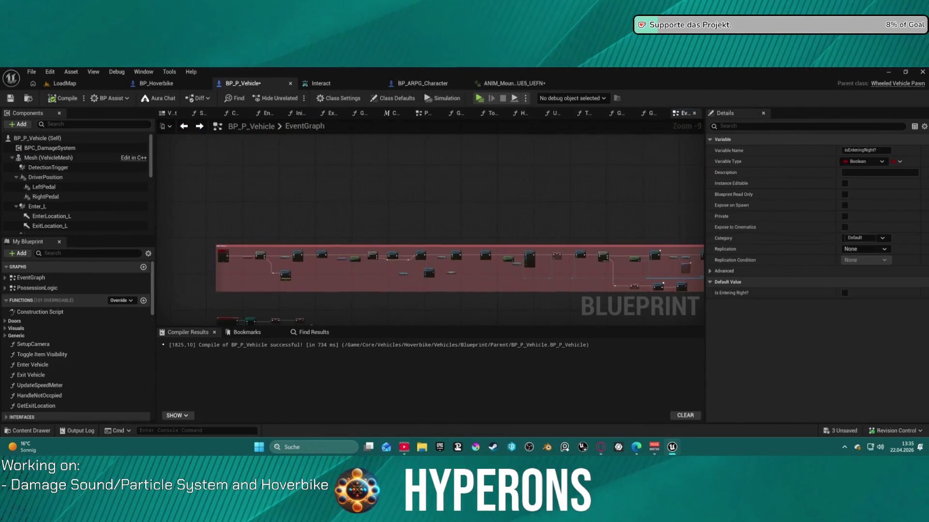
drag(156, 202, 222, 188)
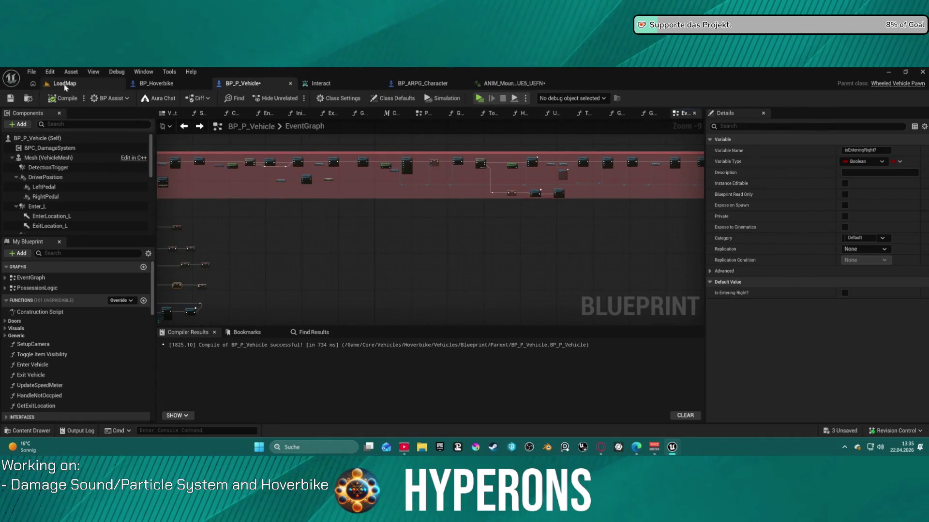
click(65, 84)
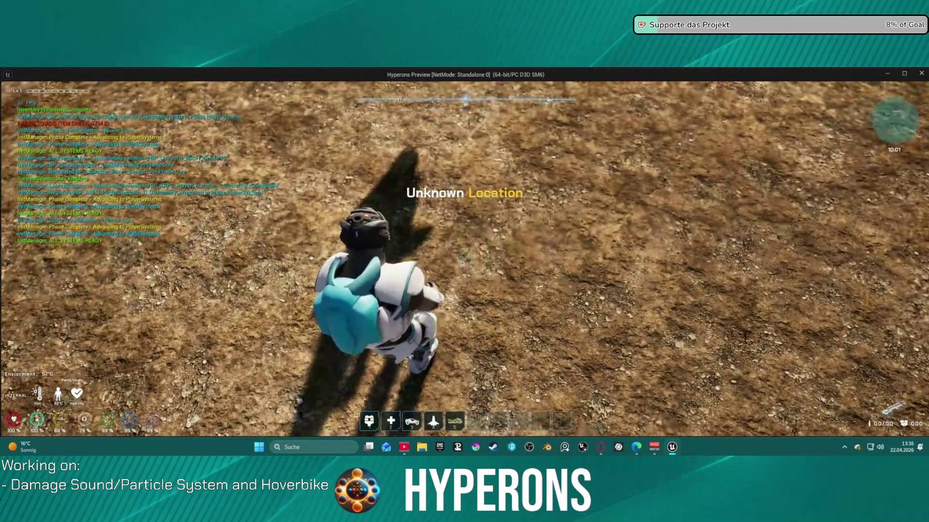
- Walk around to the hoverbike's left side, mount it with E, end the test, and reopen BP_P_Vehicle
key(w)
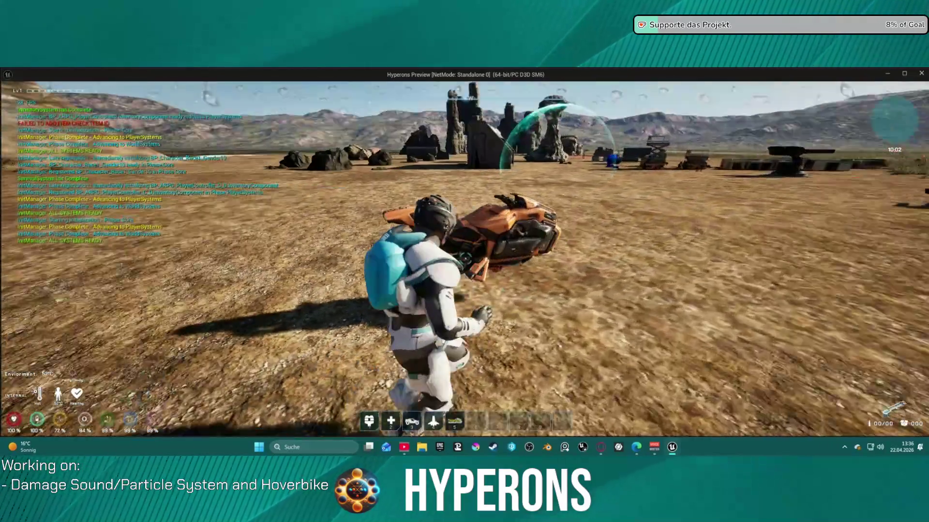
scroll(464, 261, down, 5)
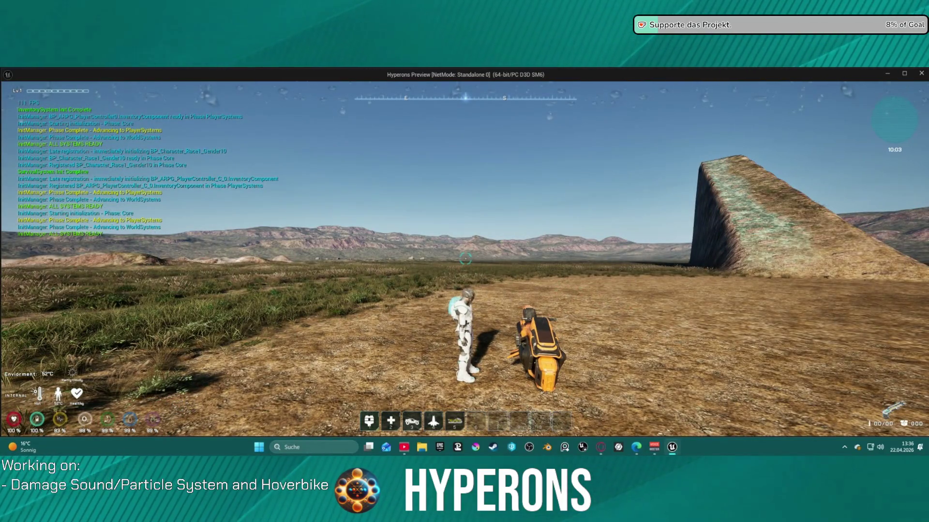
key(w)
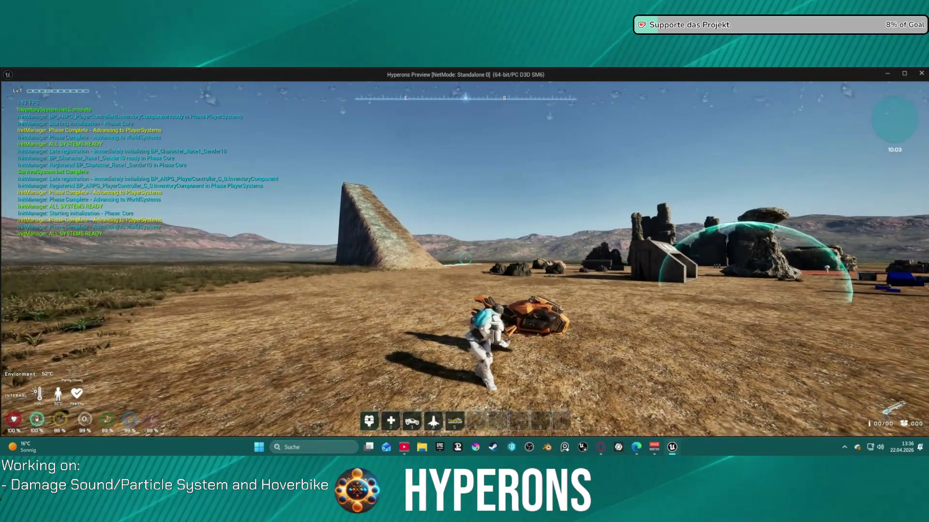
key(w)
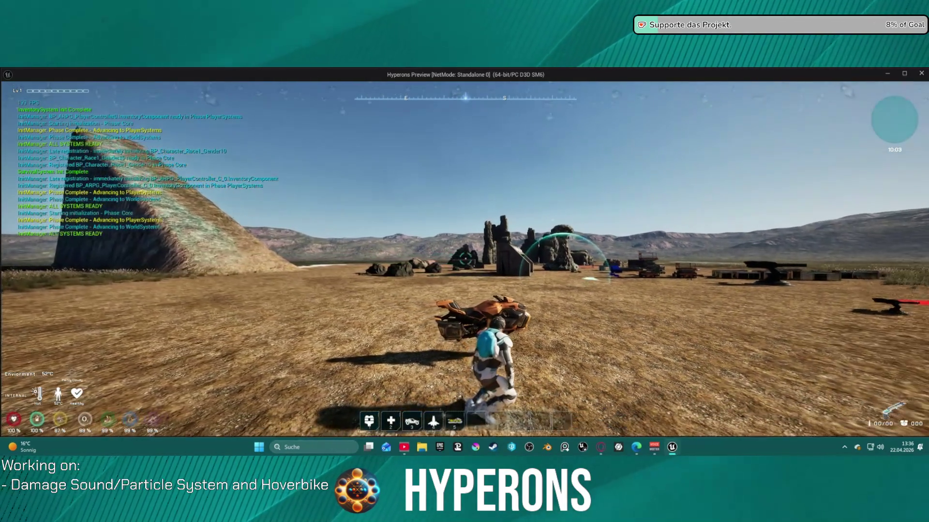
key(w)
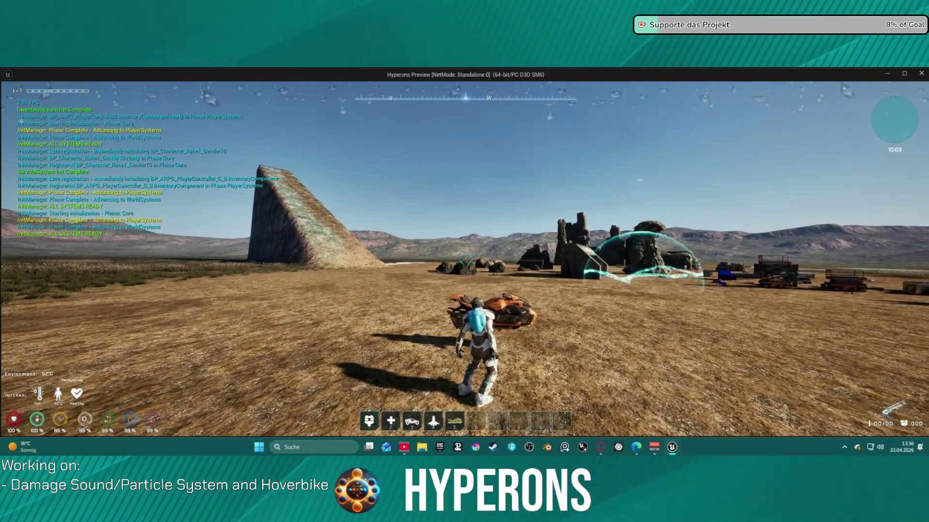
key(w)
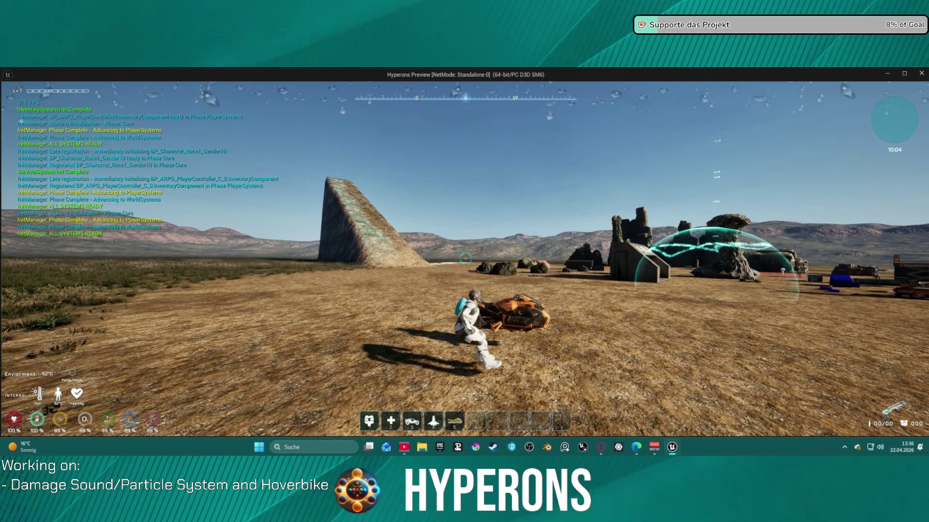
key(e)
key(alt+Tab)
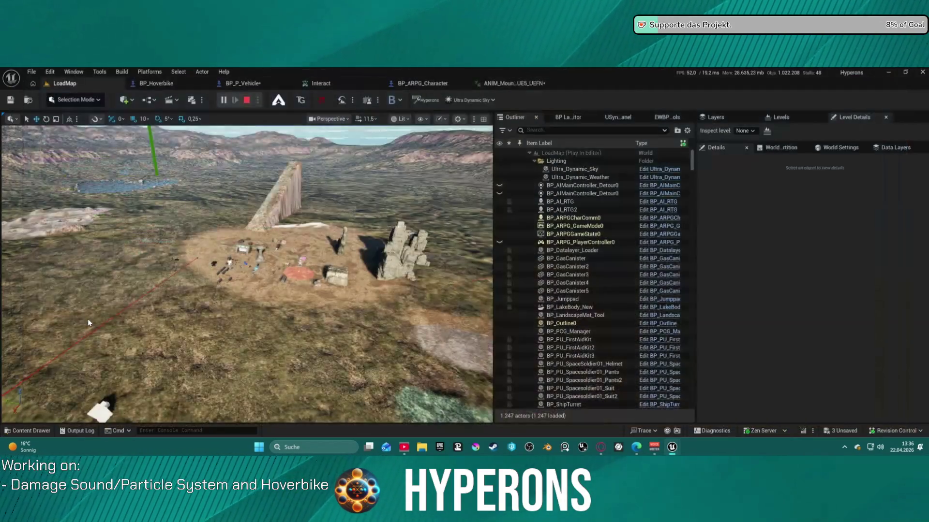
key(Escape)
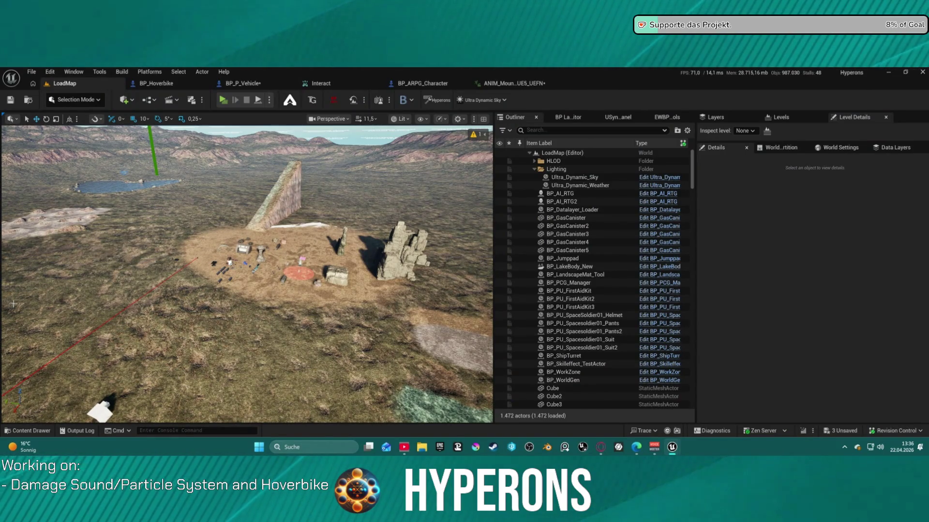
click(251, 85)
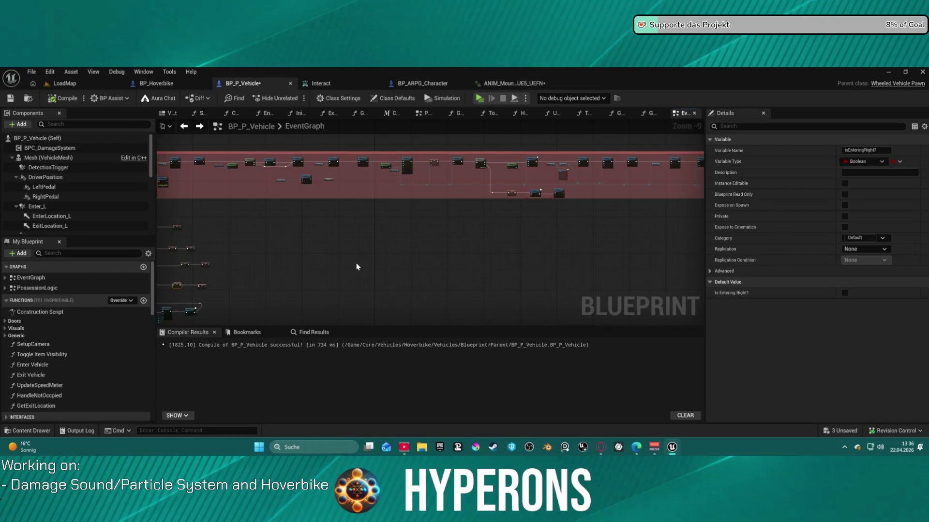
- Shift the Enter L node and frame the Queue Layered Move, Delay and Occupant nodes
scroll(356, 270, down, 3)
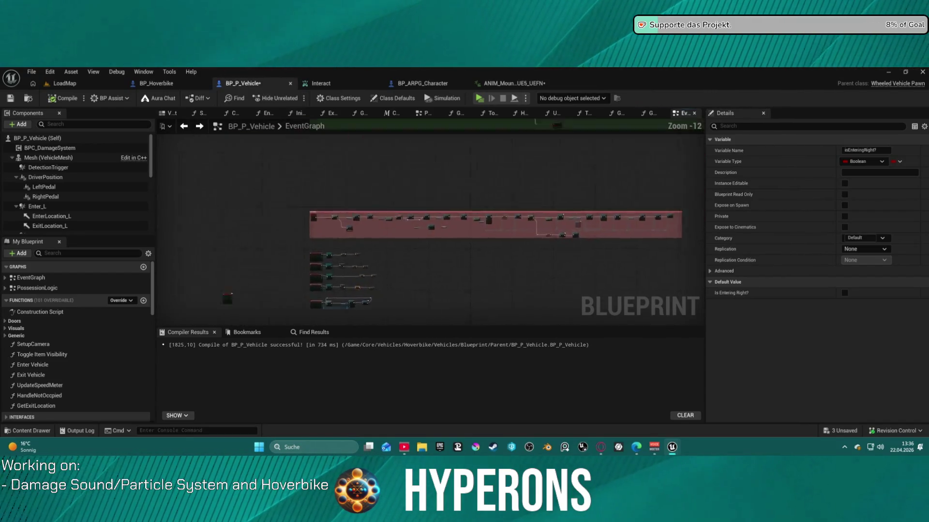
scroll(431, 236, up, 7)
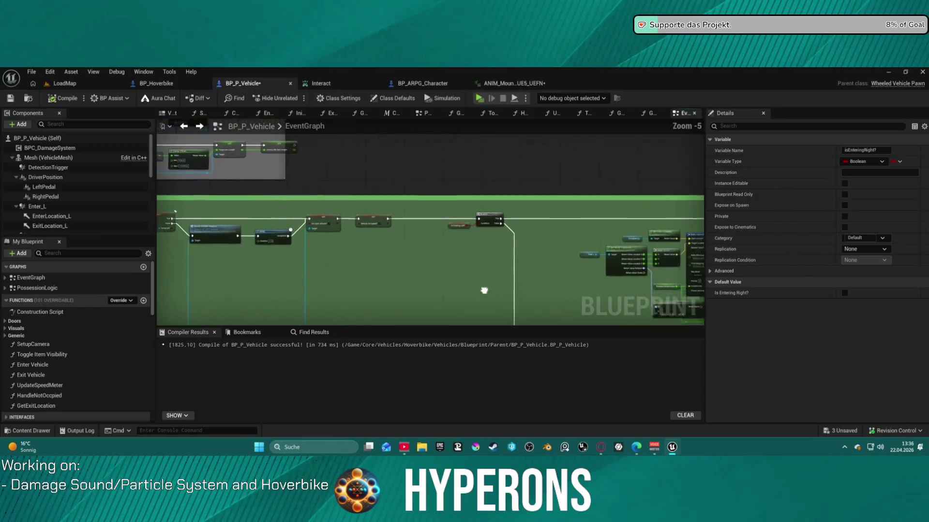
scroll(499, 295, up, 2)
scroll(440, 191, down, 2)
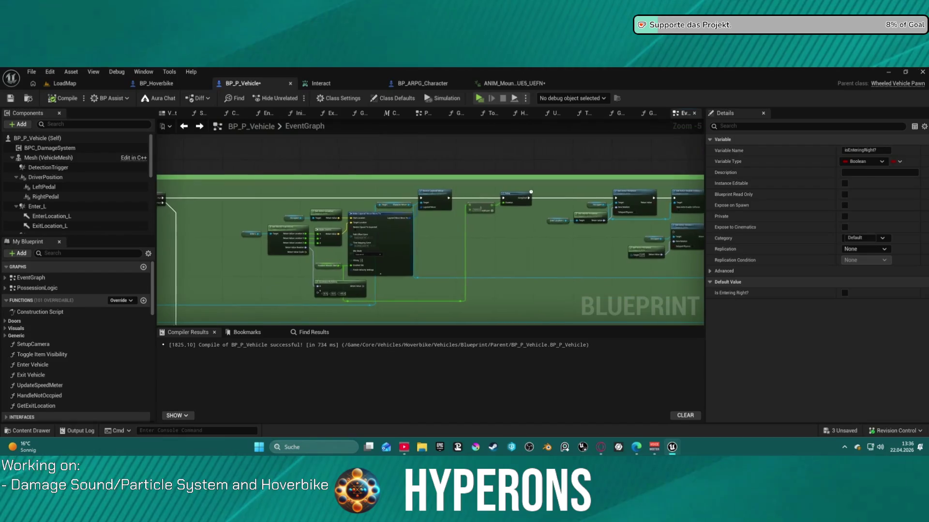
scroll(263, 237, up, 4)
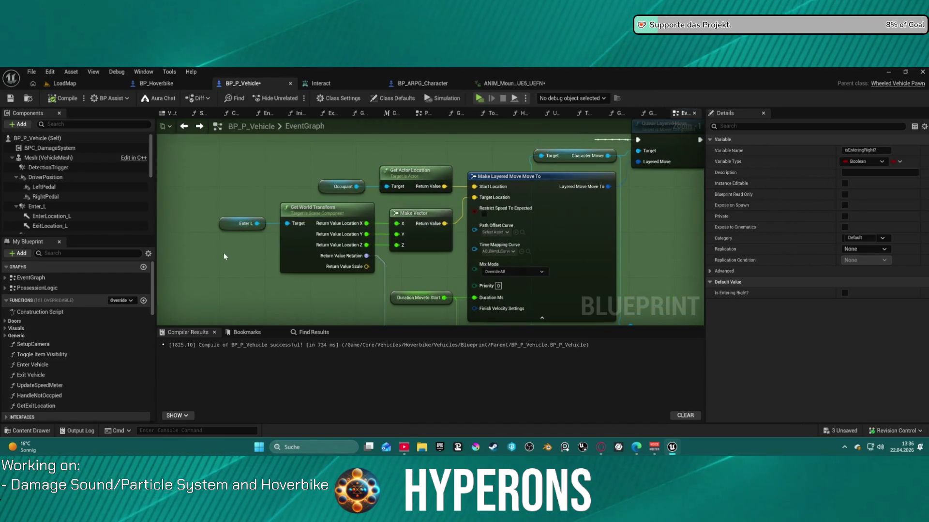
drag(225, 224, 219, 218)
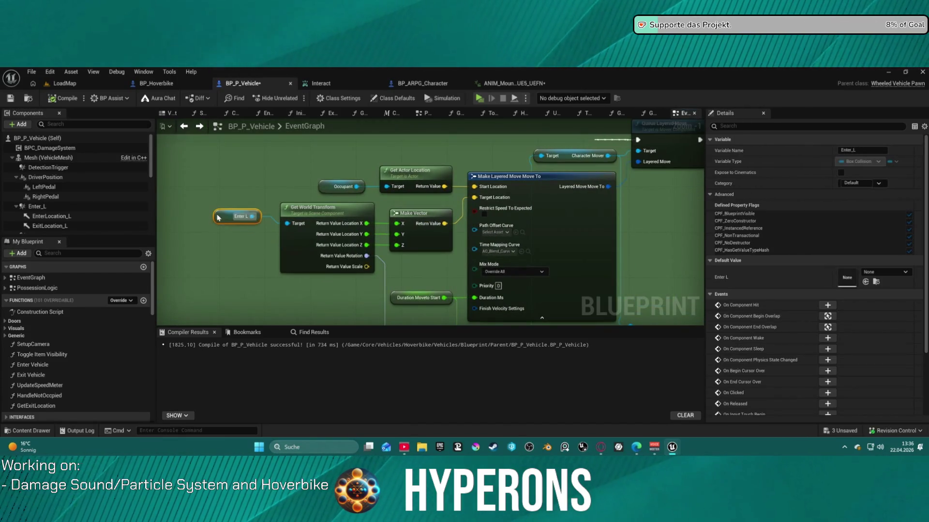
click(43, 207)
scroll(550, 224, down, 1)
mouse_move(550, 224)
mouse_down()
mouse_move(353, 245)
mouse_move(269, 234)
mouse_move(145, 247)
mouse_move(377, 233)
mouse_up()
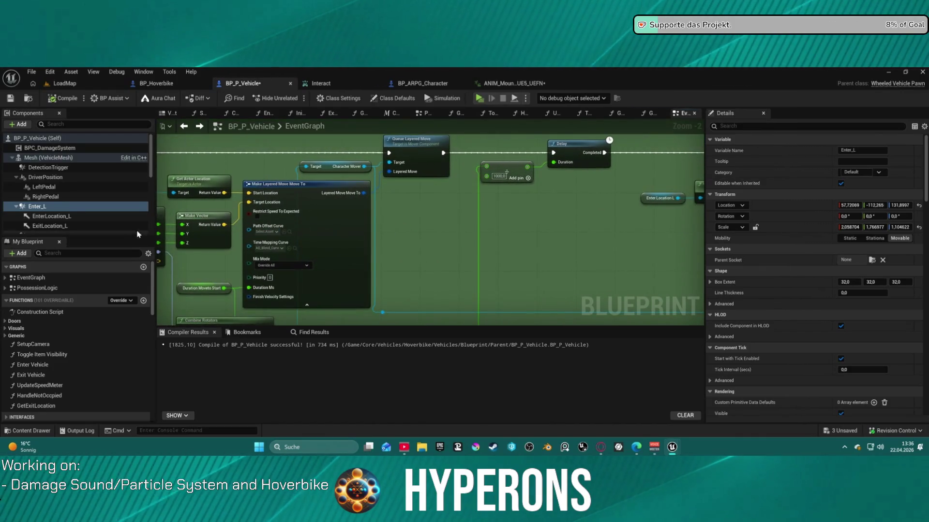
drag(392, 197, 553, 200)
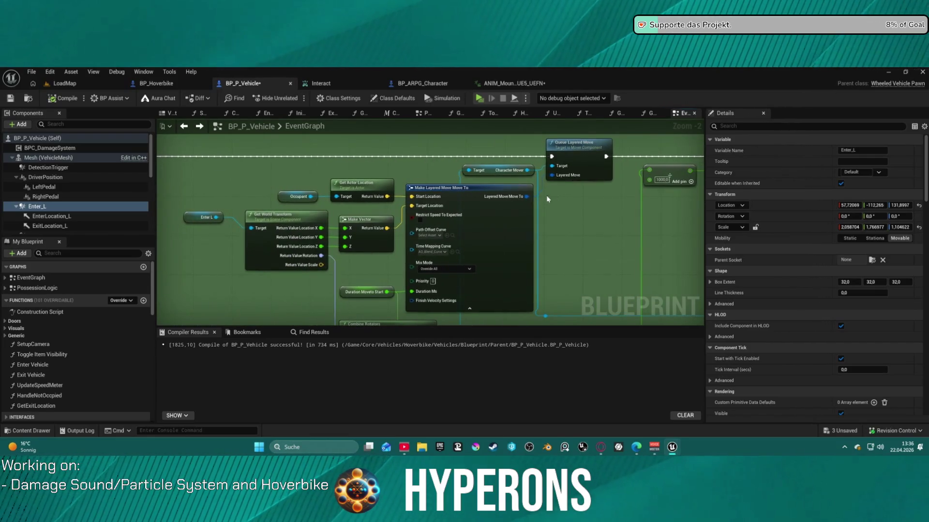
drag(383, 201, 382, 200)
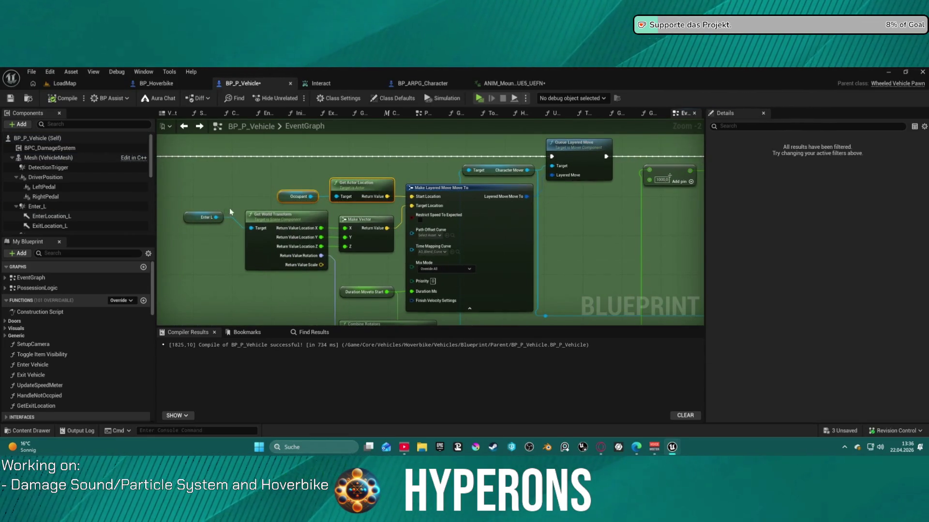
drag(193, 214, 203, 228)
- Move the Delay and upper node group left, then wire Set Actor Enable Collision into Queue Layered Move
drag(555, 226, 253, 218)
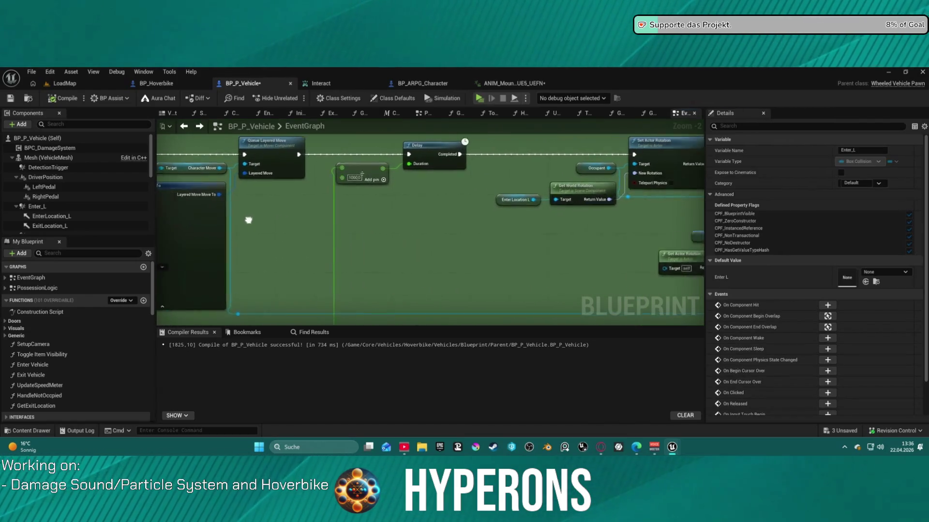
drag(342, 151, 193, 145)
scroll(321, 207, down, 1)
drag(363, 208, 265, 211)
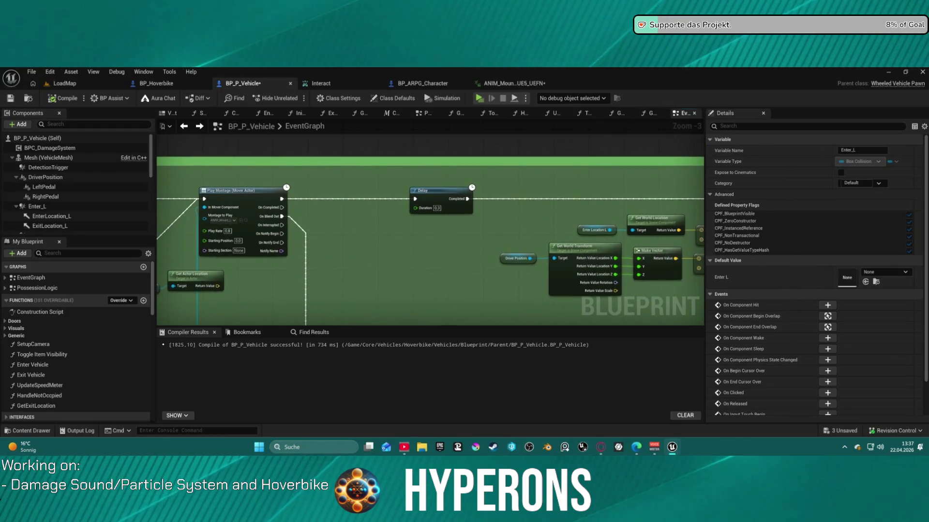
scroll(209, 211, down, 3)
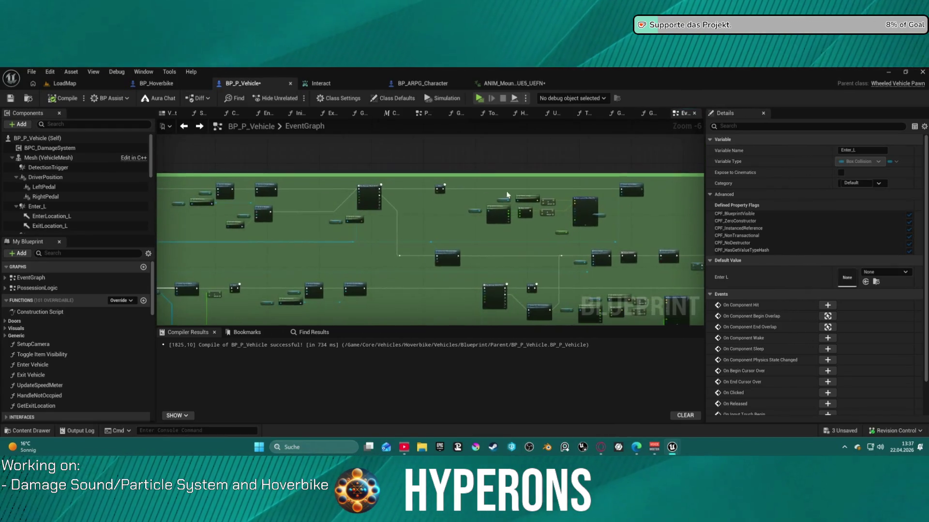
scroll(498, 197, up, 2)
drag(688, 158, 525, 185)
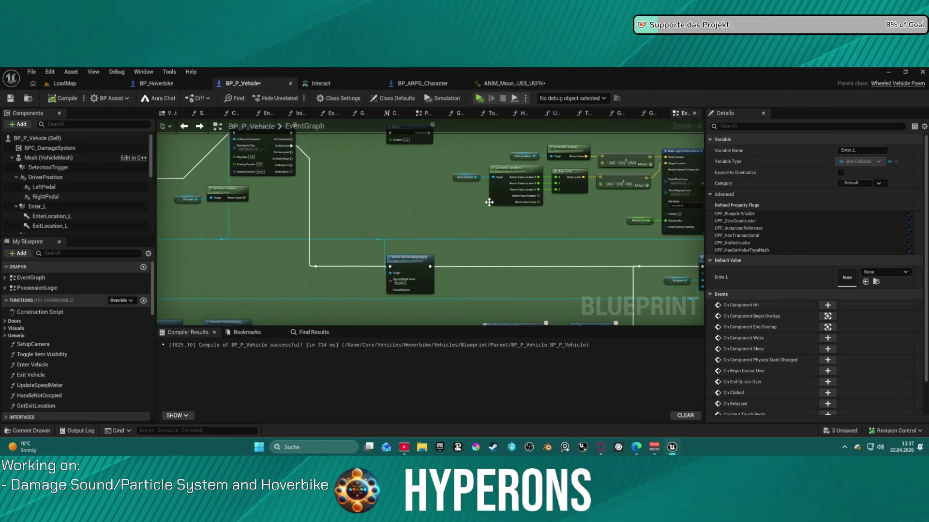
mouse_move(454, 196)
mouse_down()
mouse_move(467, 226)
mouse_move(438, 226)
mouse_up()
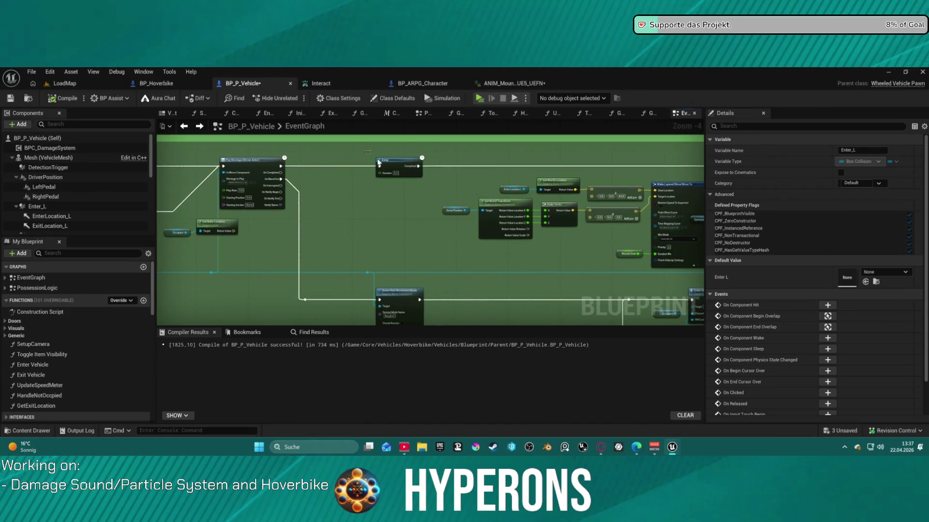
drag(425, 186, 277, 162)
scroll(277, 162, down, 1)
mouse_move(483, 207)
mouse_down()
mouse_move(290, 208)
mouse_move(144, 192)
mouse_move(174, 194)
mouse_up()
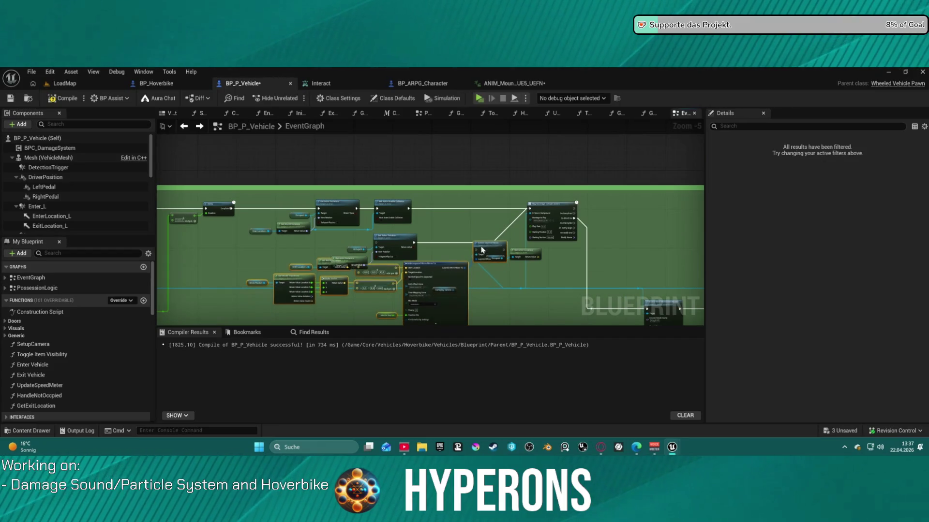
scroll(471, 233, up, 4)
mouse_move(331, 188)
mouse_down()
mouse_move(370, 198)
mouse_move(425, 279)
mouse_move(486, 290)
mouse_move(555, 277)
mouse_move(485, 290)
mouse_up()
drag(547, 290, 617, 188)
- Connect Queue Layered Move into Play Montage and move the Set Actor Rotation group up-right
drag(521, 274, 521, 171)
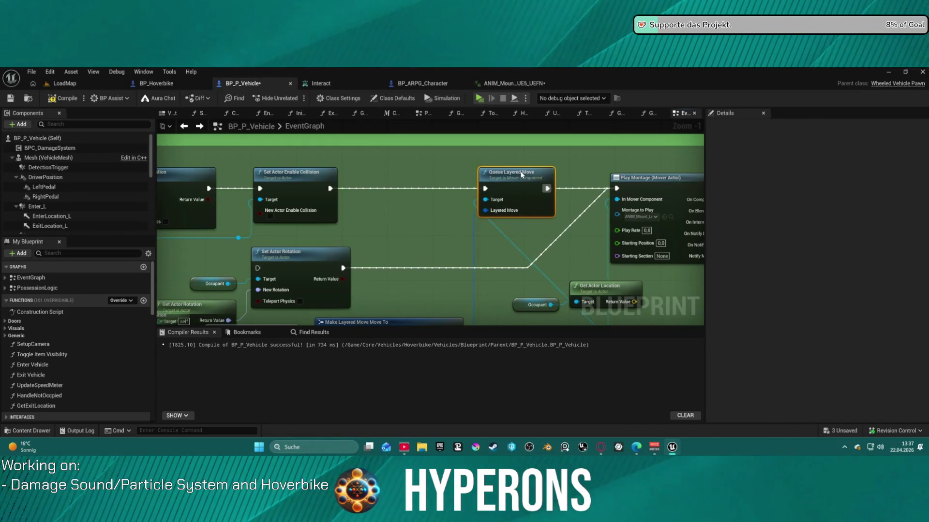
drag(443, 216, 590, 151)
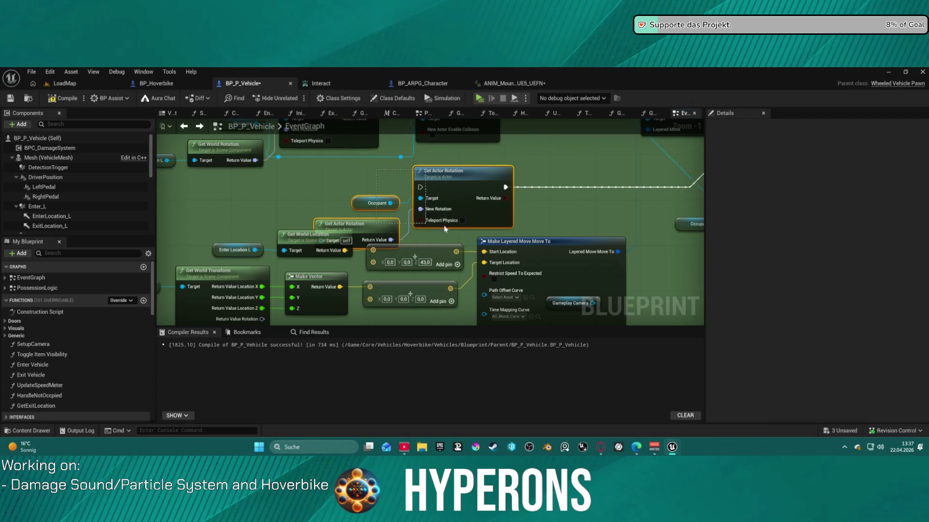
drag(460, 180, 483, 157)
mouse_move(427, 180)
mouse_down()
mouse_move(542, 227)
mouse_move(555, 244)
mouse_move(502, 230)
mouse_move(590, 234)
mouse_up()
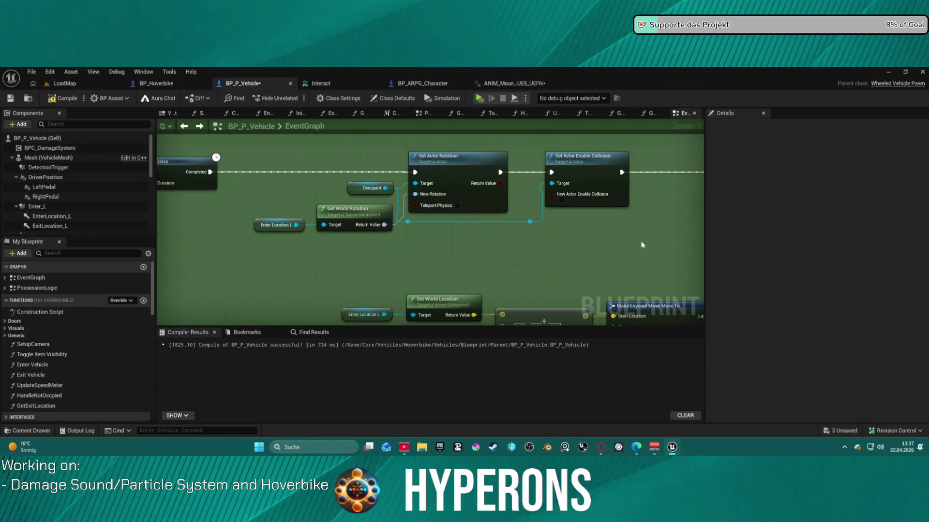
scroll(641, 241, down, 1)
drag(393, 216, 465, 203)
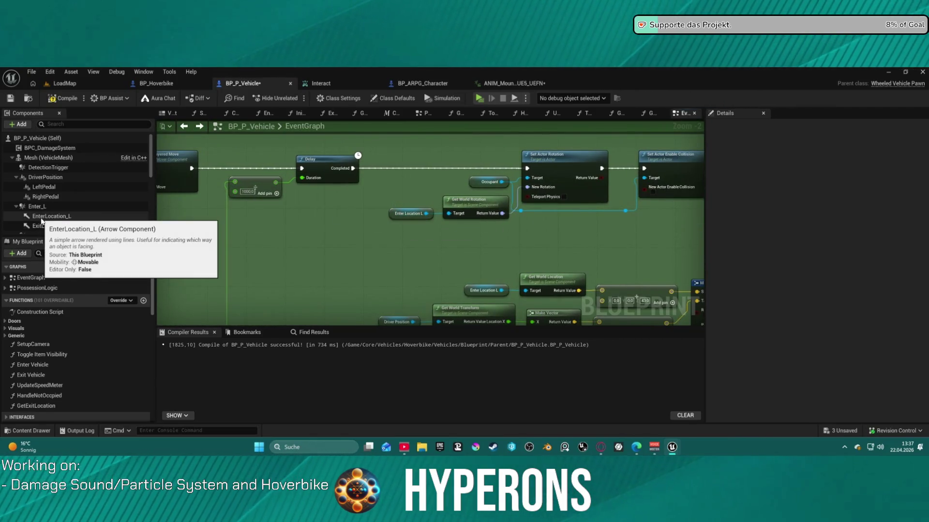
mouse_move(560, 265)
mouse_down()
mouse_move(414, 228)
mouse_move(380, 201)
mouse_move(476, 159)
mouse_move(233, 225)
mouse_move(386, 152)
mouse_move(428, 153)
mouse_move(397, 183)
mouse_up()
scroll(397, 182, down, 3)
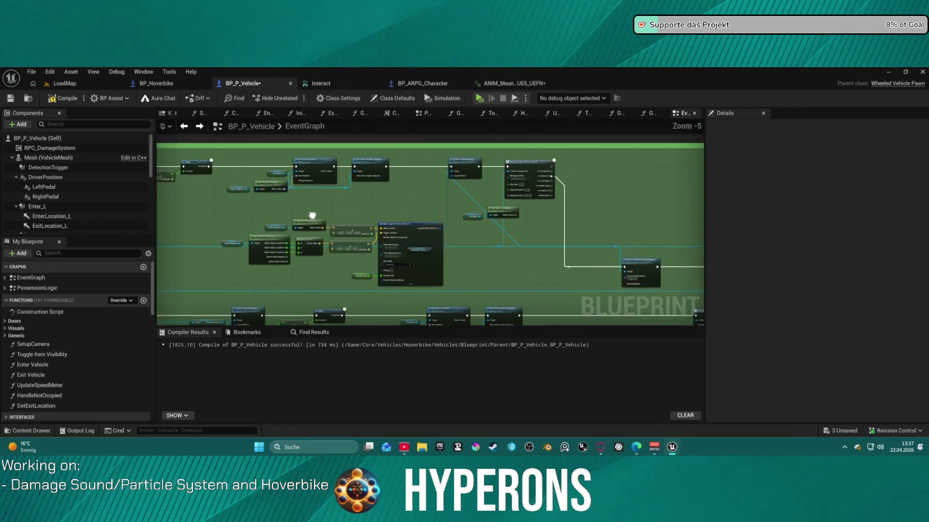
- Raise the Make Layered Move node, wire the chain's output into Play Montage, then open BP_Hoverbike
click(411, 221)
drag(411, 221, 410, 210)
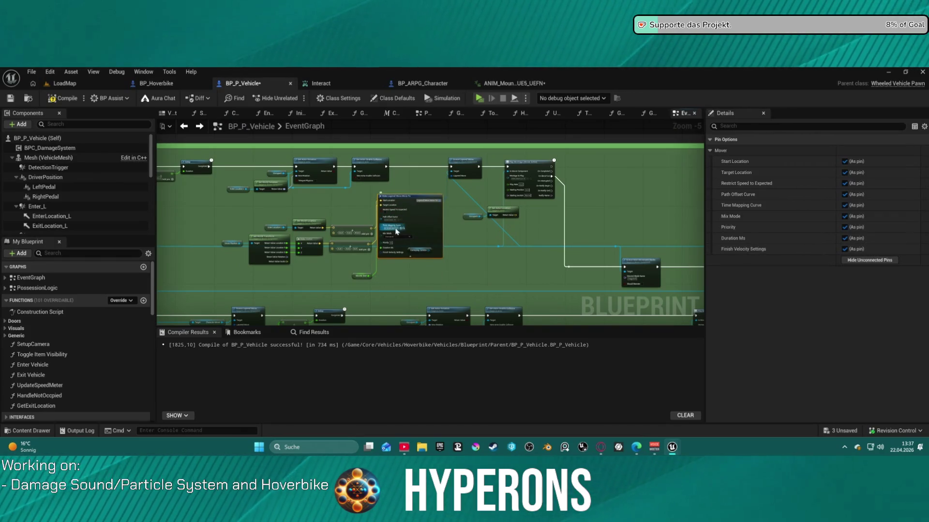
key(f)
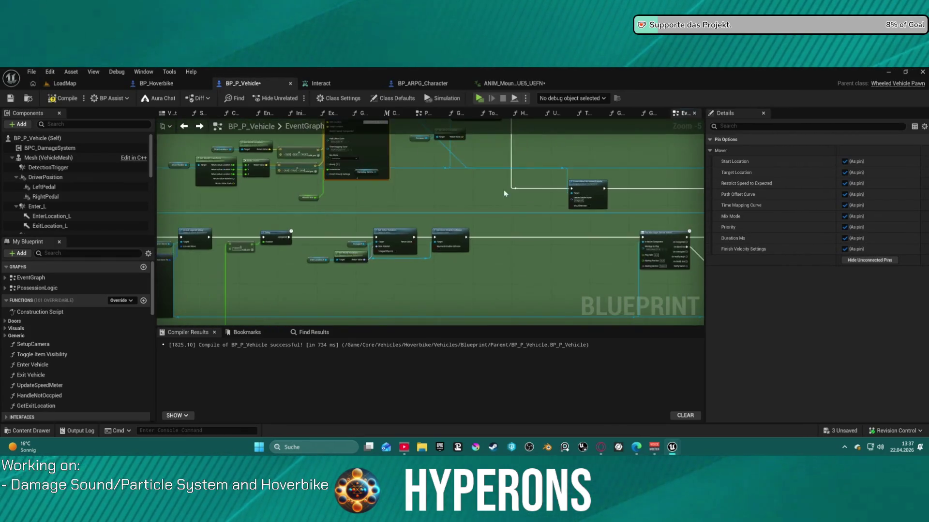
click(401, 186)
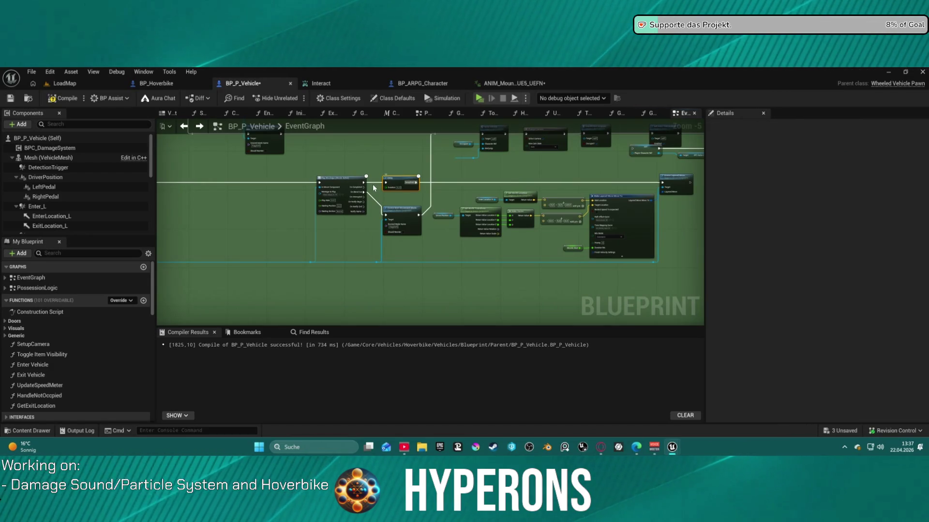
mouse_move(658, 181)
mouse_down()
mouse_move(701, 184)
mouse_move(165, 175)
mouse_up()
drag(634, 166, 265, 169)
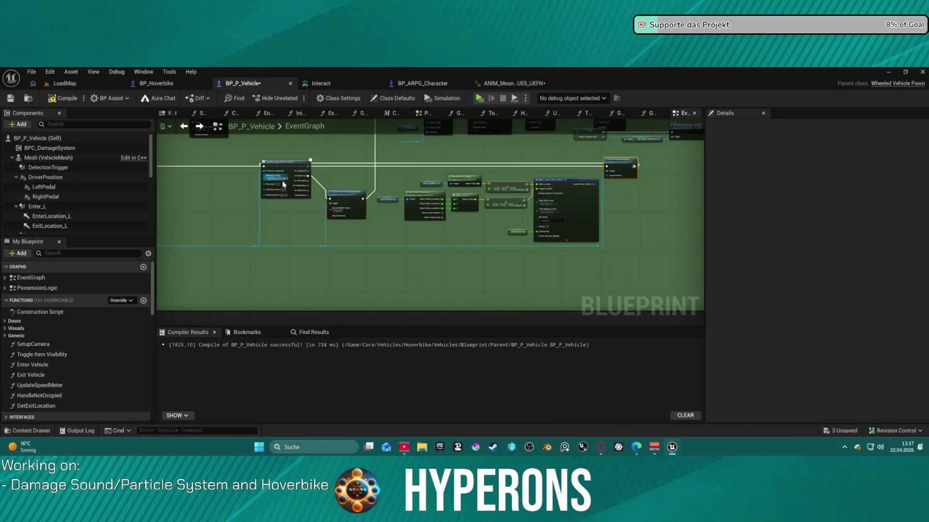
key(f)
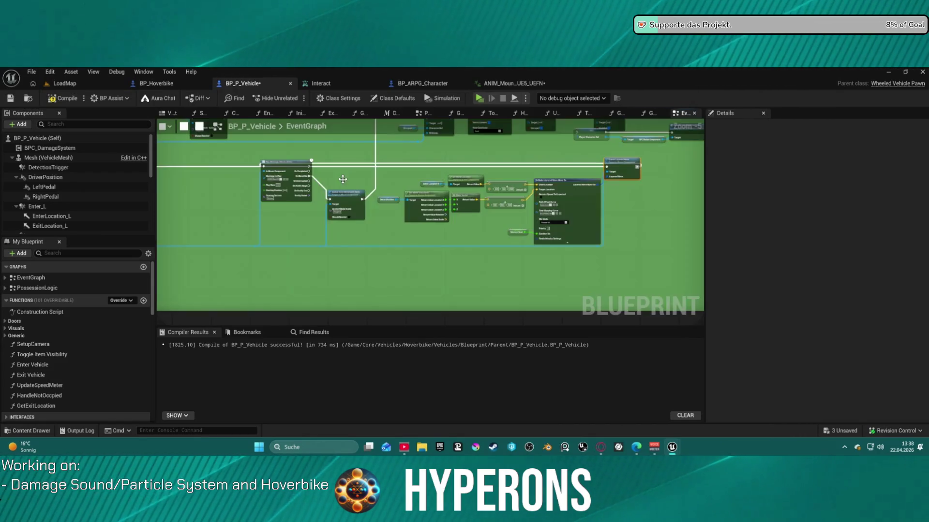
scroll(562, 219, down, 1)
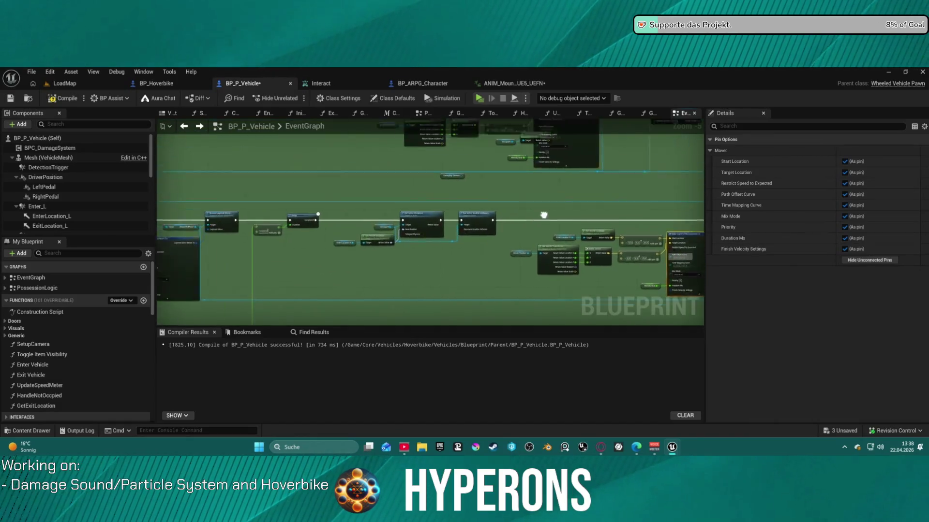
scroll(606, 205, up, 5)
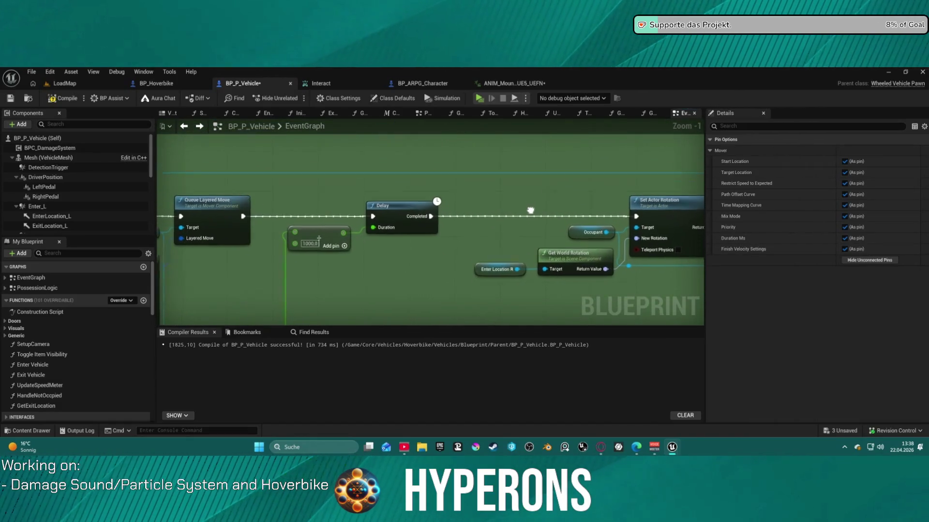
mouse_move(687, 161)
mouse_down()
mouse_move(549, 184)
mouse_move(678, 213)
mouse_up()
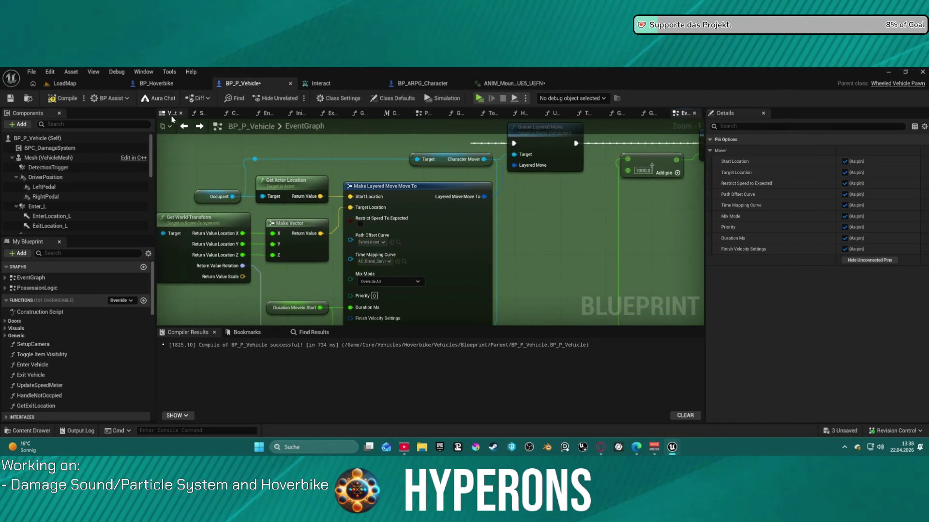
click(156, 83)
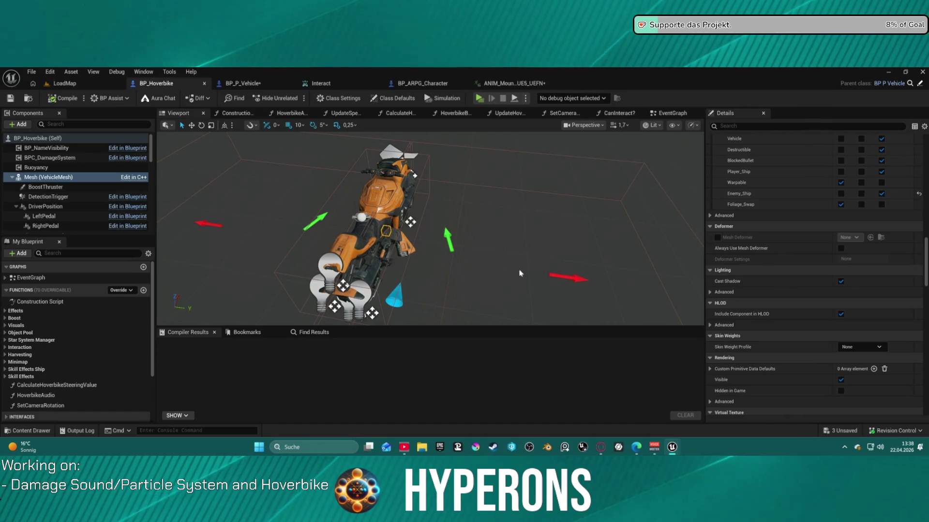
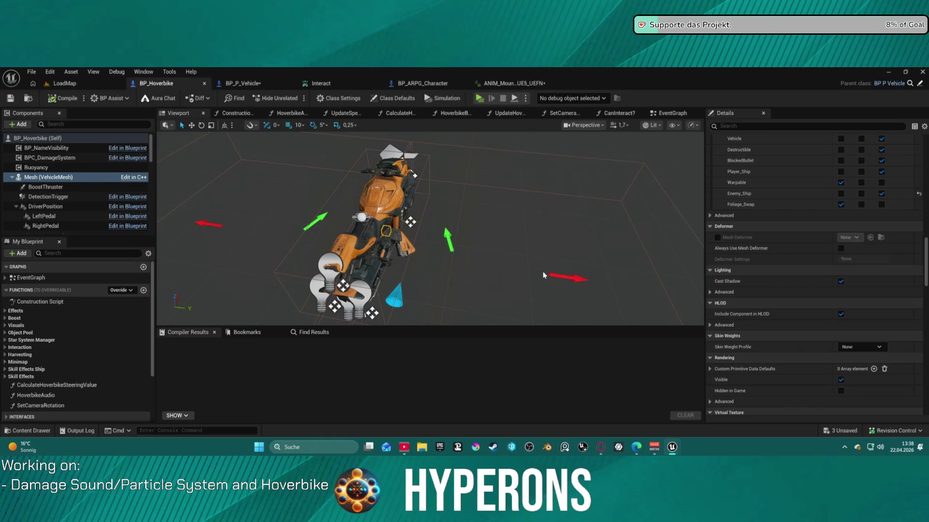
- Glance at BP_ARPG_Character, then bring up BP_P_Vehicle's event graph
click(408, 87)
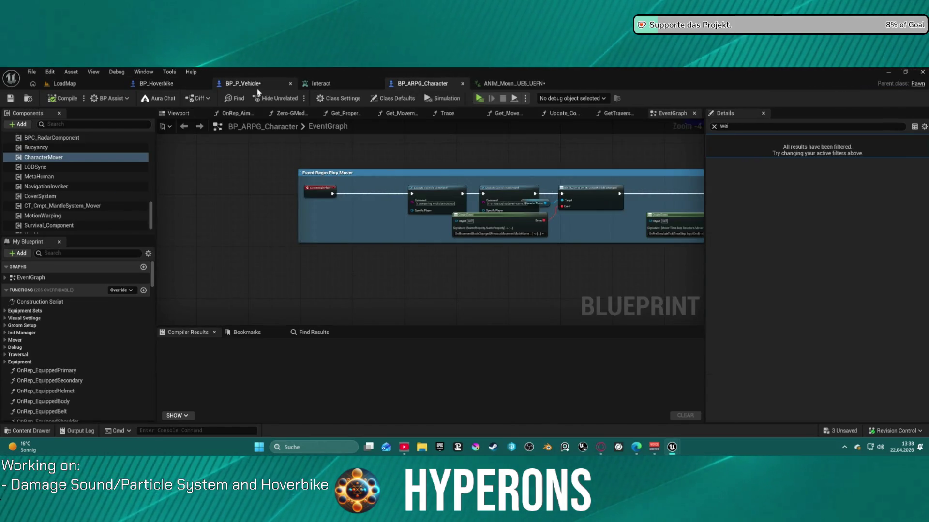
click(258, 88)
scroll(605, 251, down, 1)
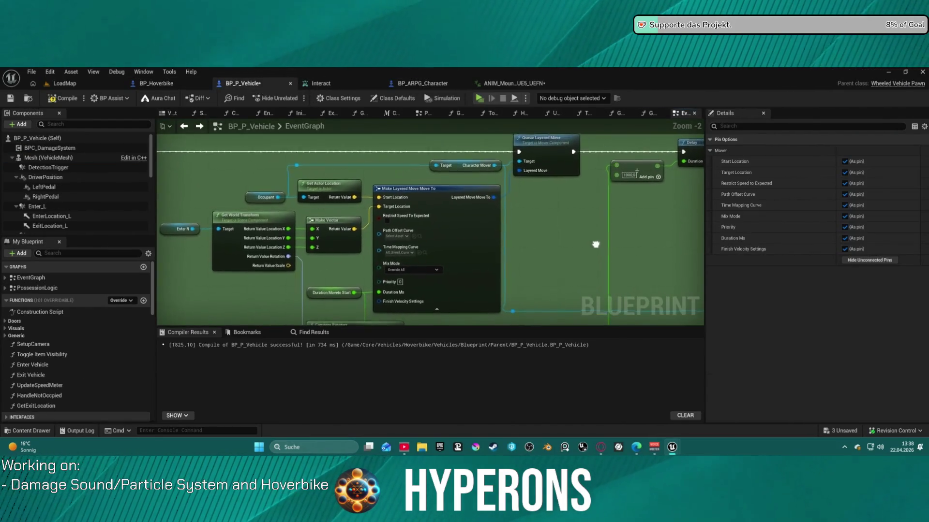
drag(593, 241, 592, 238)
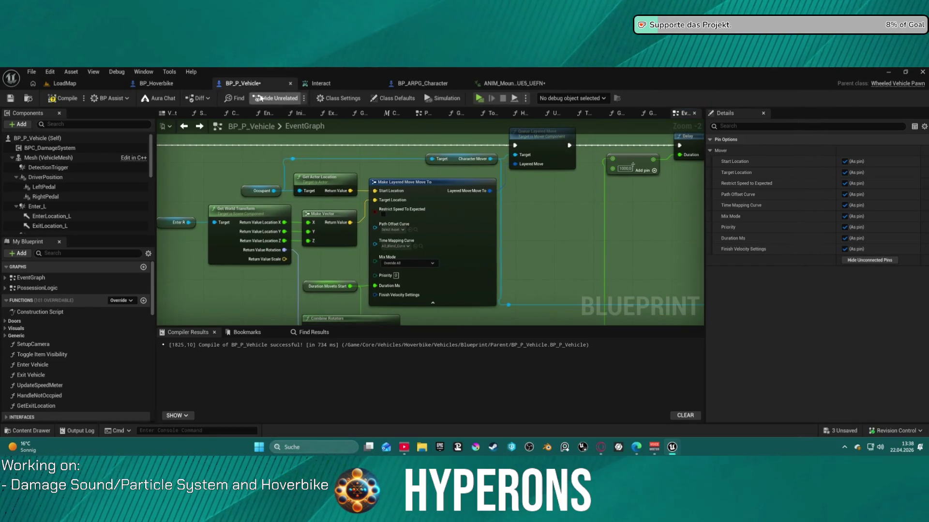
- Inspect the Enter_L and Enter_R components in BP_Hoverbike, then return to BP_P_Vehicle
click(200, 86)
click(192, 223)
scroll(42, 195, down, 4)
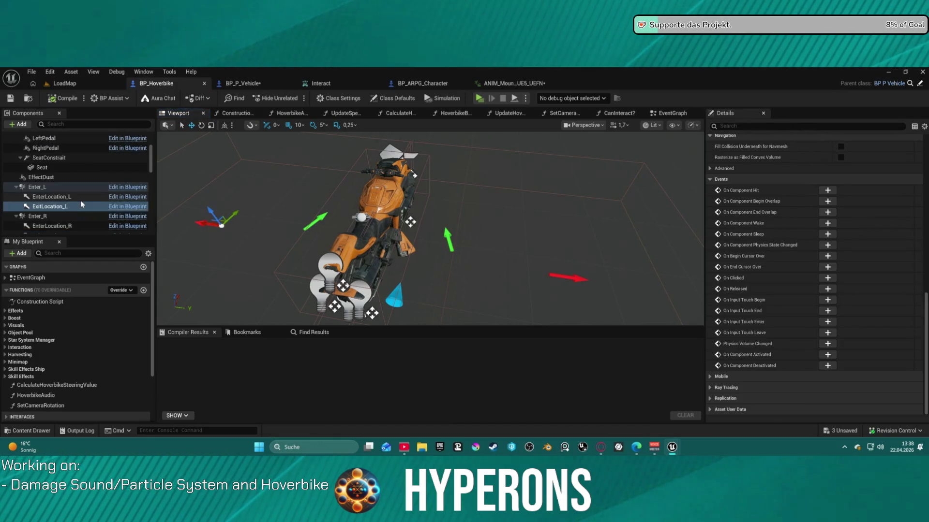
click(51, 190)
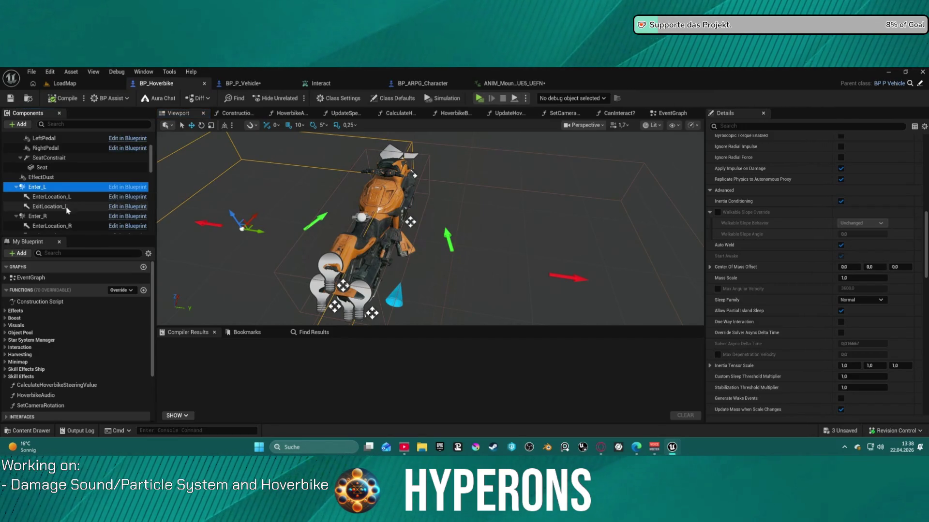
click(59, 217)
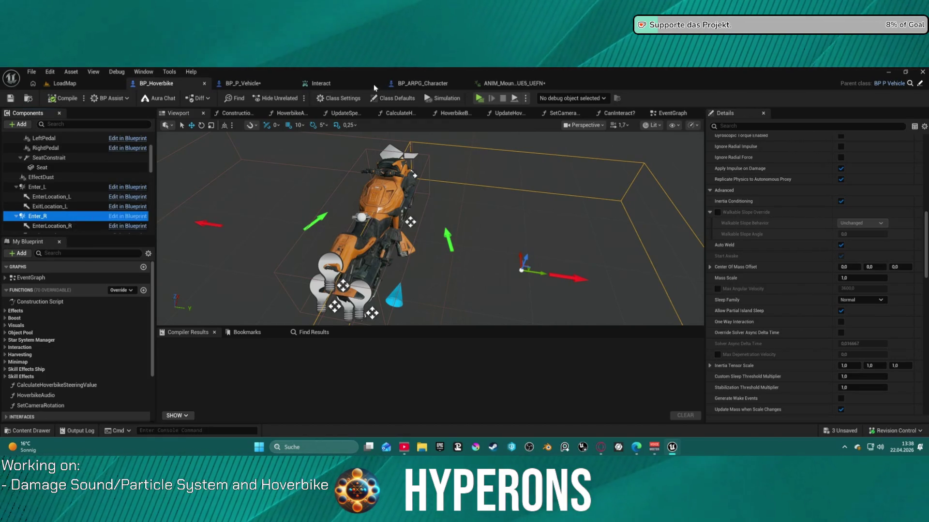
click(262, 83)
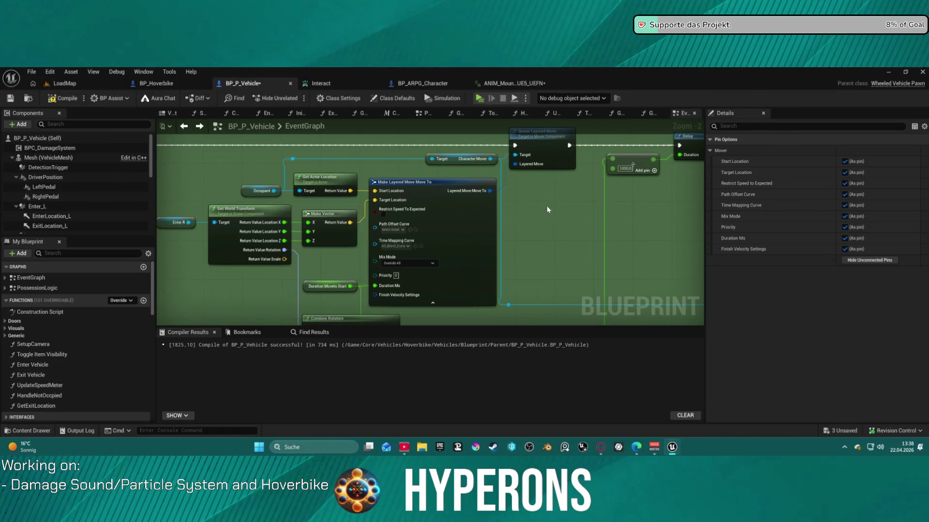
mouse_move(592, 214)
mouse_down()
mouse_move(225, 232)
mouse_move(180, 223)
mouse_move(157, 241)
mouse_up()
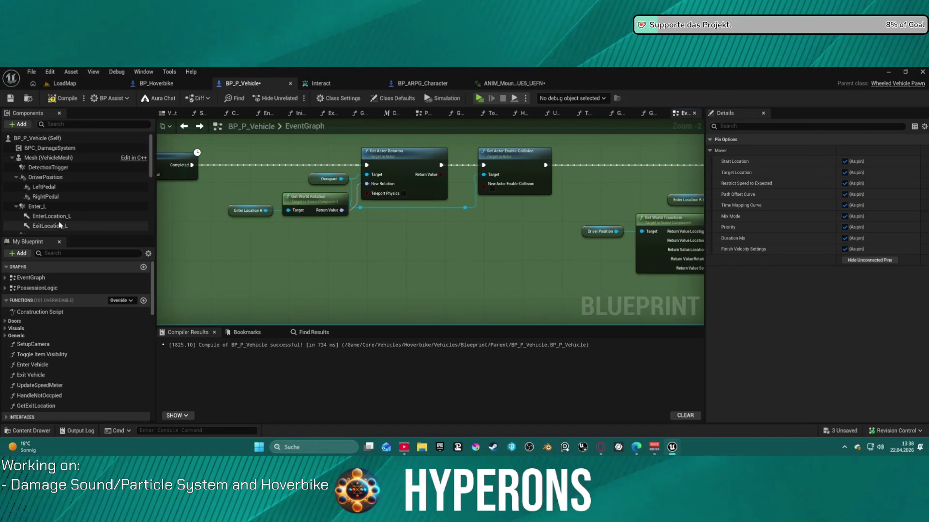
drag(591, 251, 224, 232)
scroll(227, 233, down, 1)
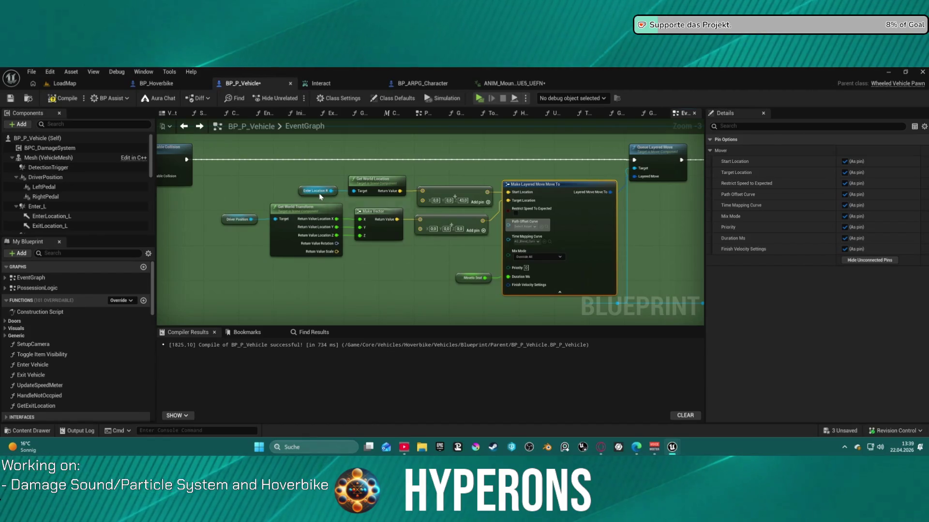
mouse_move(282, 205)
mouse_down()
mouse_move(599, 195)
mouse_move(423, 191)
mouse_move(385, 191)
mouse_move(841, 207)
mouse_move(484, 206)
mouse_move(698, 207)
mouse_move(653, 207)
mouse_up()
scroll(549, 228, down, 3)
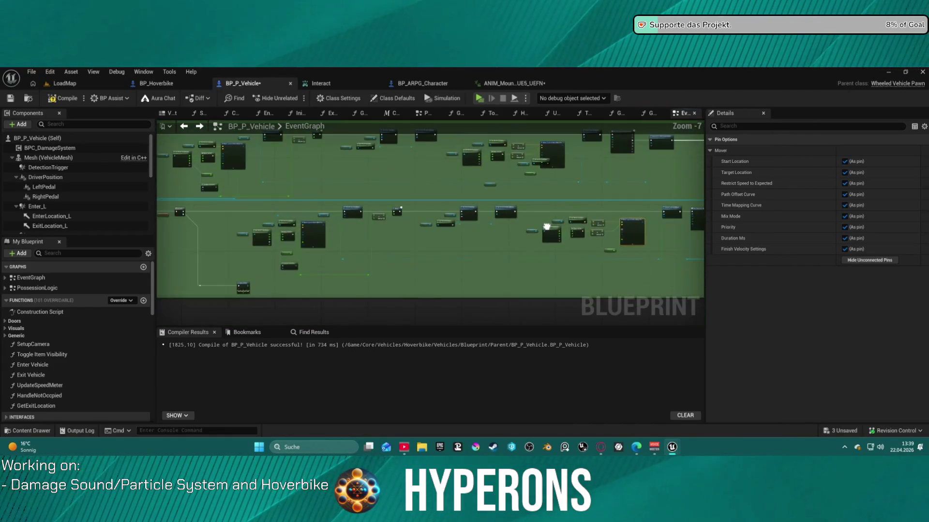
scroll(435, 213, up, 3)
scroll(501, 165, up, 1)
drag(502, 165, 701, 213)
drag(232, 217, 653, 162)
mouse_move(435, 218)
mouse_down()
mouse_move(472, 193)
mouse_move(644, 193)
mouse_move(329, 187)
mouse_move(301, 125)
mouse_move(271, 151)
mouse_move(291, 166)
mouse_up()
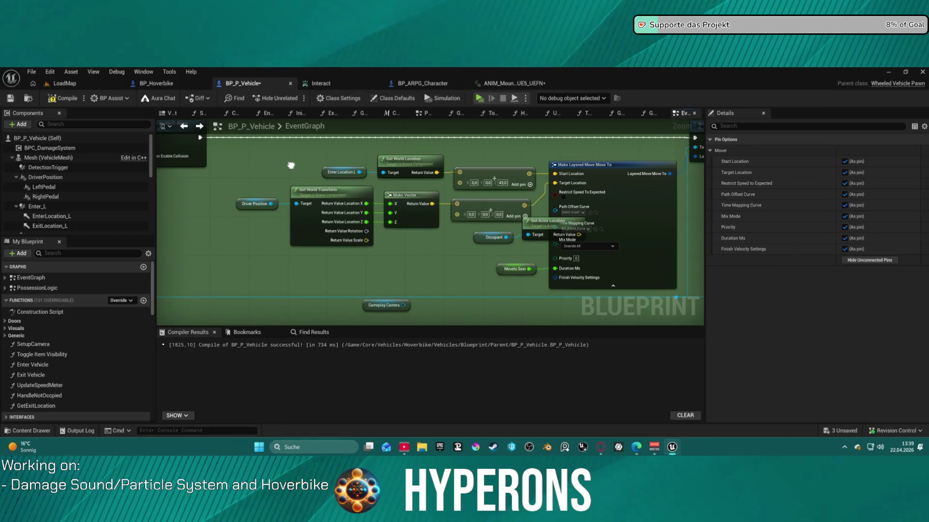
- Add an Enter Location L getter next to the Enter L node in the event graph
scroll(291, 165, down, 4)
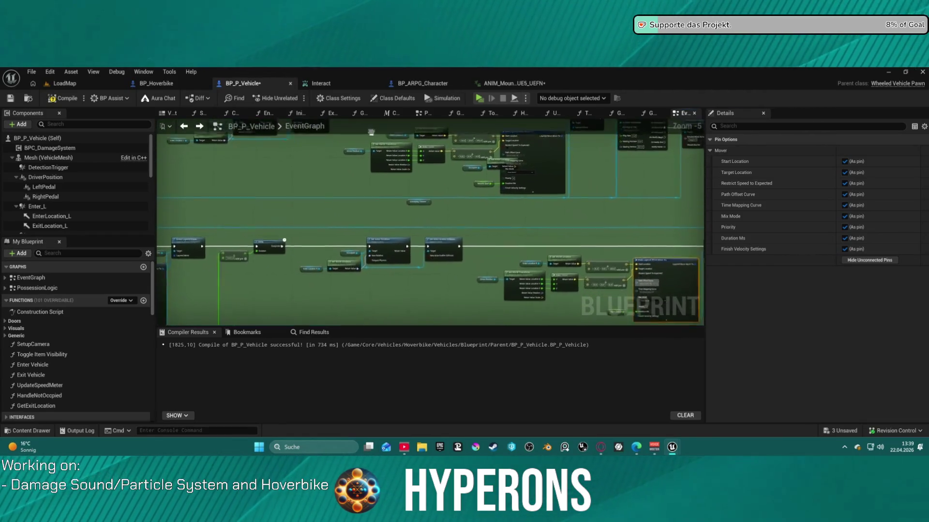
drag(520, 249, 655, 174)
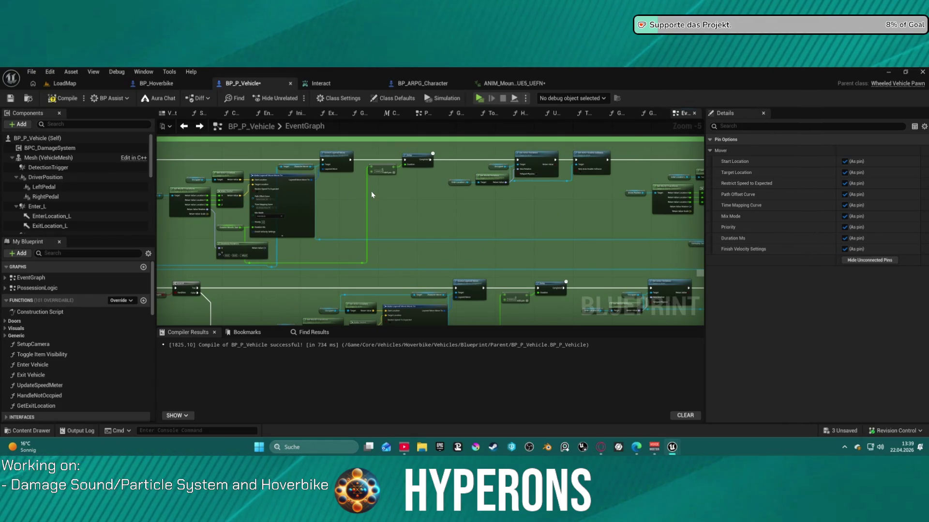
drag(368, 196, 455, 199)
mouse_move(516, 212)
mouse_down()
mouse_move(248, 224)
mouse_move(477, 224)
mouse_up()
scroll(499, 220, up, 3)
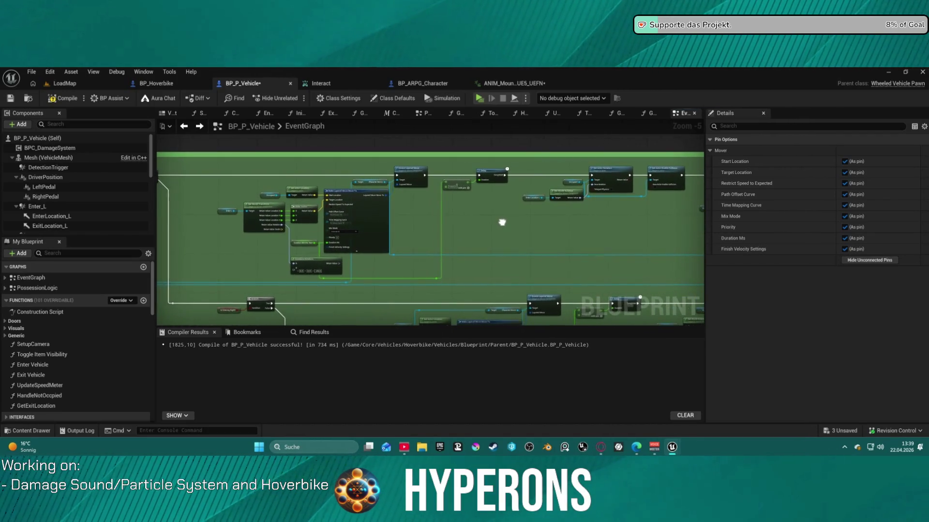
drag(256, 187, 382, 184)
scroll(331, 218, up, 2)
drag(75, 220, 315, 225)
- Add an Enter Location R getter, then check the EnterLocation_L marker on BP_Hoverbike
scroll(430, 222, down, 2)
scroll(400, 137, down, 1)
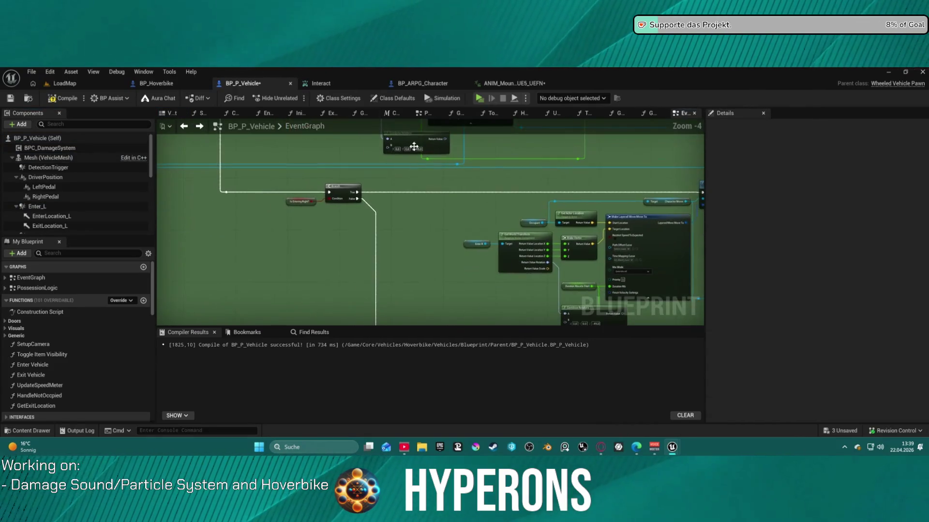
scroll(318, 174, down, 1)
scroll(66, 227, down, 1)
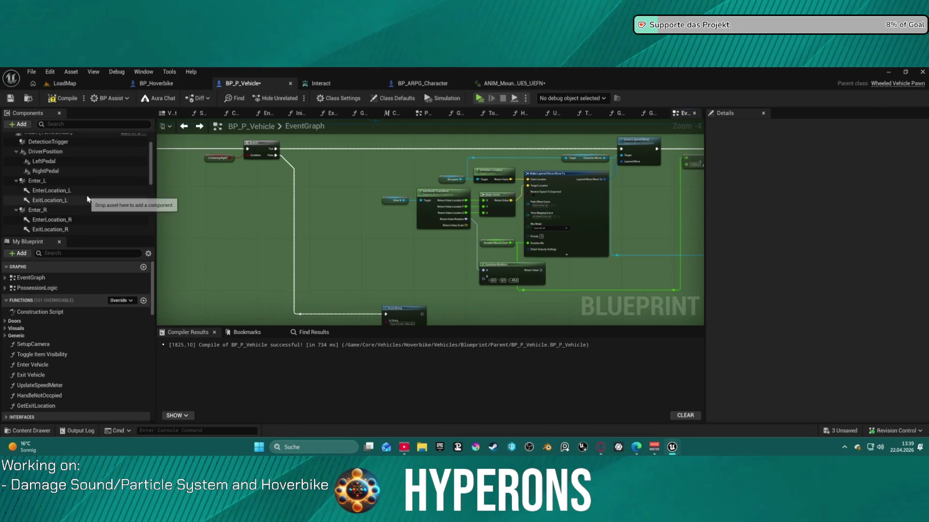
mouse_move(56, 225)
mouse_down()
mouse_move(361, 195)
mouse_move(160, 233)
mouse_up()
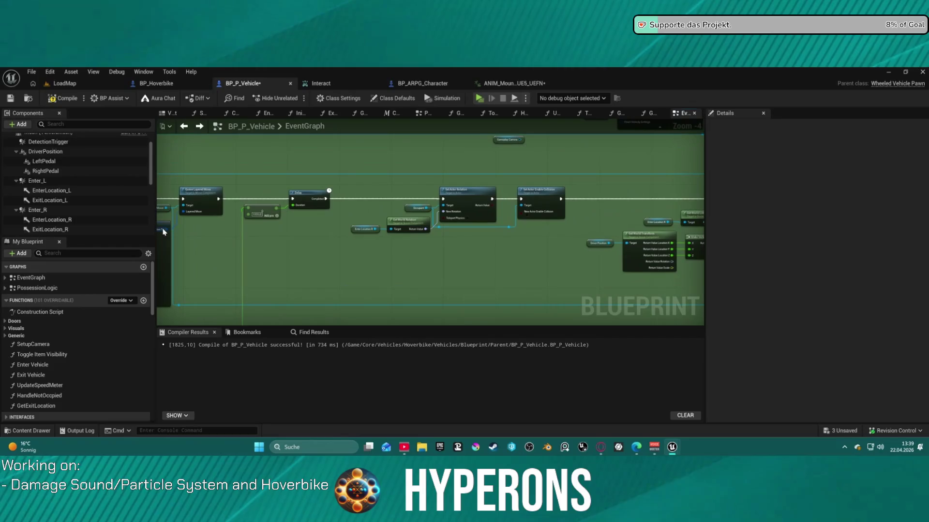
mouse_move(358, 208)
mouse_down()
mouse_move(300, 227)
mouse_move(294, 263)
mouse_up()
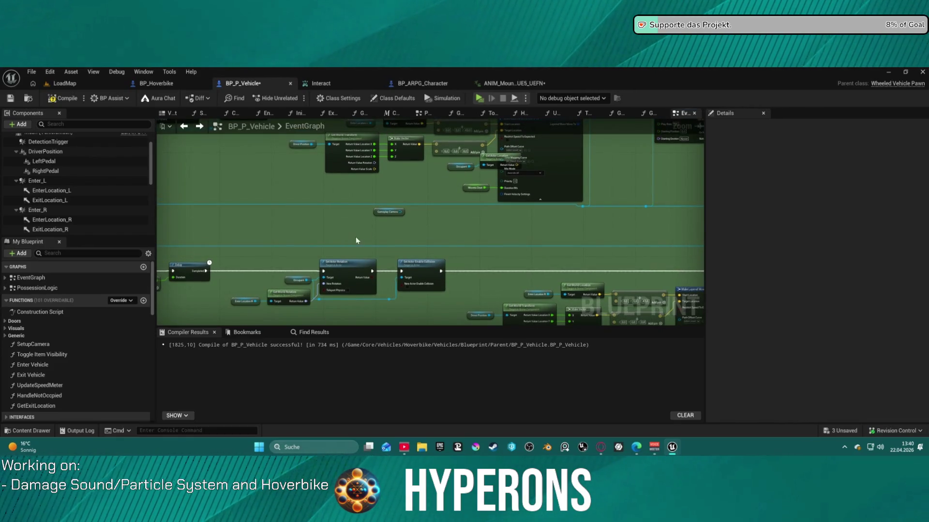
click(188, 86)
click(310, 223)
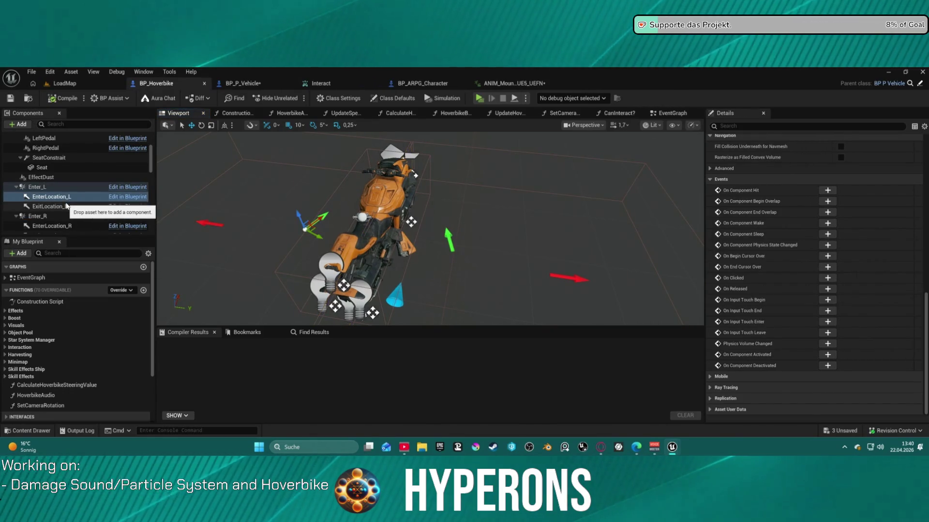
- Play-test LoadMap by walking to and mounting the hoverbike, then open BP_ARPG_Character
click(82, 83)
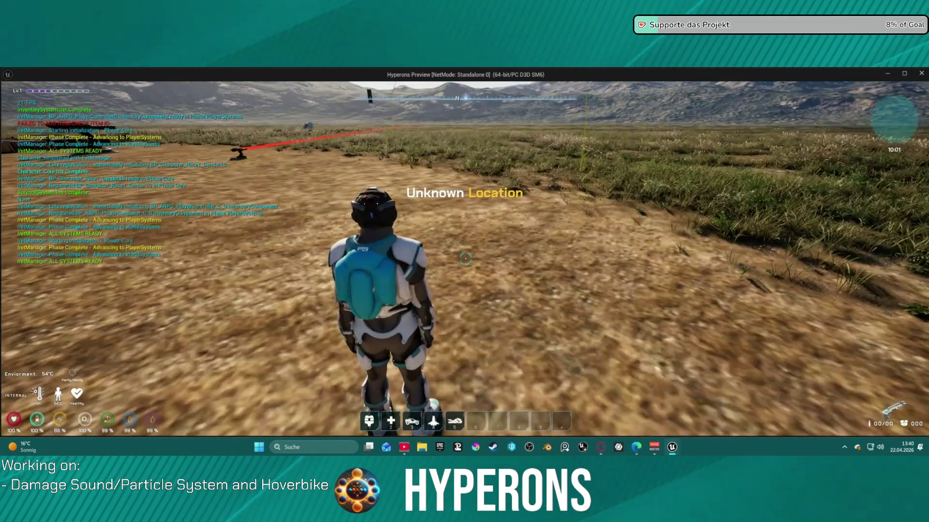
key(w)
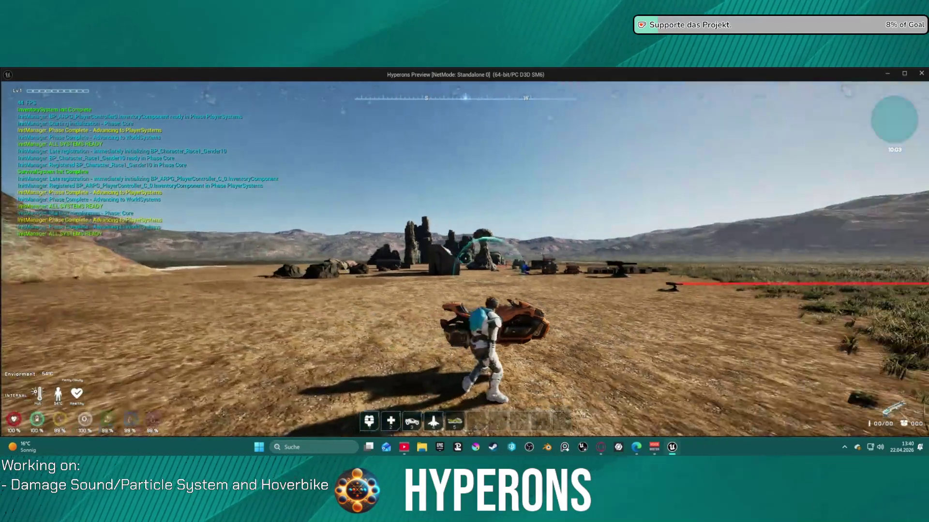
key(f)
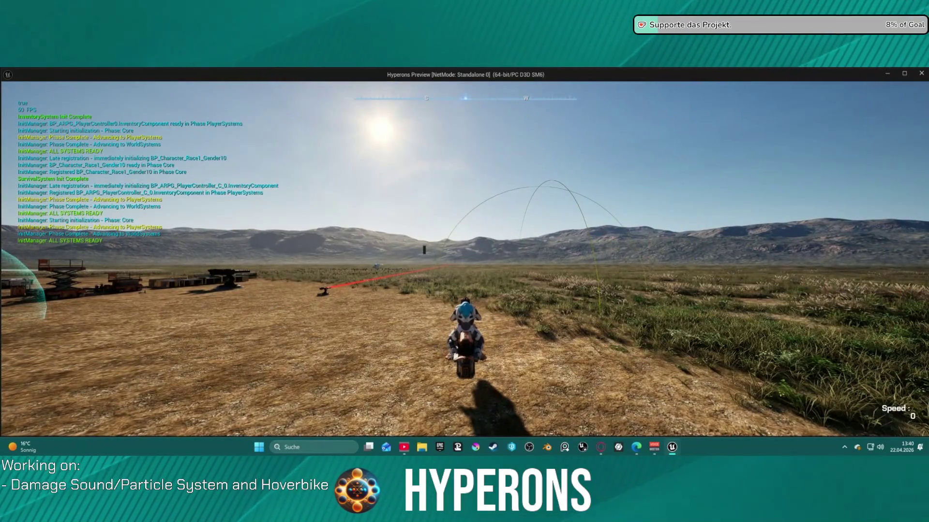
key(Escape)
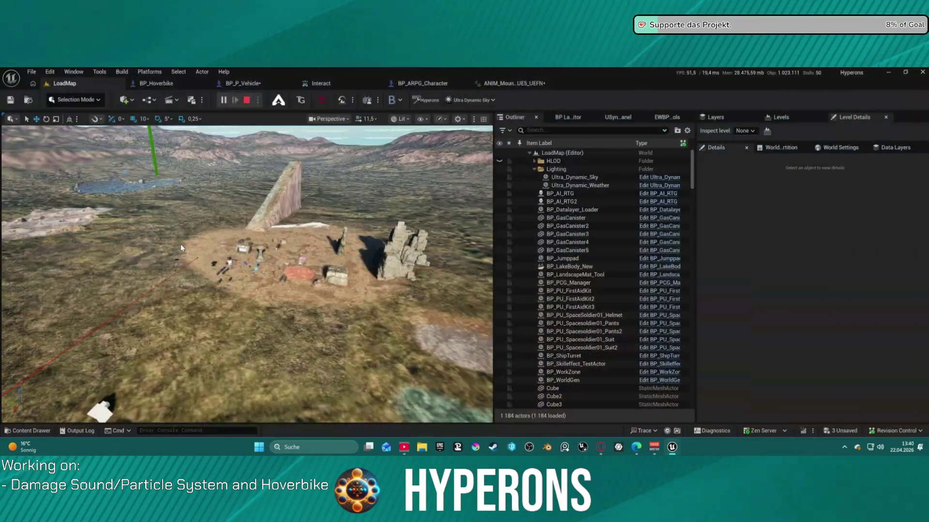
click(419, 87)
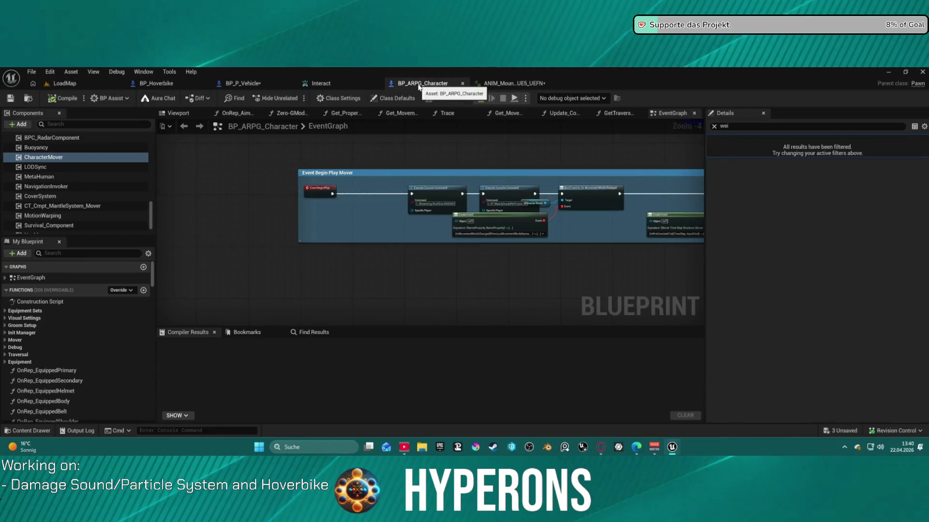
- Drop the Mesh (VehicleMesh) component onto the Enter Location R getter to replace it
click(254, 85)
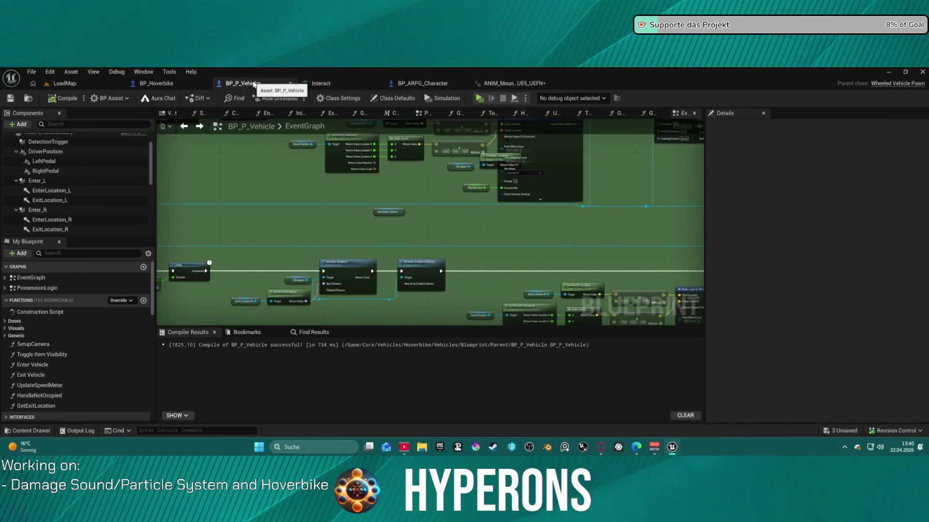
mouse_move(469, 218)
mouse_down()
mouse_move(363, 297)
mouse_move(329, 284)
mouse_move(687, 290)
mouse_up()
scroll(328, 284, up, 1)
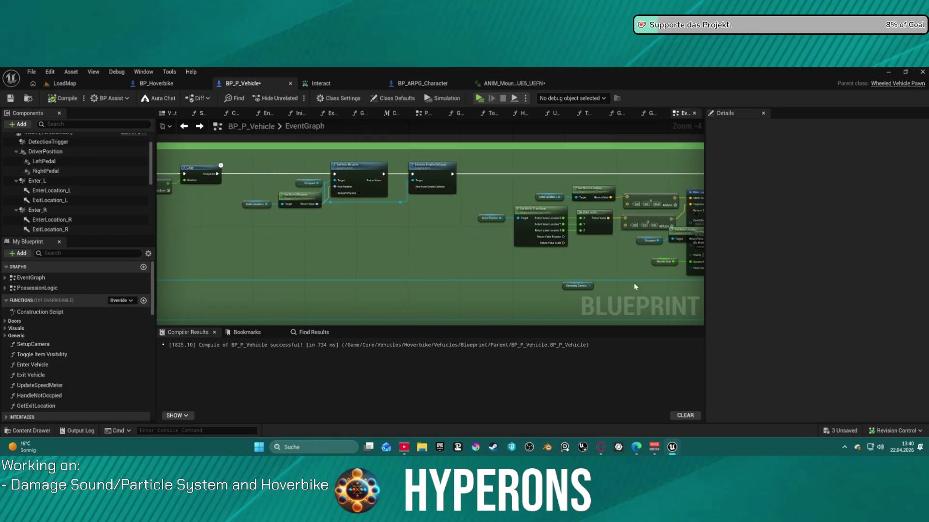
scroll(338, 257, up, 2)
mouse_move(339, 258)
mouse_down()
mouse_move(475, 253)
mouse_move(536, 232)
mouse_up()
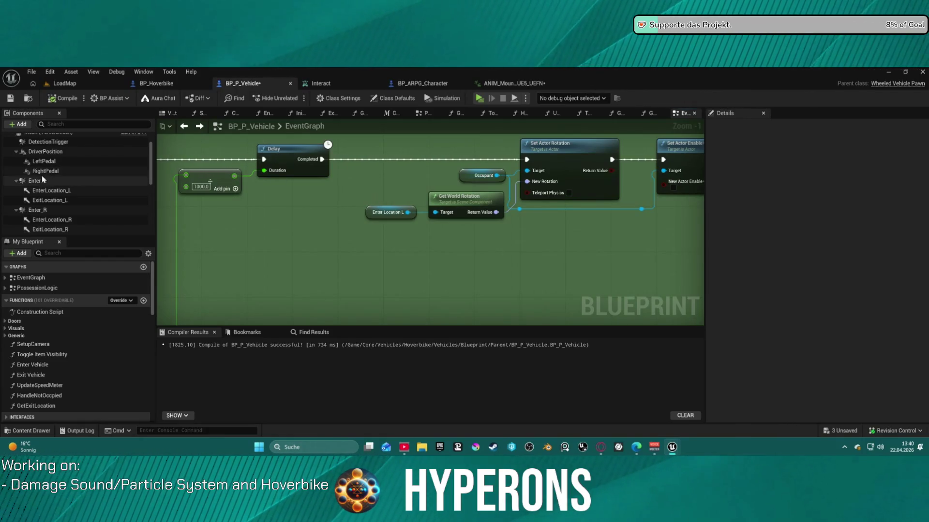
scroll(91, 179, up, 3)
mouse_move(21, 157)
mouse_down()
mouse_move(347, 209)
mouse_move(278, 143)
mouse_move(327, 197)
mouse_up()
scroll(386, 231, down, 3)
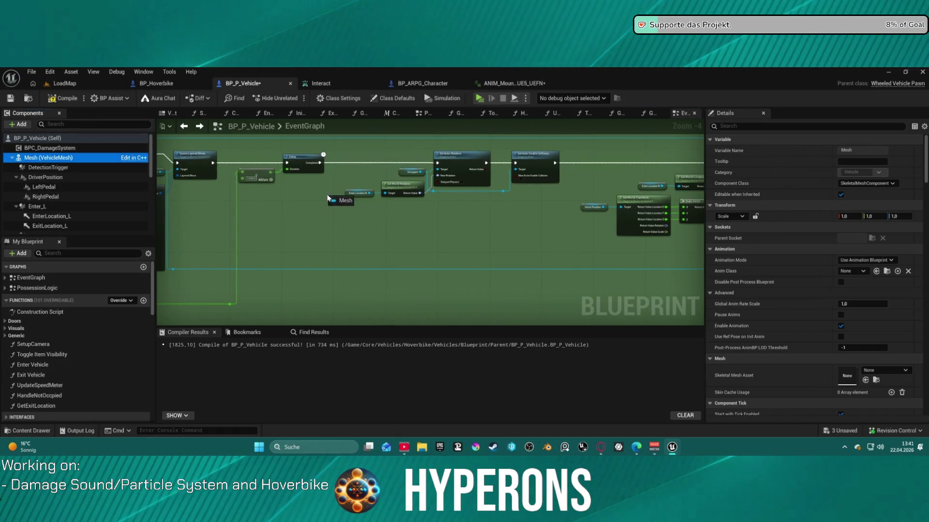
drag(348, 194, 350, 196)
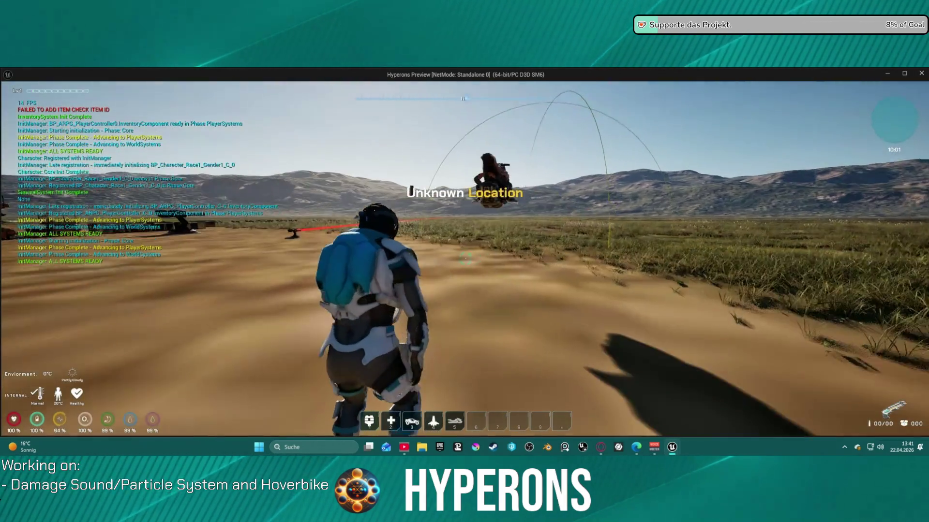
- Walk to the hoverbike and mount and dismount it twice with F
key(w)
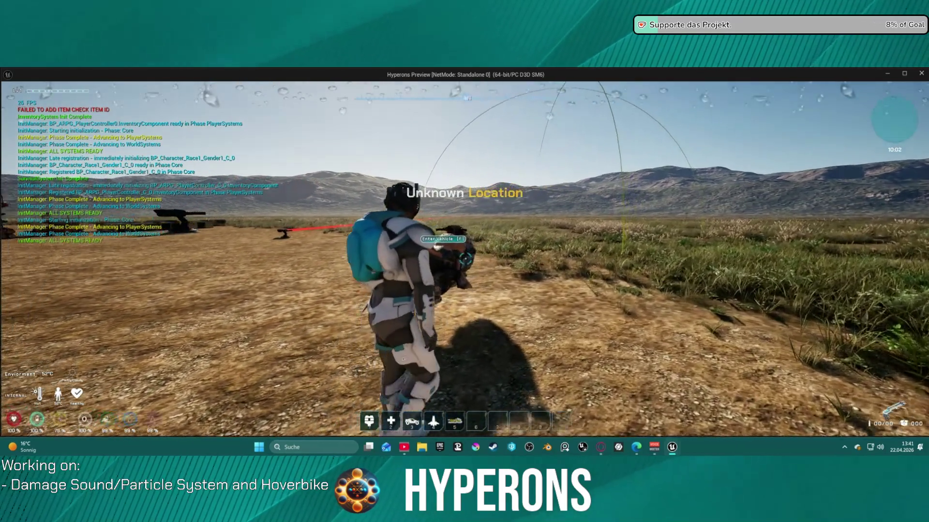
key(w)
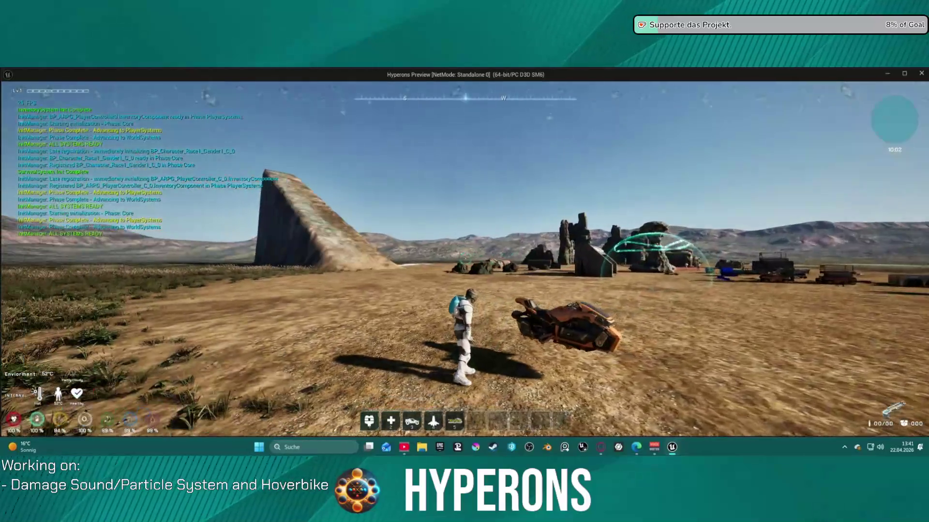
key(w)
key(f)
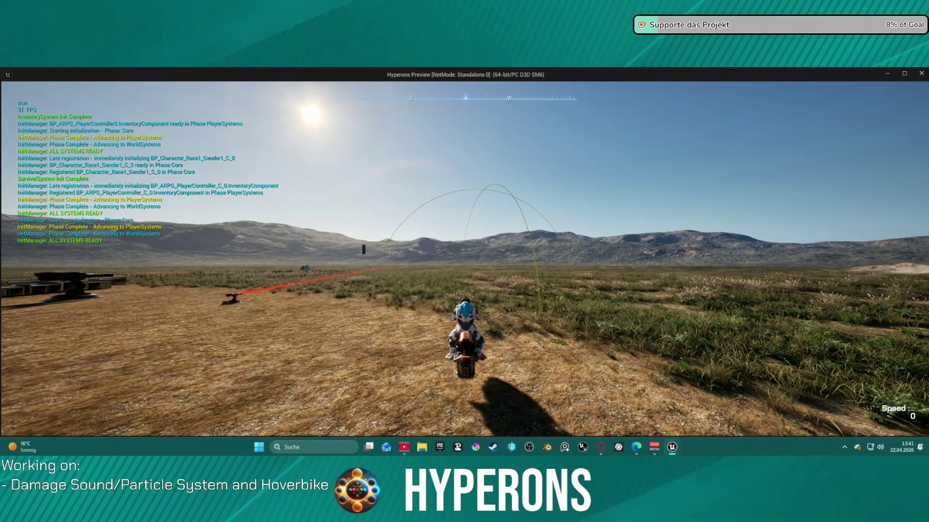
key(f)
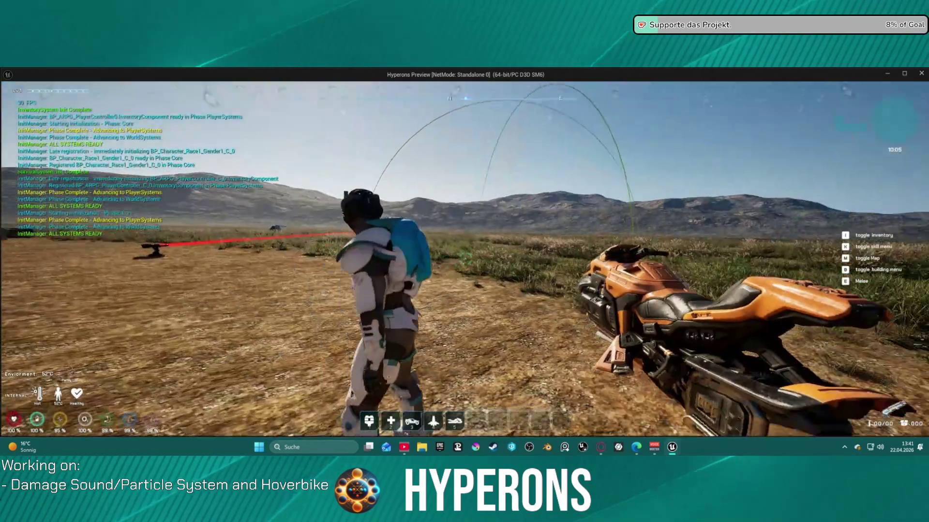
scroll(465, 262, down, 3)
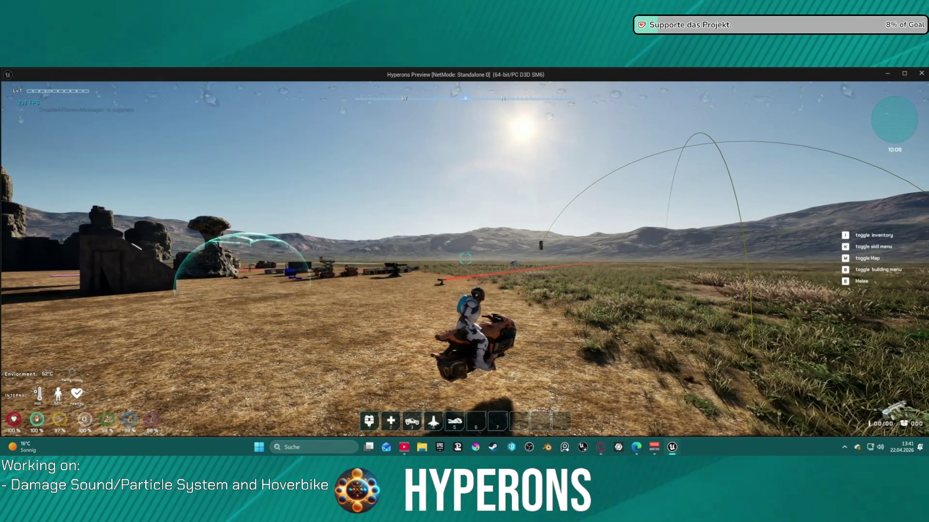
key(f)
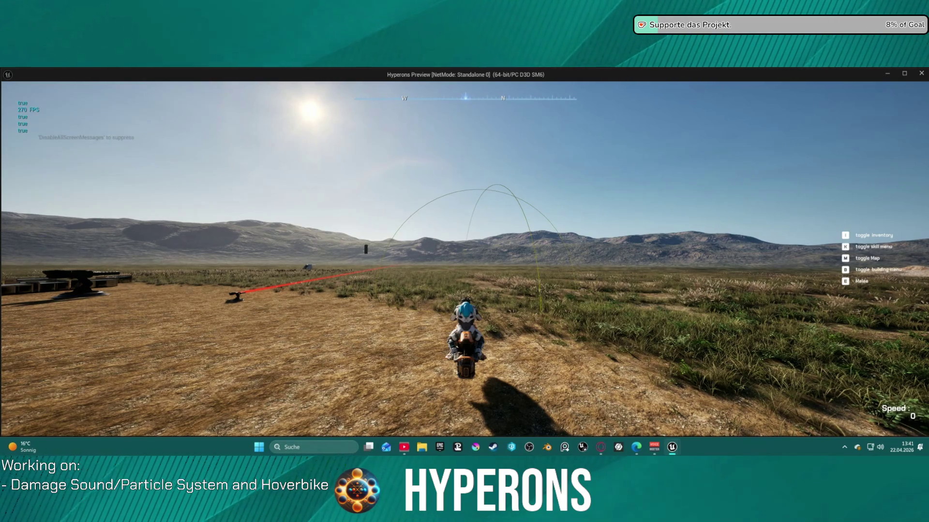
key(f)
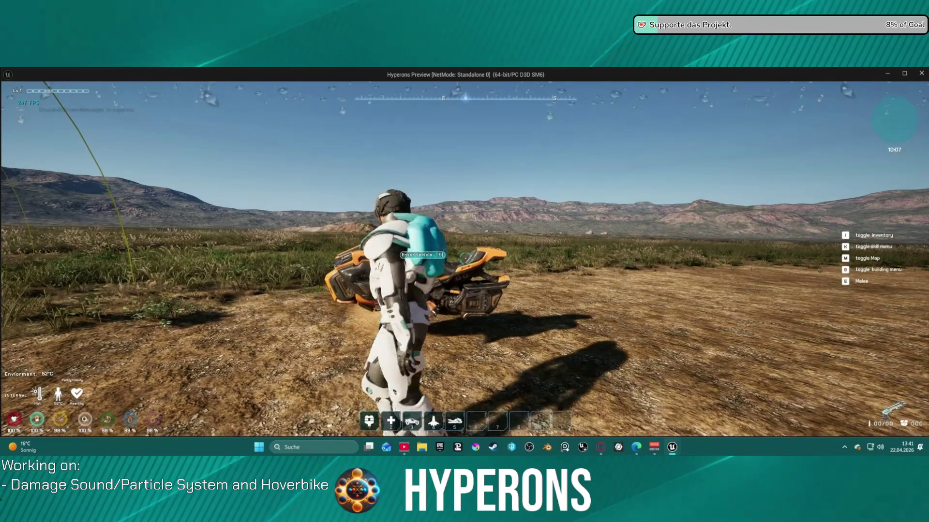
- Walk around to the bike's far side, mount and dismount again, then stop playing
key(w)
key(w)
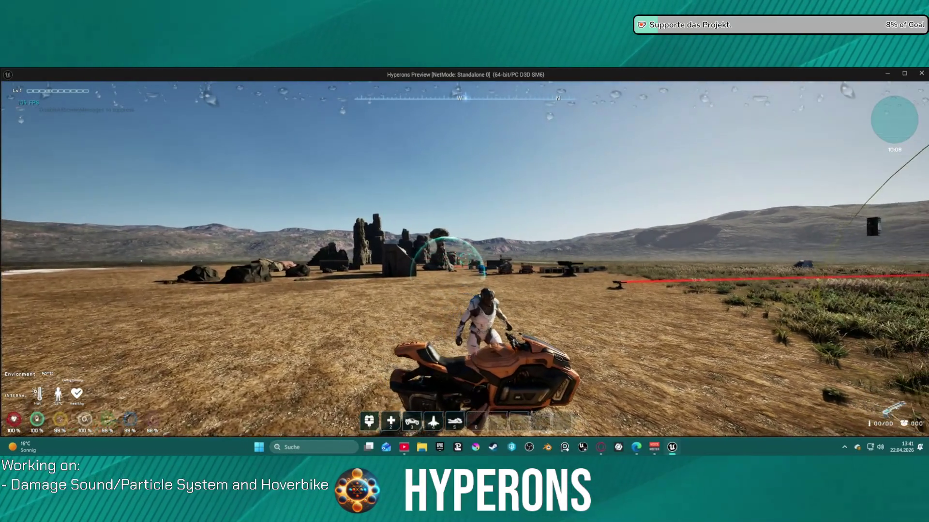
key(w)
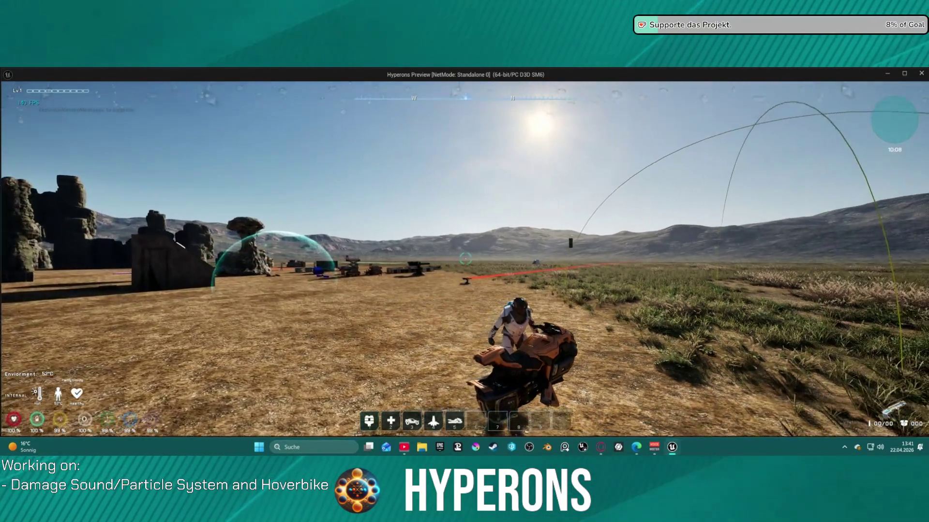
key(w)
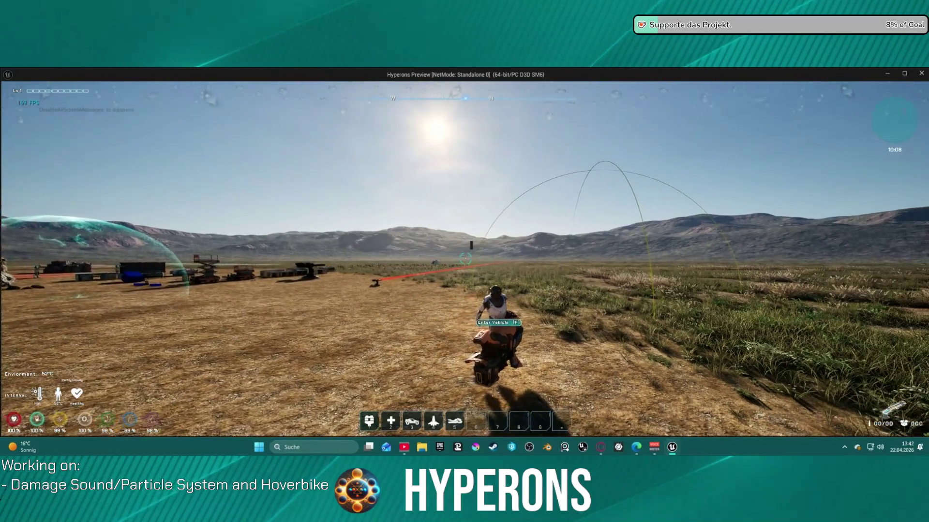
key(w)
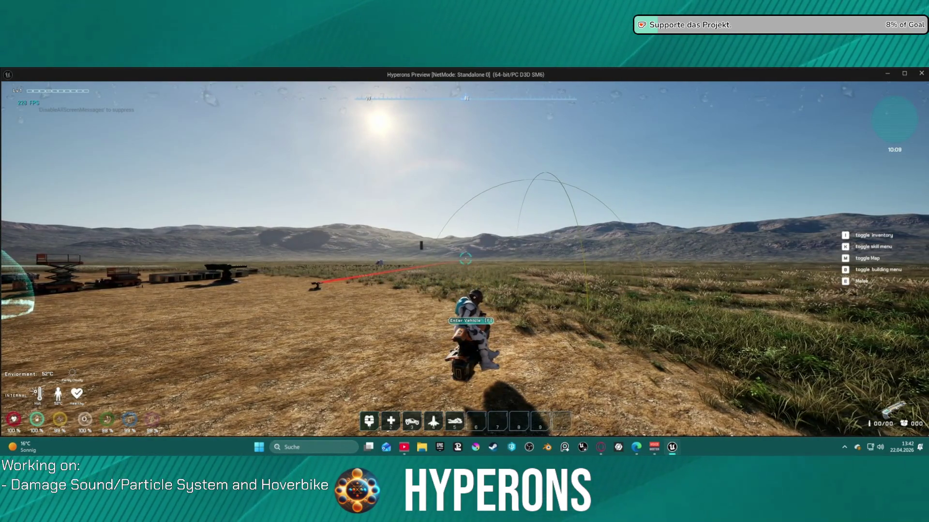
key(f)
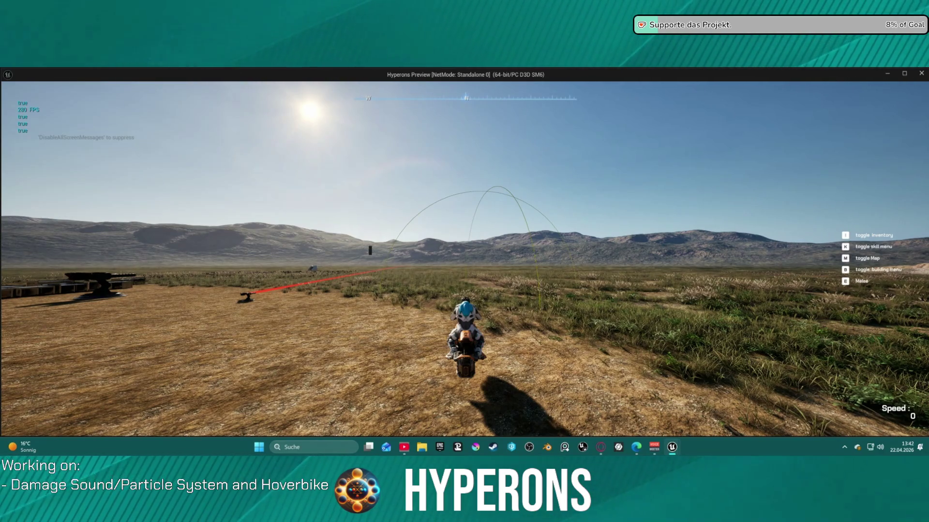
key(f)
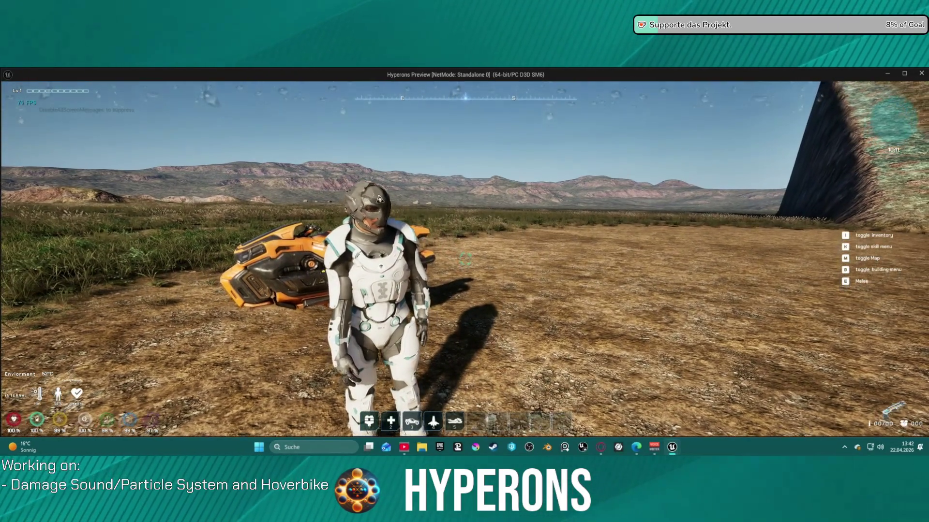
key(Escape)
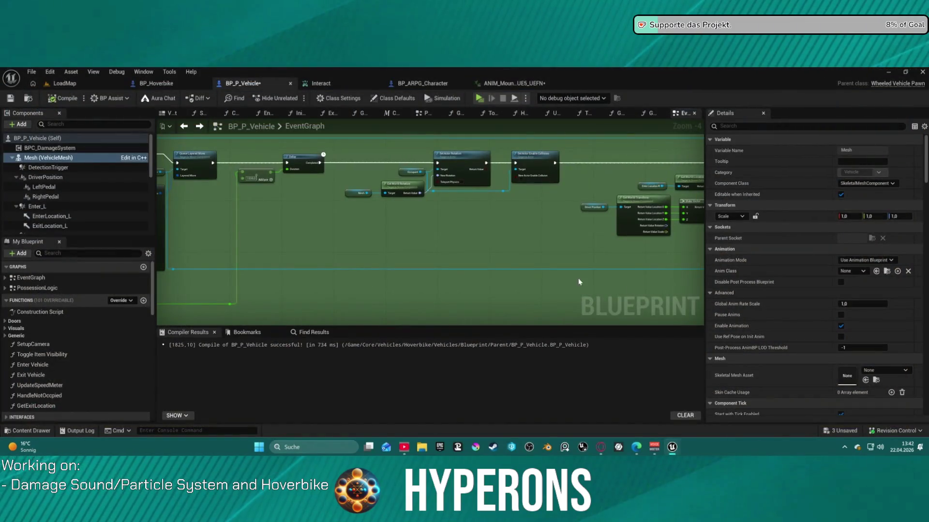
- Open ANIM_Mount_Right_UE5_UEFN from the Content Drawer, then return to the LoadMap level
scroll(559, 312, up, 4)
scroll(496, 233, down, 2)
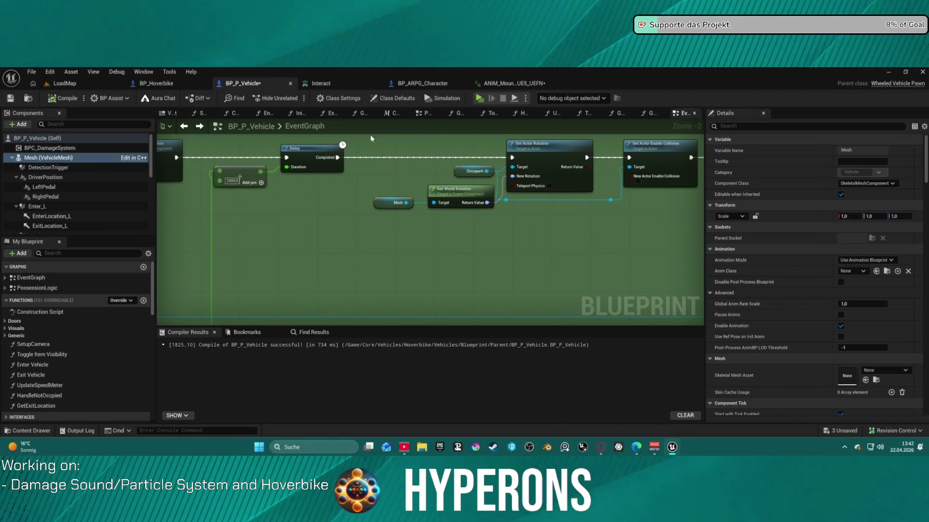
click(513, 84)
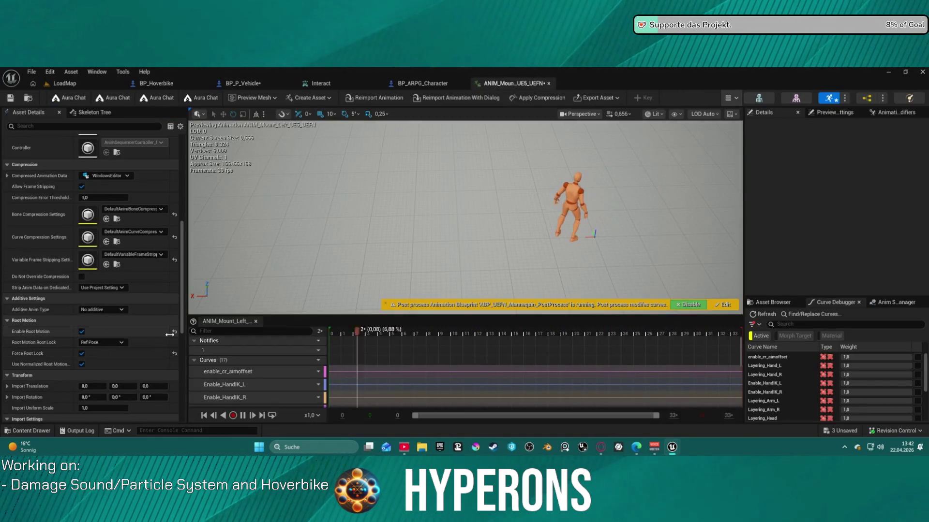
key(ctrl+space)
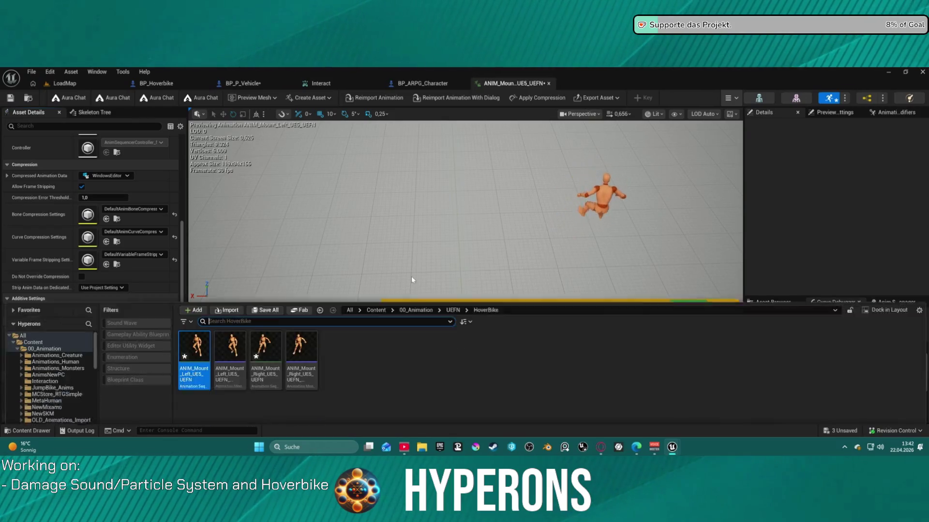
click(267, 267)
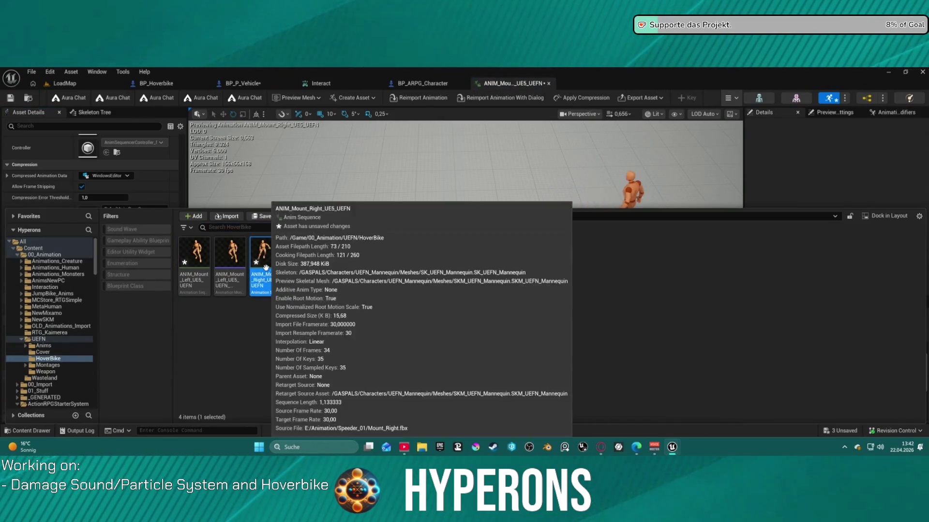
double_click(267, 267)
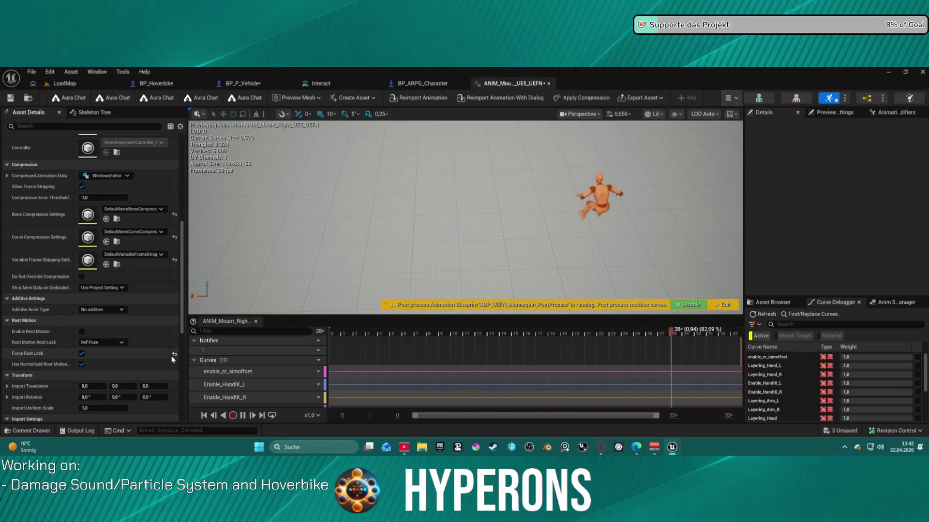
click(62, 83)
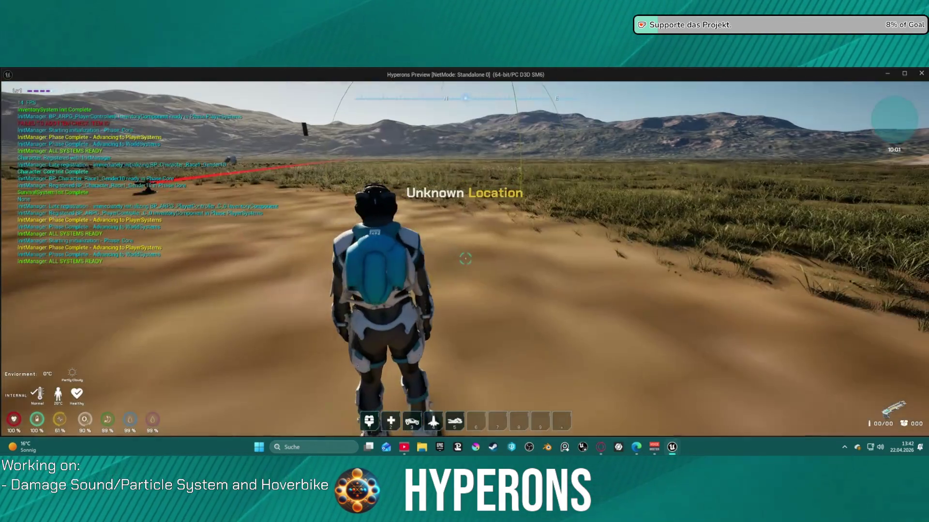
- Mount the hoverbike, attempt to exit three times while driving forward, then stop playing
key(w)
key(w)
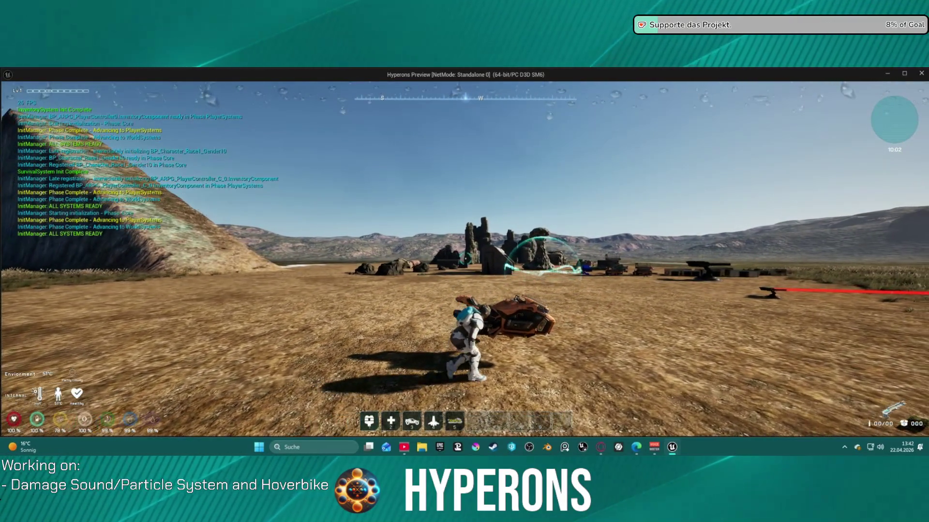
key(f)
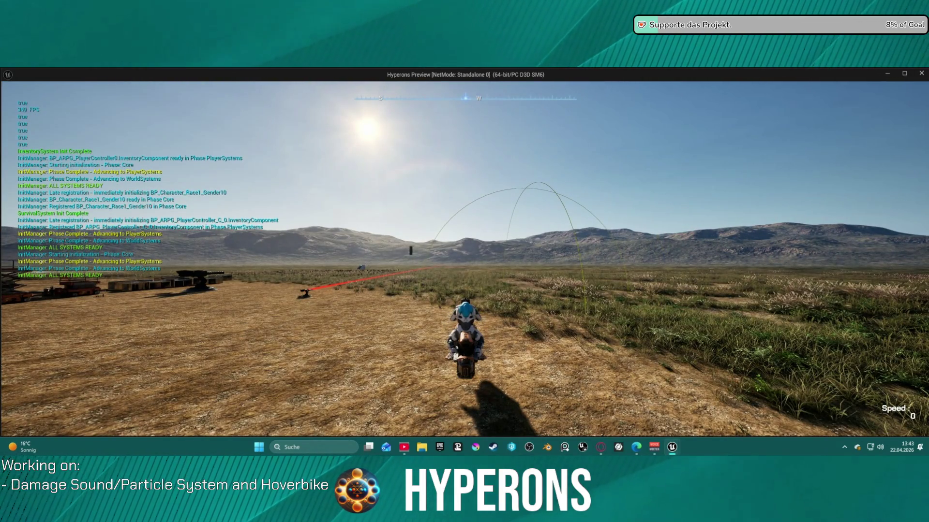
key(f)
key(f)
key(f)
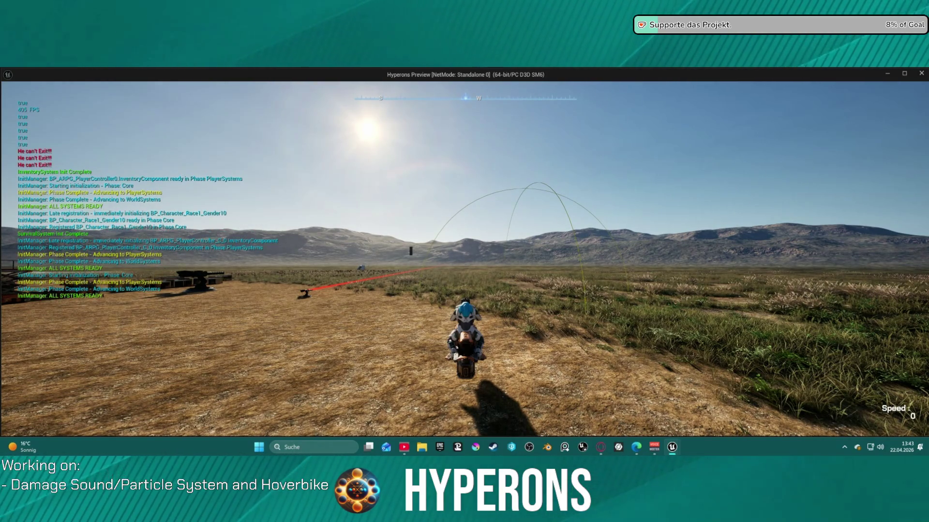
key(f)
key(f)
key(f)
key(f)
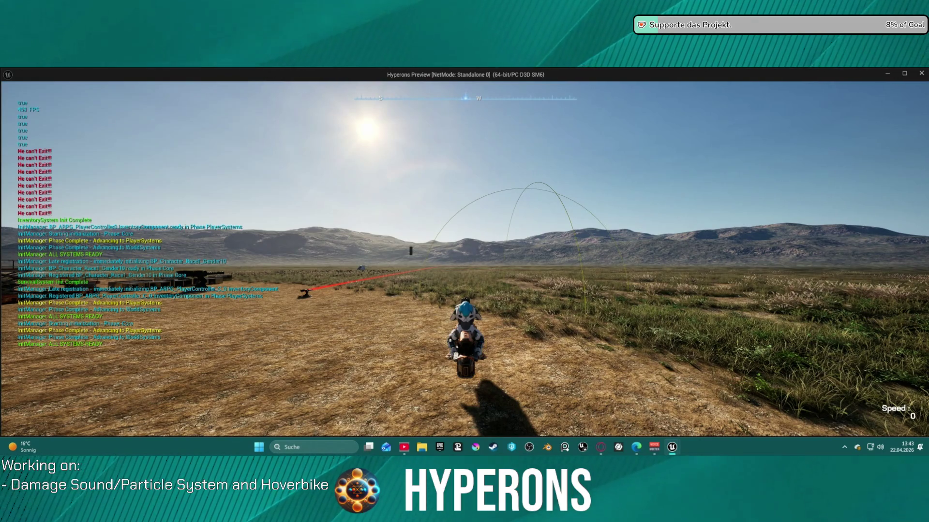
key(f)
key(f)
key(w)
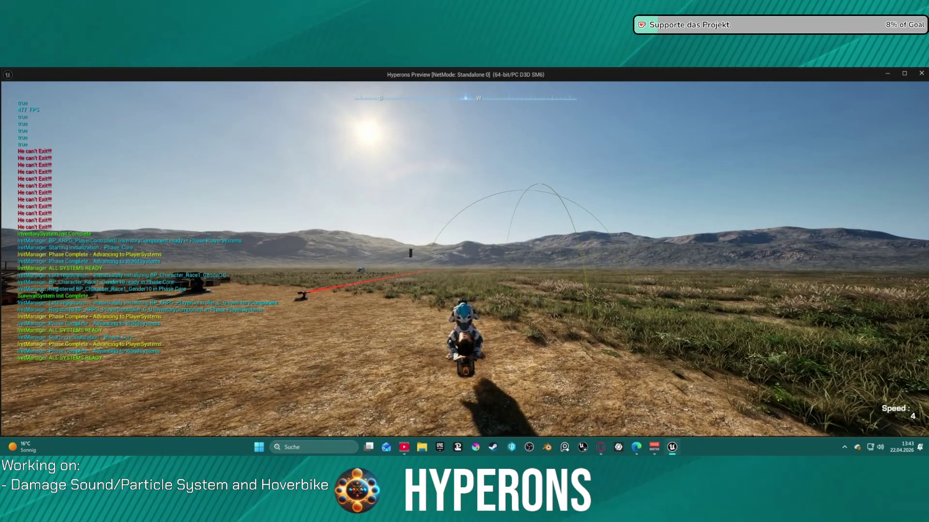
key(Escape)
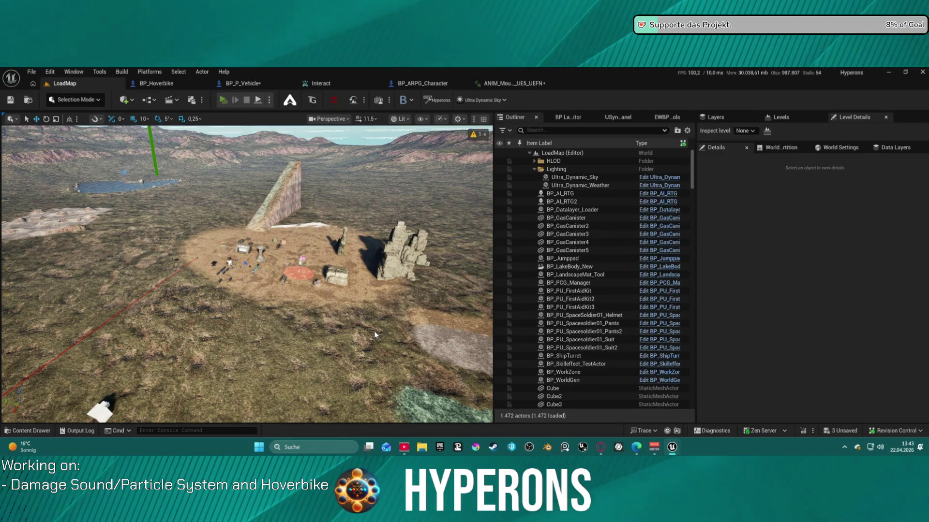
- Start play with Alt+P, mount, dismount and remount the hoverbike, then end the session
key(alt+p)
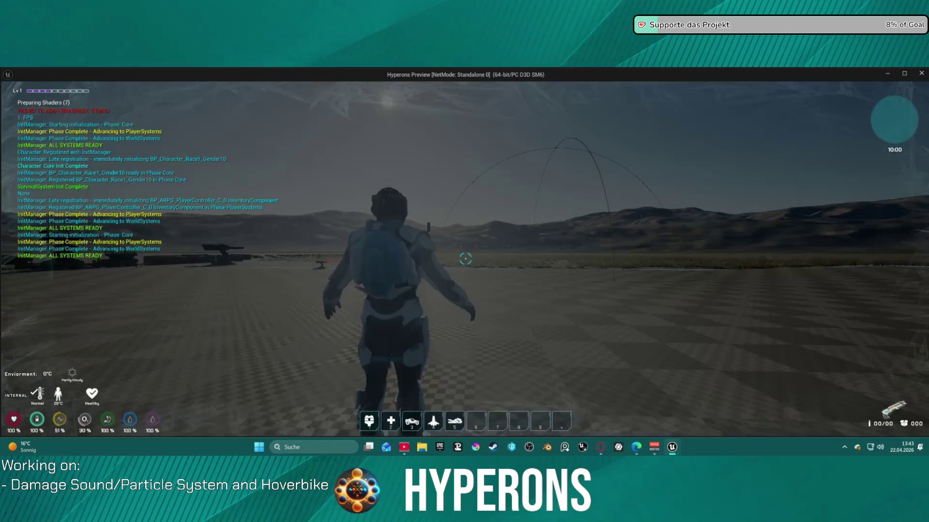
key(w)
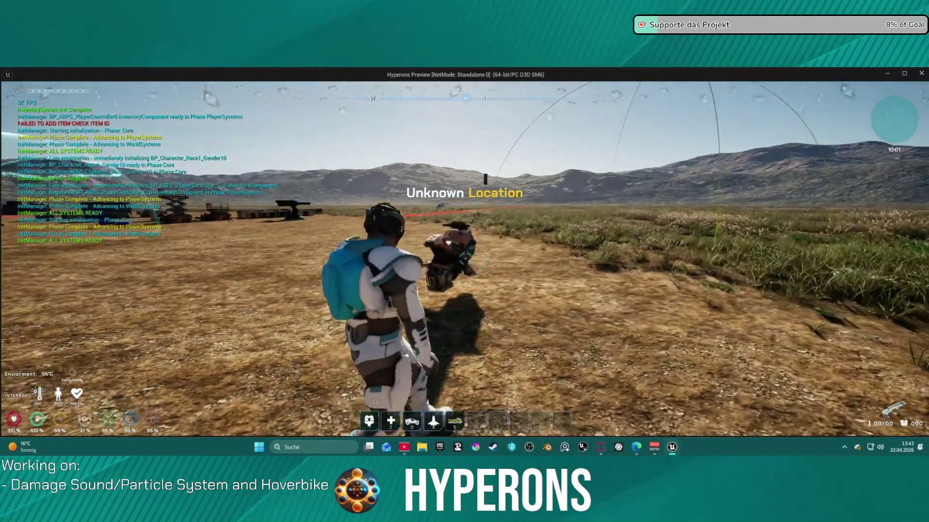
key(d)
key(f)
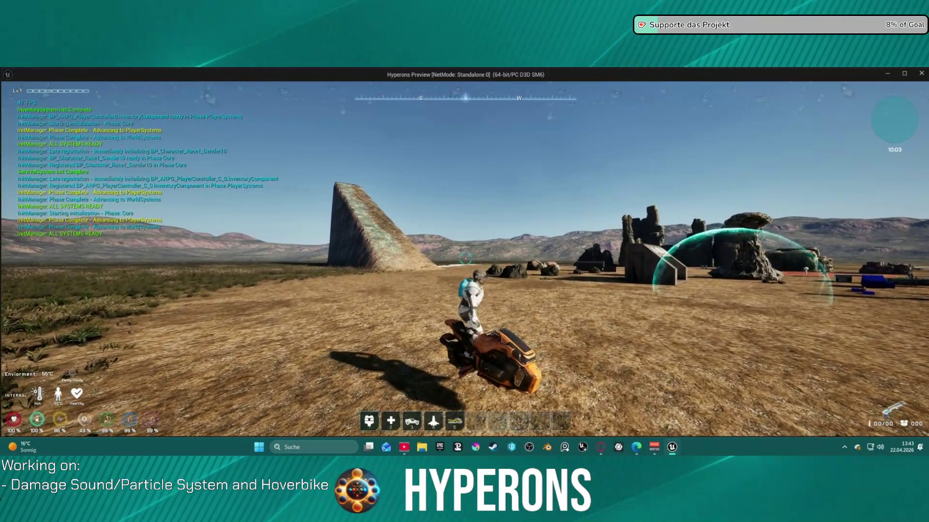
key(f)
key(f)
key(f)
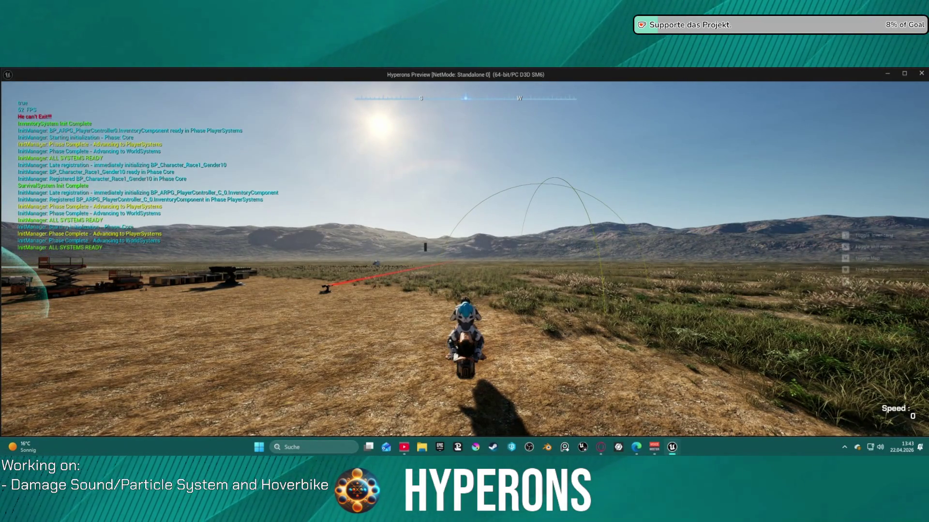
key(f)
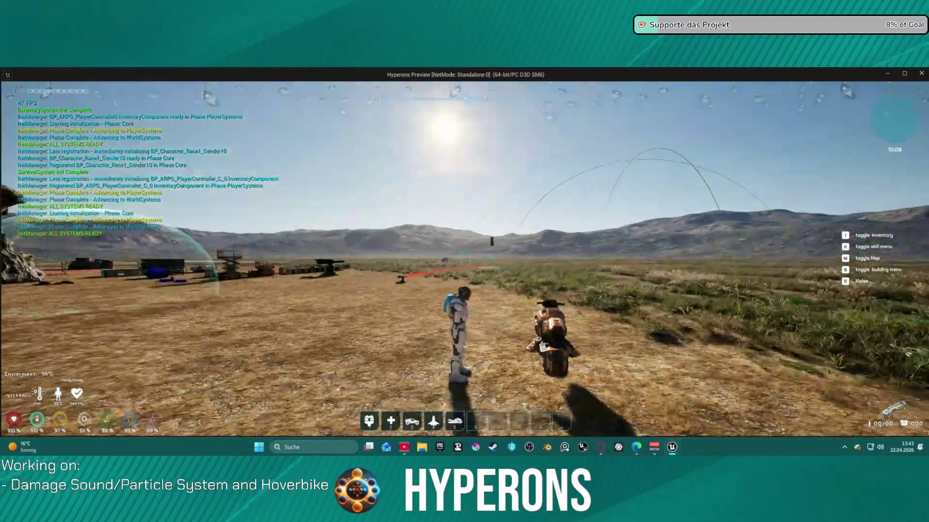
key(f)
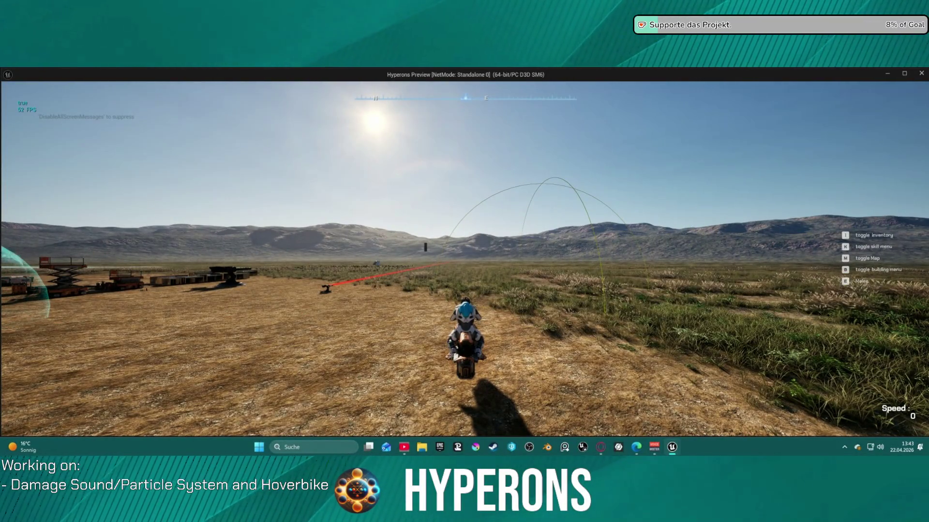
key(Escape)
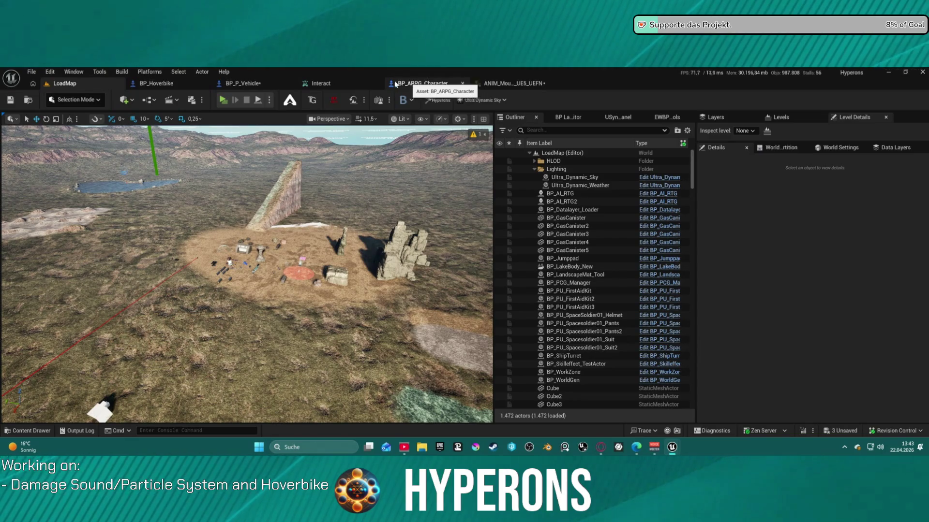
- Split the Mesh world rotation, wire roll and pitch into Set Actor Rotation, and add 90 to yaw
click(243, 83)
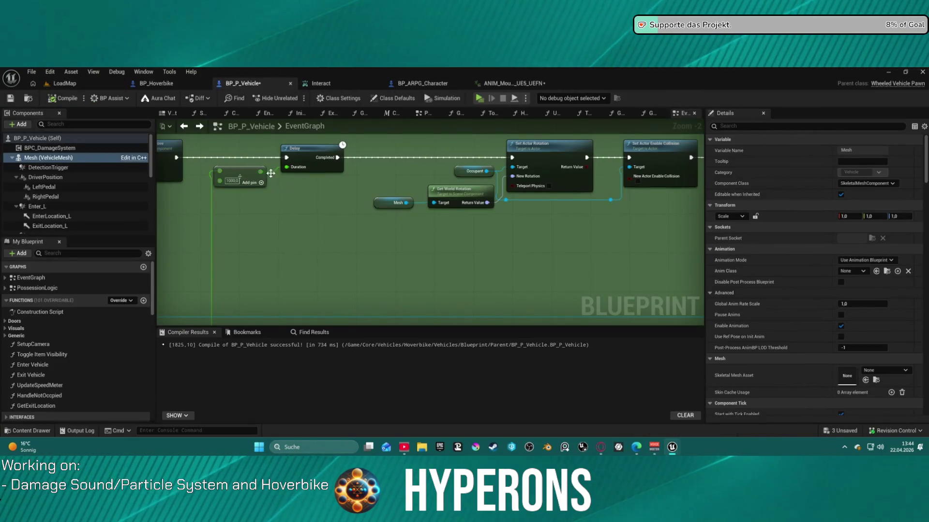
drag(310, 218, 269, 207)
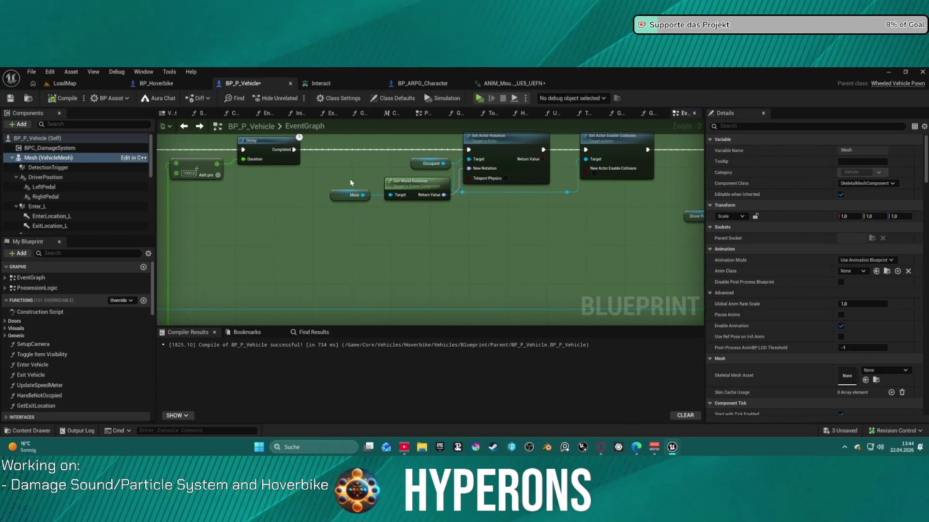
ctrl+click(422, 189)
mouse_move(423, 189)
mouse_down()
mouse_move(322, 198)
mouse_move(381, 227)
mouse_move(418, 222)
mouse_up()
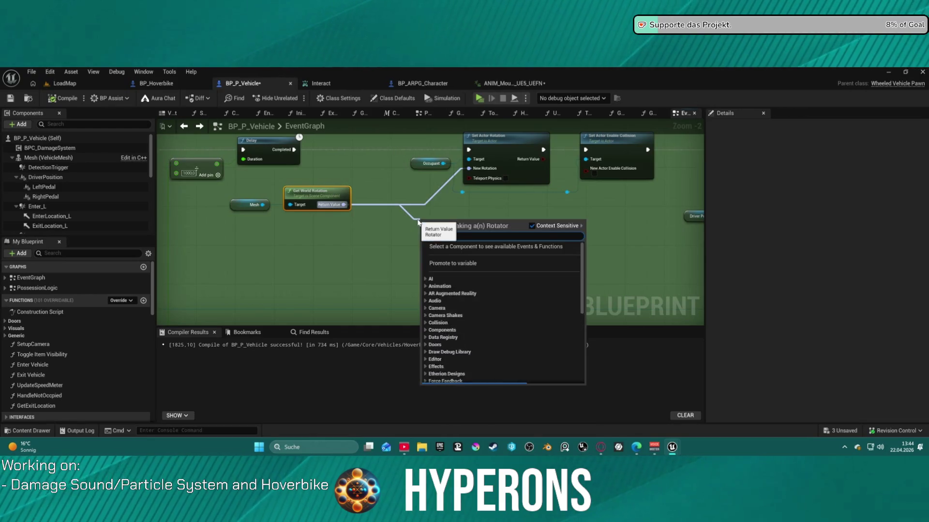
text(make)
click(392, 202)
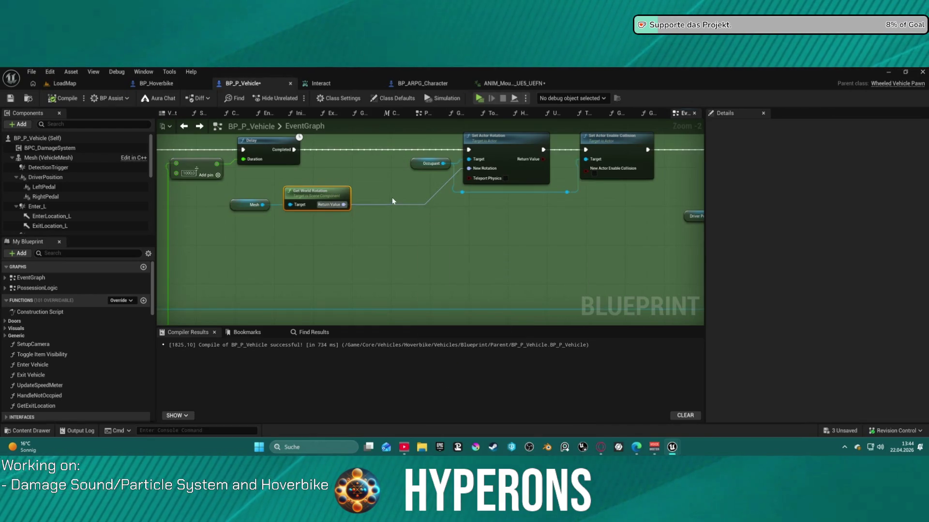
right_click(343, 204)
click(379, 245)
drag(357, 204, 361, 205)
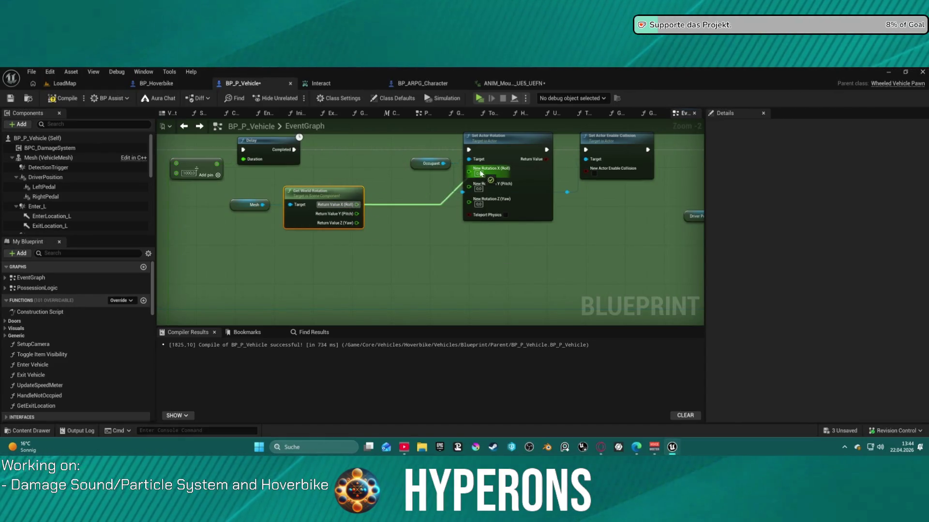
drag(482, 174, 479, 174)
mouse_move(356, 214)
mouse_down()
mouse_move(476, 179)
mouse_move(400, 231)
mouse_up()
text(add)
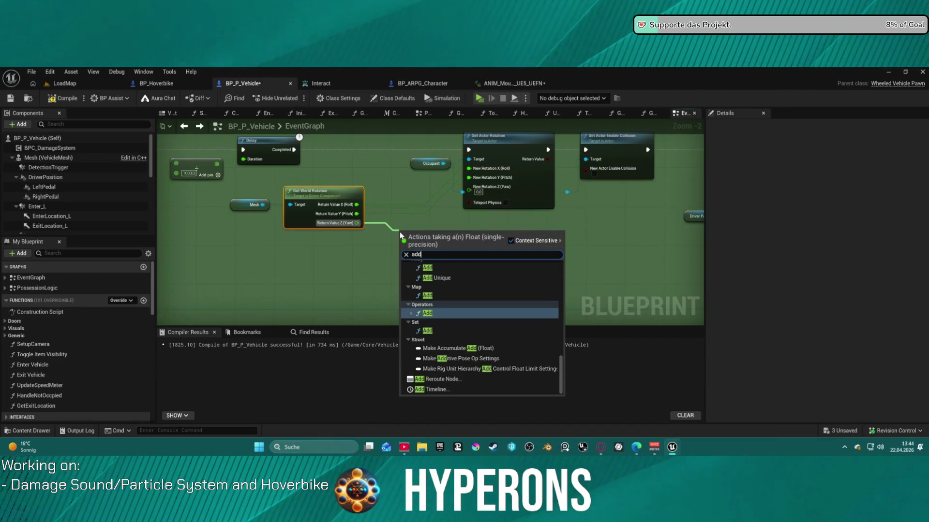
click(440, 311)
drag(436, 233, 469, 188)
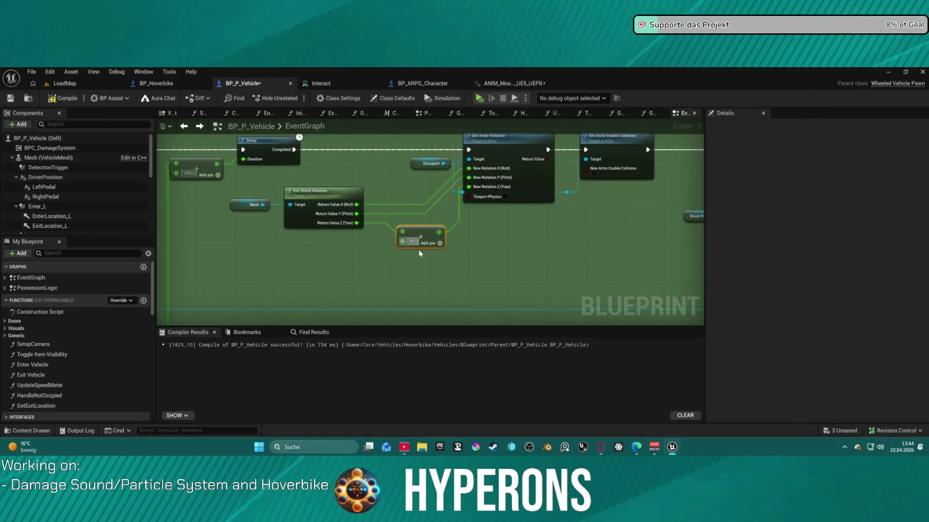
- Paste the rotation nodes, delete the old Get World Rotation, and rewire roll and yaw+90 into New Rotation
drag(232, 188, 437, 263)
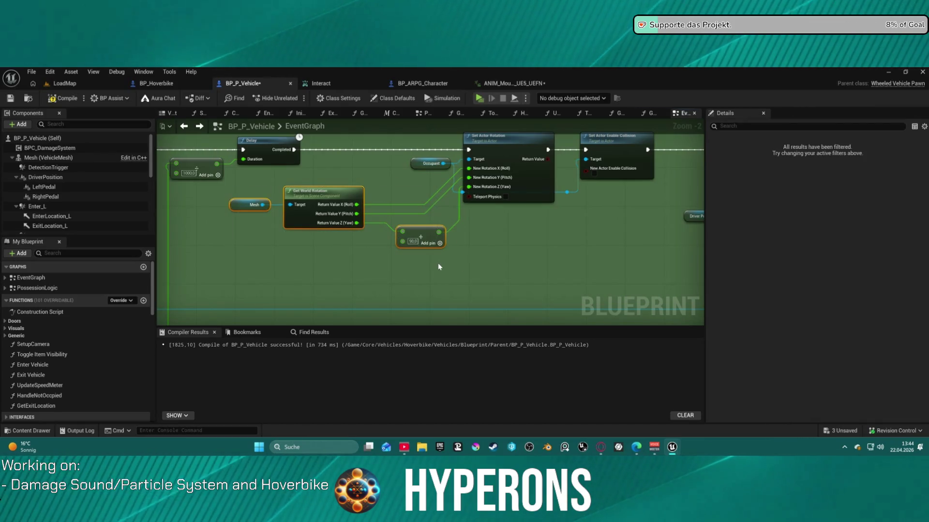
scroll(432, 264, down, 5)
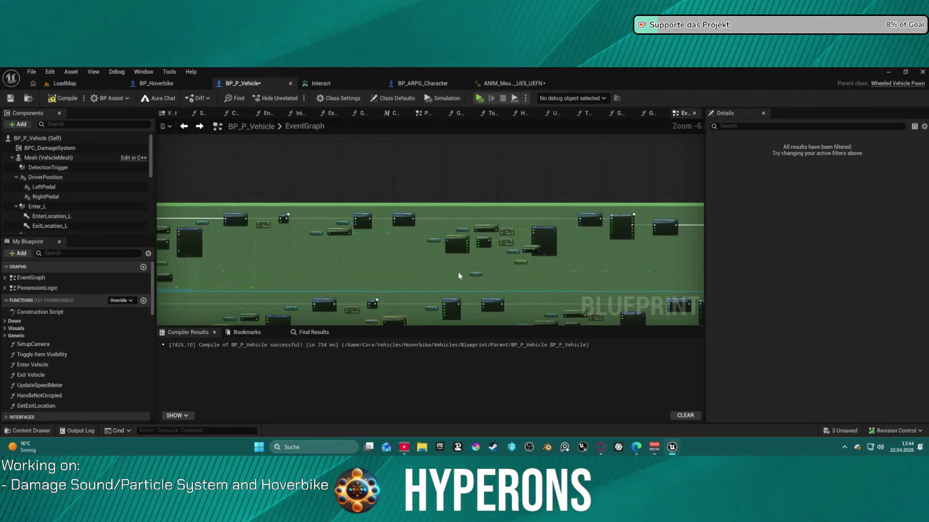
scroll(492, 266, up, 6)
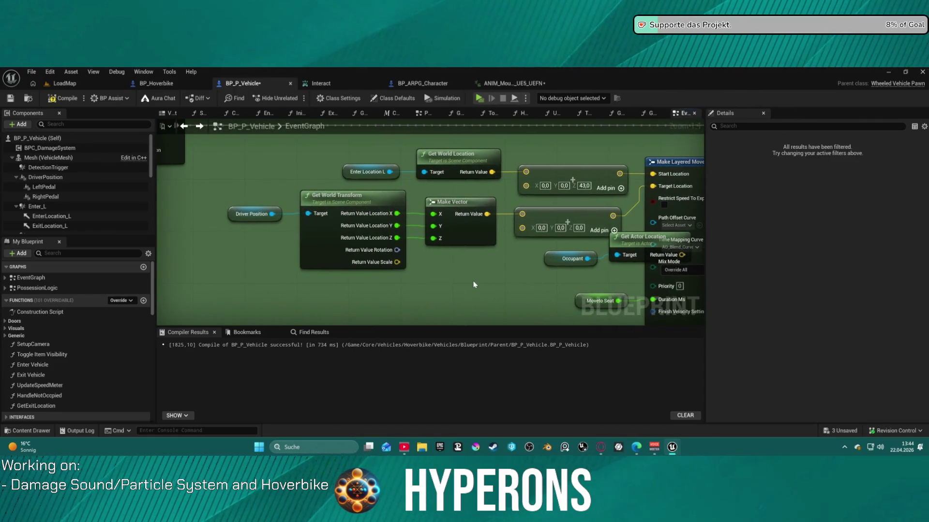
scroll(429, 276, down, 6)
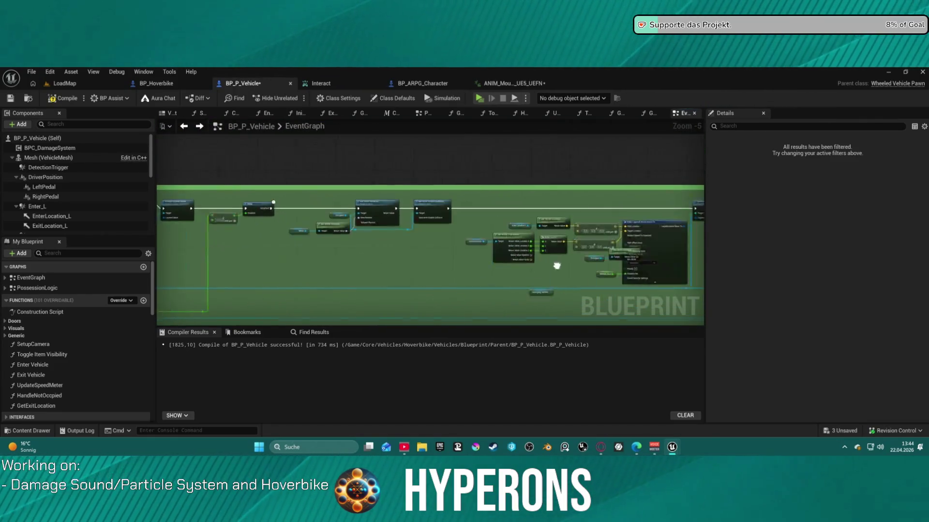
scroll(406, 259, up, 4)
key(ctrl+v)
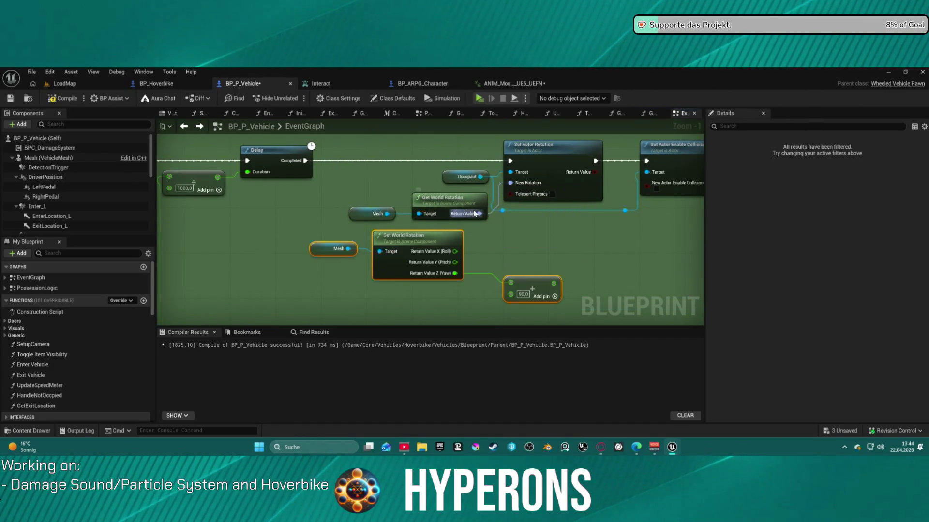
click(450, 199)
key(Delete)
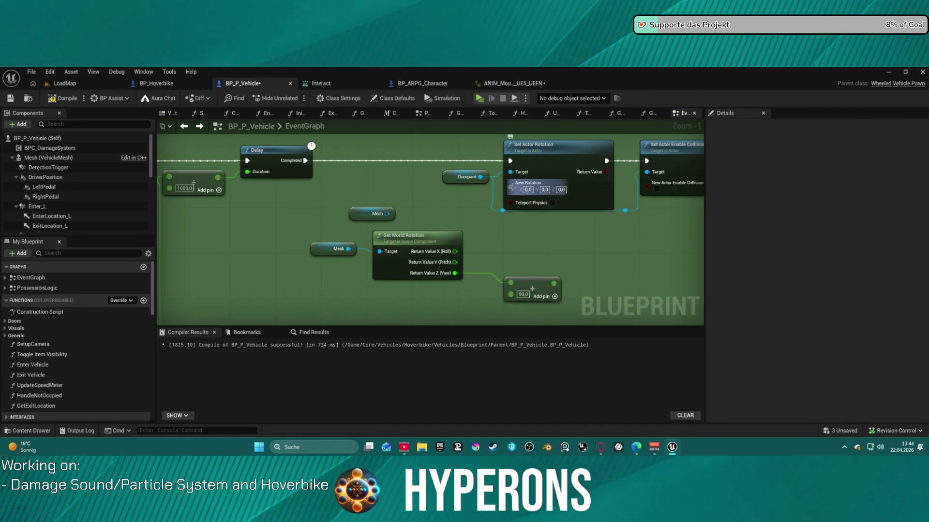
right_click(511, 188)
click(546, 223)
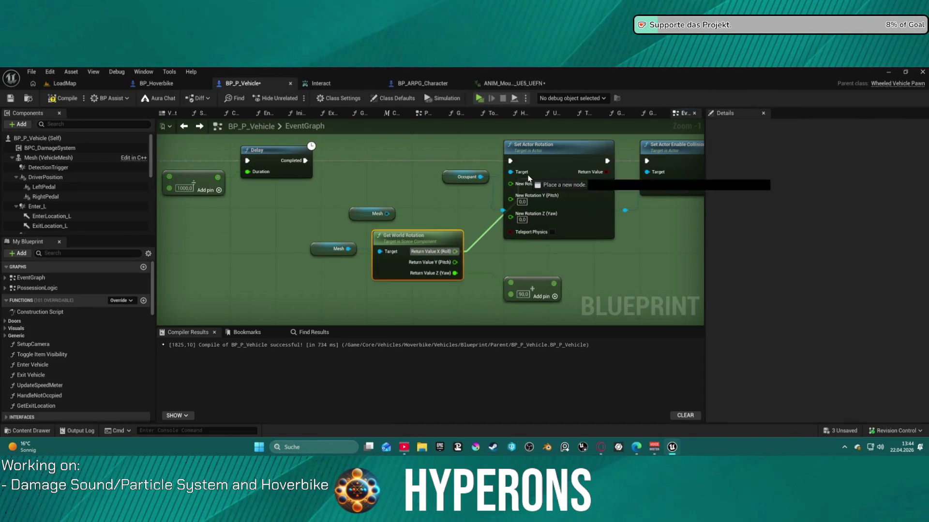
mouse_move(510, 197)
mouse_down()
mouse_move(480, 246)
mouse_move(455, 262)
mouse_up()
drag(551, 284, 511, 208)
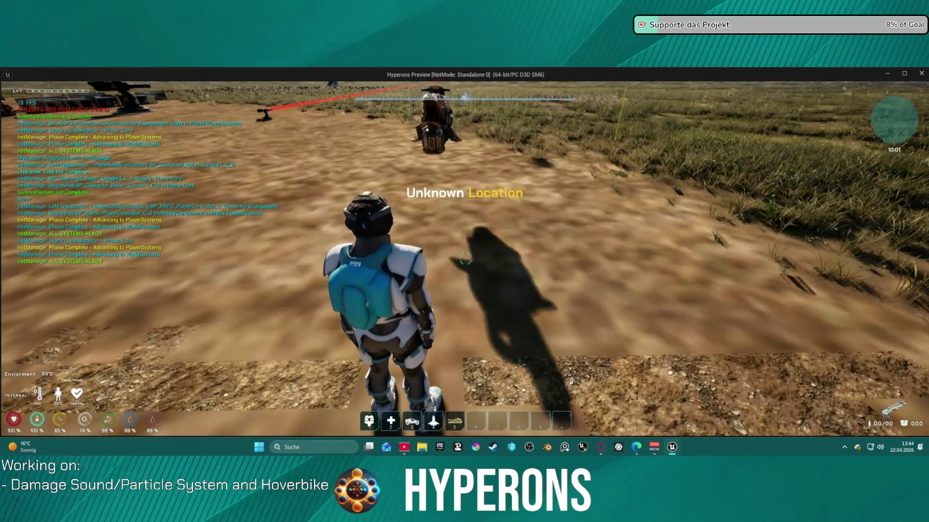
key(w)
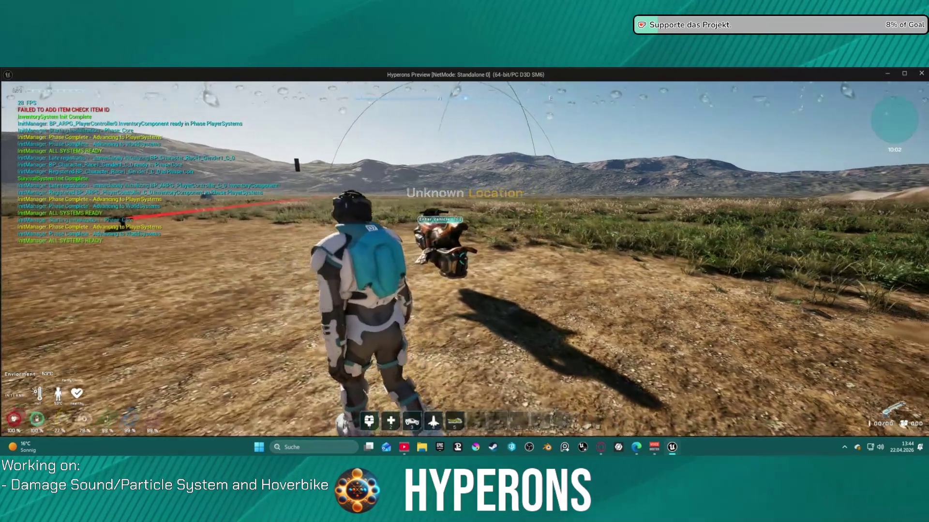
key(f)
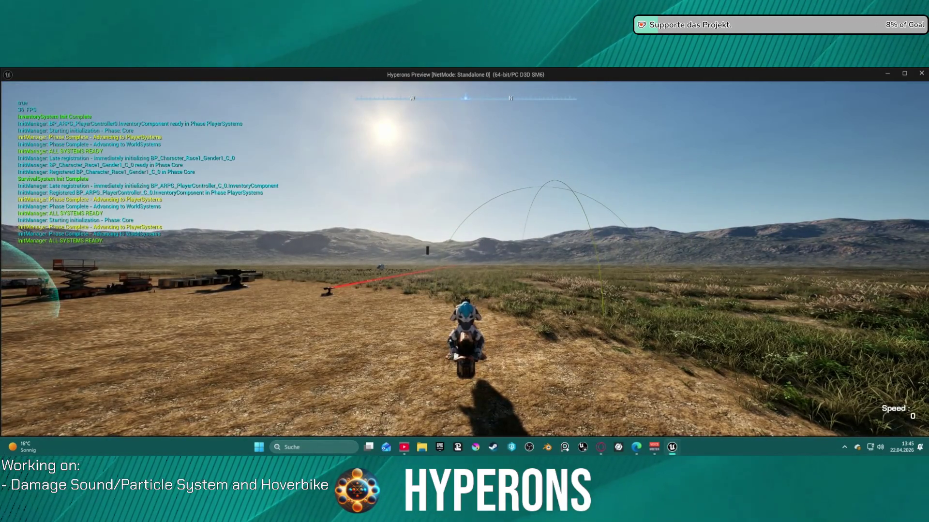
key(f)
key(f)
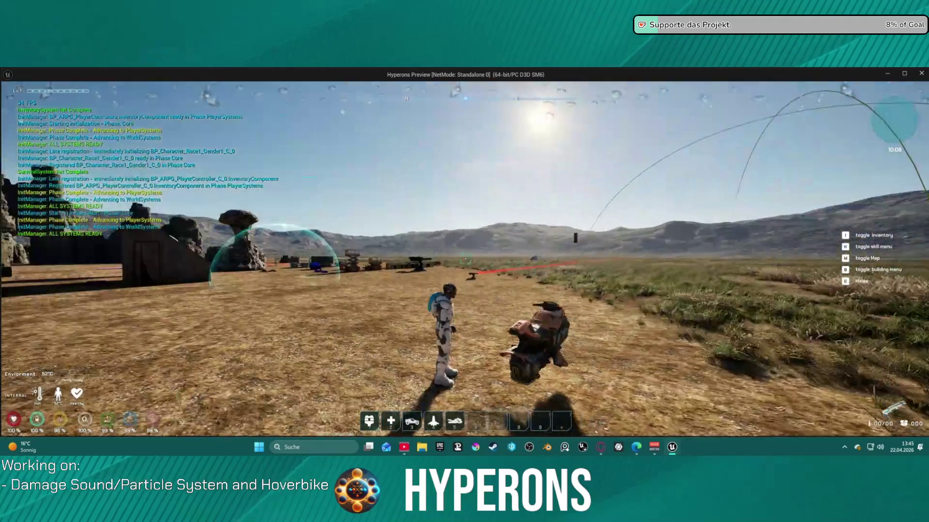
key(f)
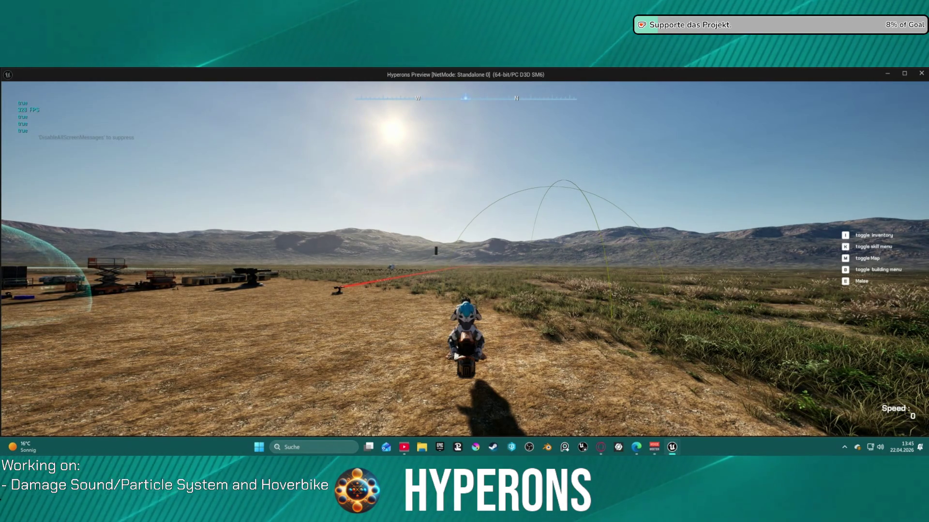
key(Escape)
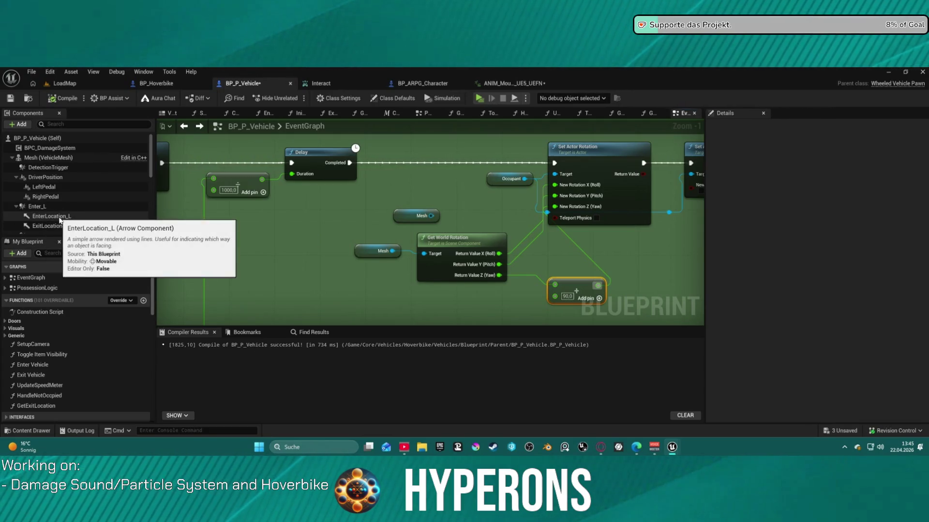
- Place an Enter Location L getter in the event graph near the rotation nodes
mouse_move(59, 220)
mouse_down()
mouse_move(341, 227)
mouse_move(382, 253)
mouse_move(309, 231)
mouse_up()
mouse_move(91, 215)
mouse_down()
mouse_move(416, 264)
mouse_move(349, 243)
mouse_move(344, 263)
mouse_up()
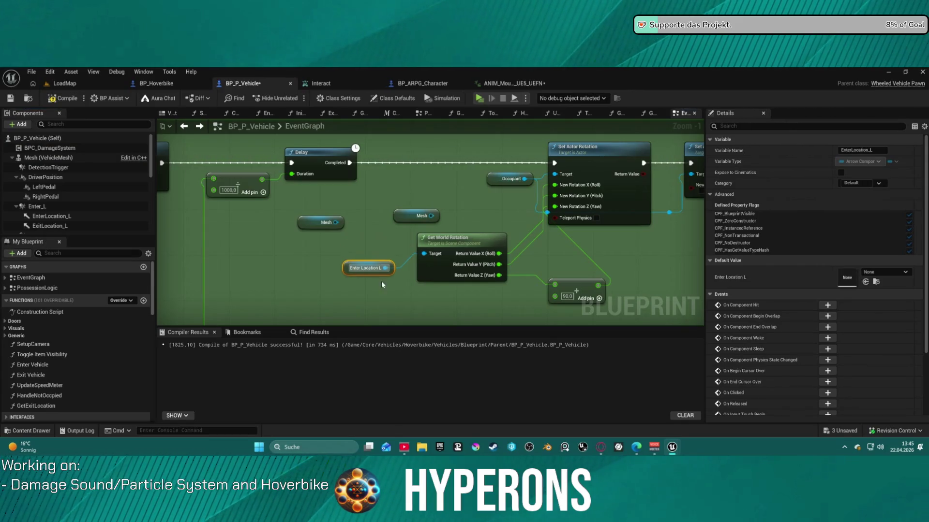
scroll(421, 156, down, 4)
mouse_move(465, 183)
mouse_down()
mouse_move(314, 263)
mouse_move(423, 248)
mouse_move(427, 230)
mouse_up()
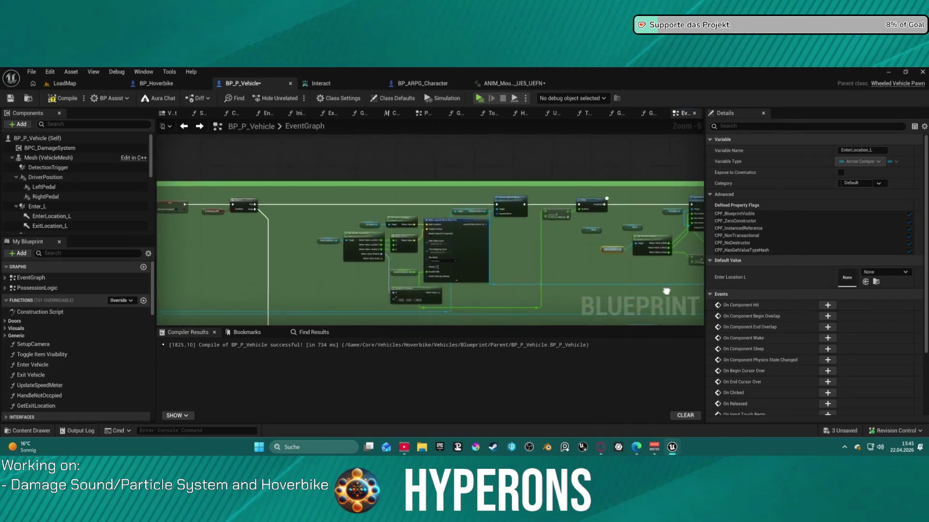
scroll(529, 143, up, 5)
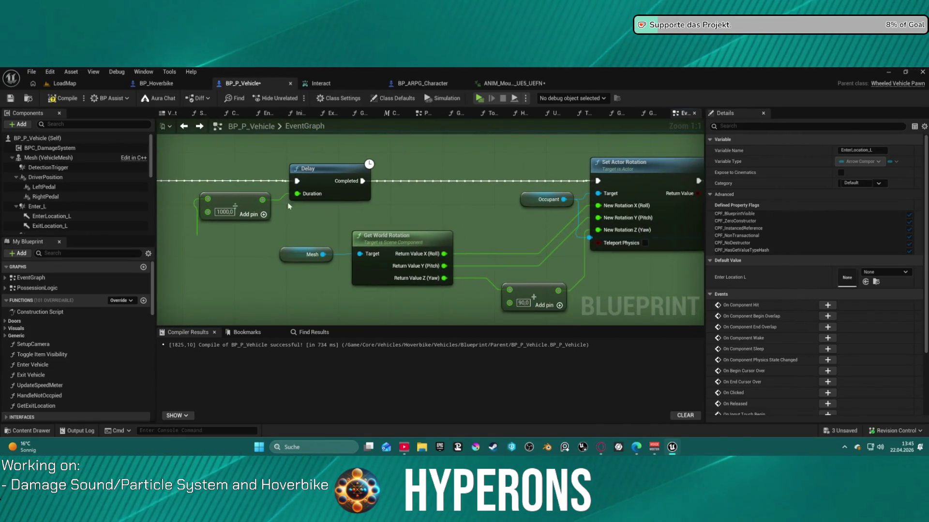
scroll(62, 188, down, 5)
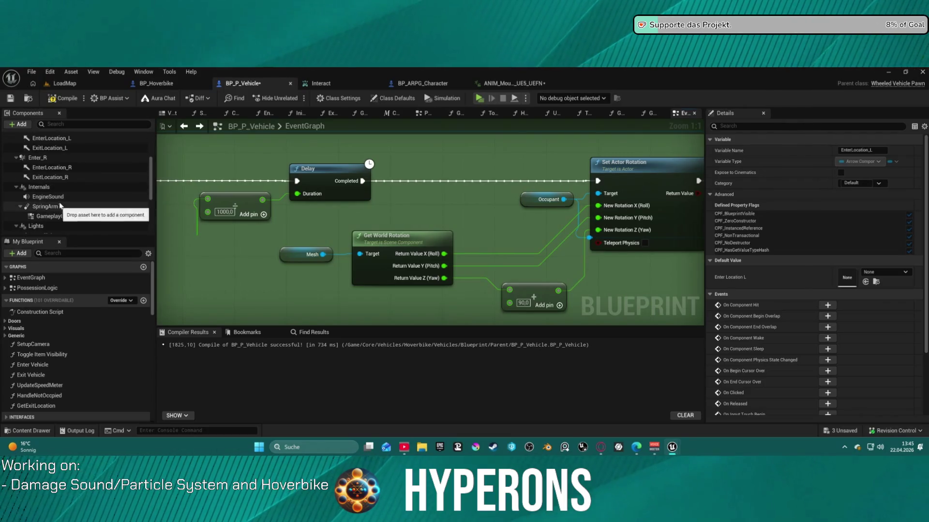
- Place an Enter Location R getter beside the Mesh node and start a play test
drag(52, 169, 311, 246)
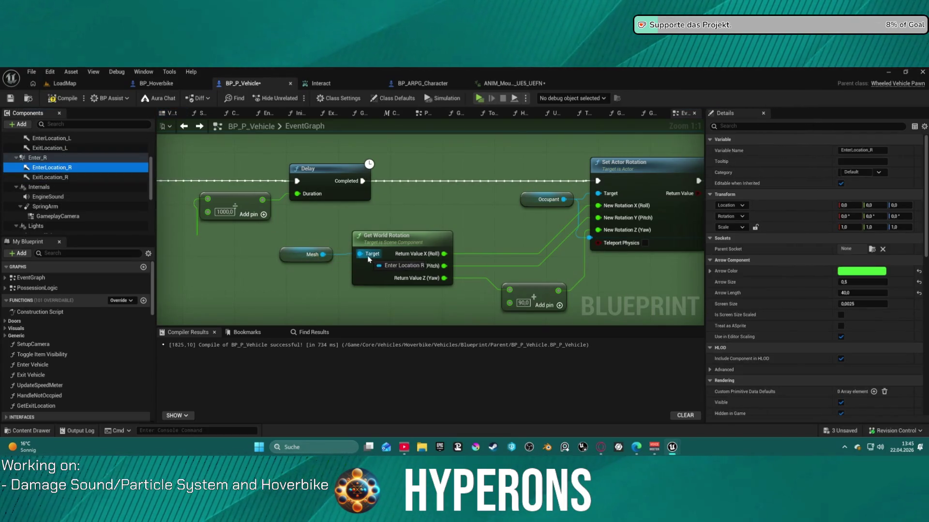
drag(367, 260, 277, 240)
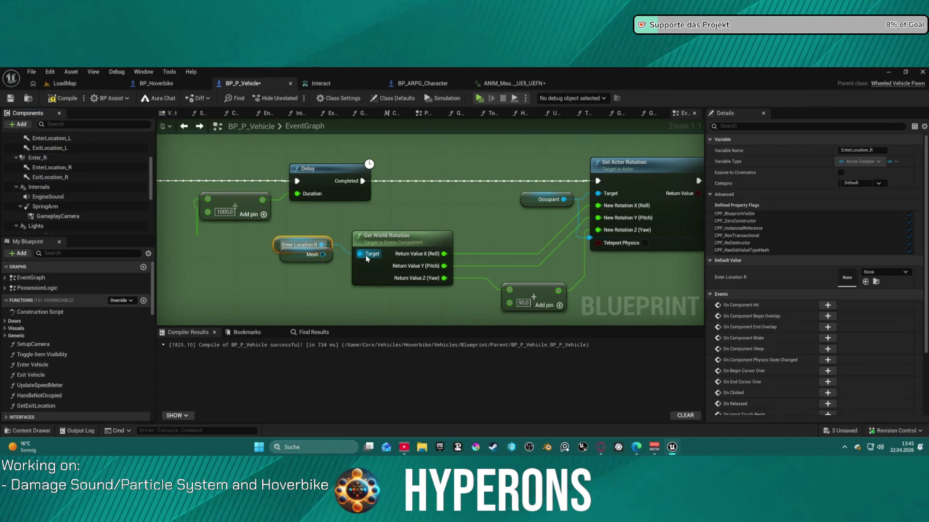
click(478, 100)
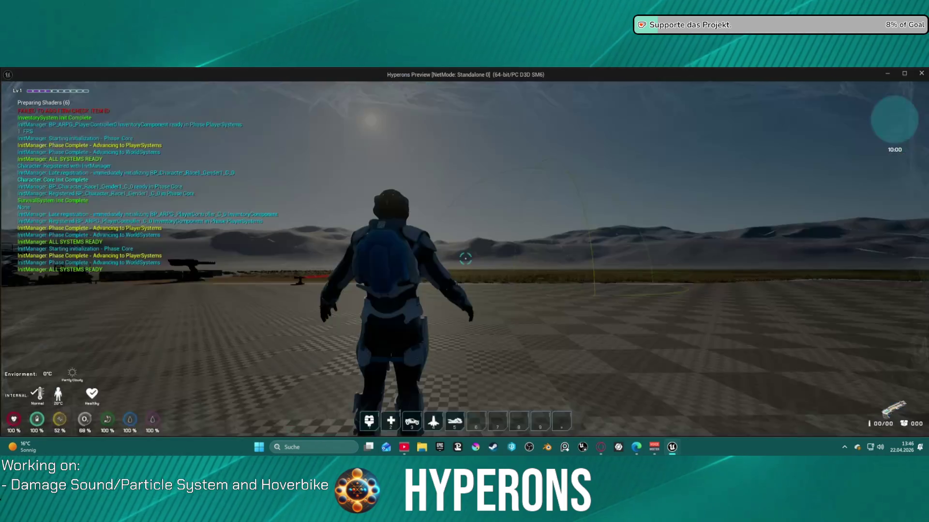
- Walk up to the hoverbike in the test game, mount it, then close the preview
key(w)
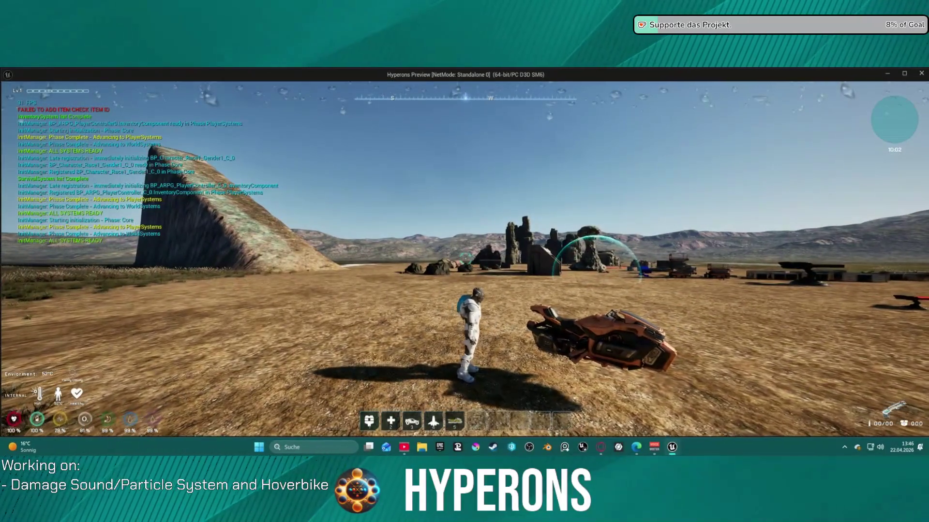
key(e)
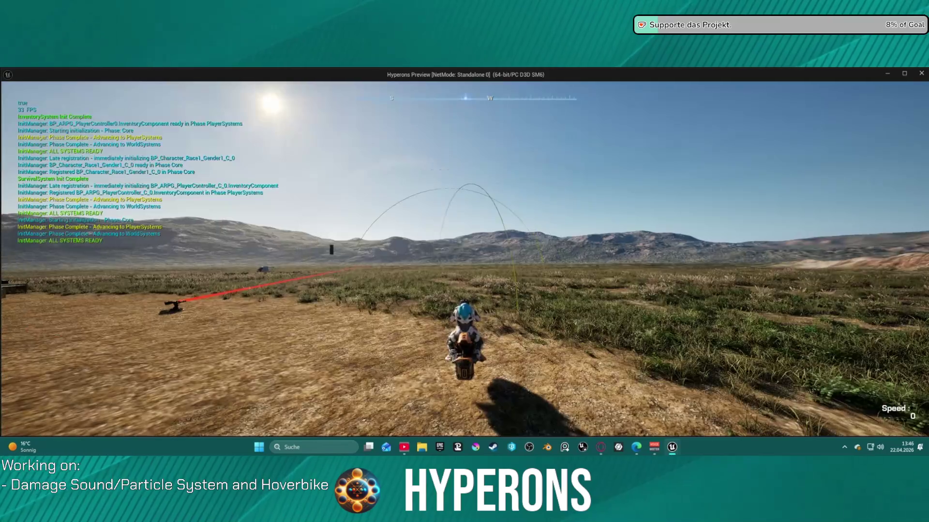
key(Escape)
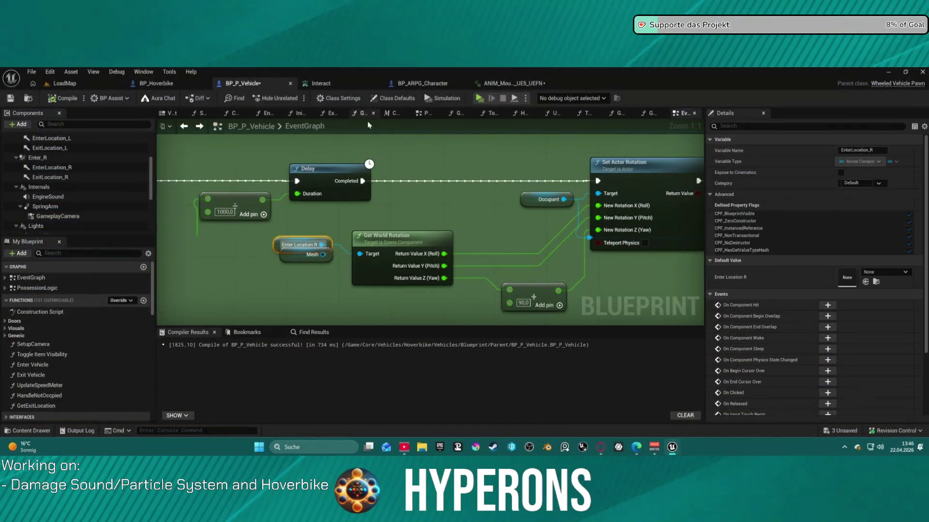
- Paste an Enter Location R node and wire it into Get World Rotation's Target in place of L
drag(294, 235, 296, 297)
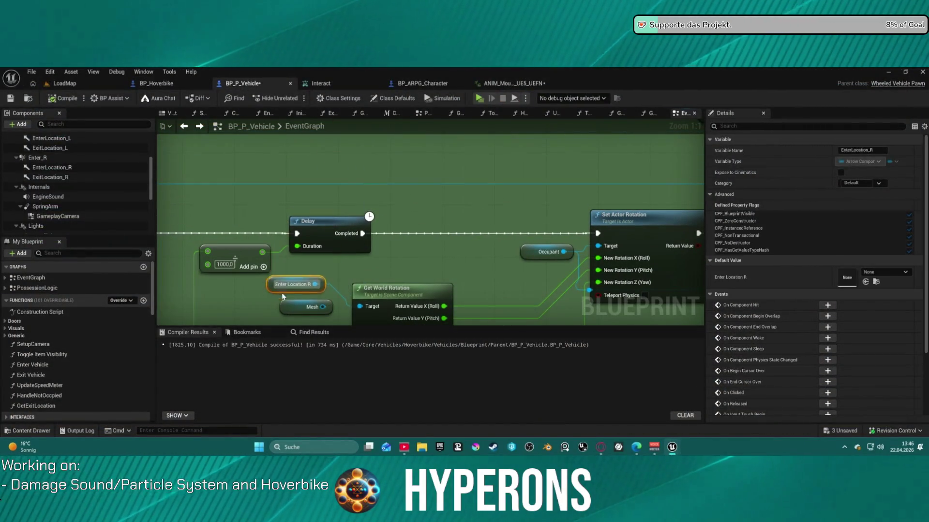
mouse_move(339, 225)
mouse_down()
mouse_move(415, 222)
mouse_move(356, 266)
mouse_move(541, 239)
mouse_move(512, 256)
mouse_move(332, 256)
mouse_move(312, 237)
mouse_move(640, 226)
mouse_move(683, 235)
mouse_move(434, 263)
mouse_up()
key(ctrl+v)
drag(237, 277, 280, 222)
drag(198, 222, 217, 246)
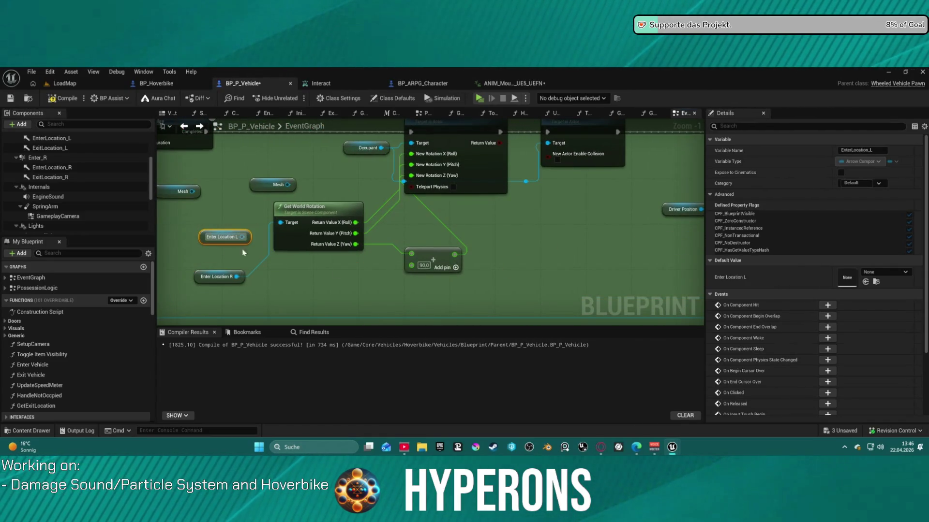
mouse_move(319, 263)
mouse_down()
mouse_move(493, 203)
mouse_move(492, 195)
mouse_up()
click(435, 237)
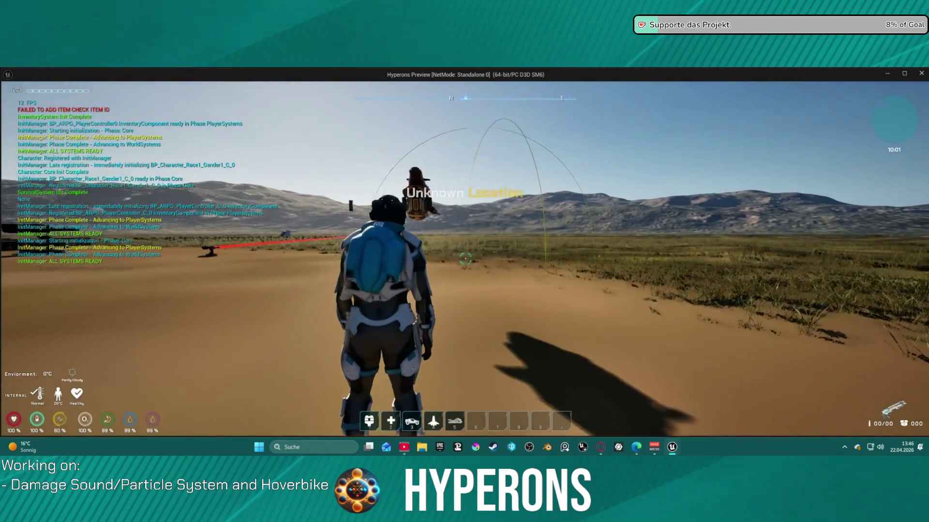
- Play-test walking to the hoverbike, mounting and dismounting it several times, then stop play
key(w)
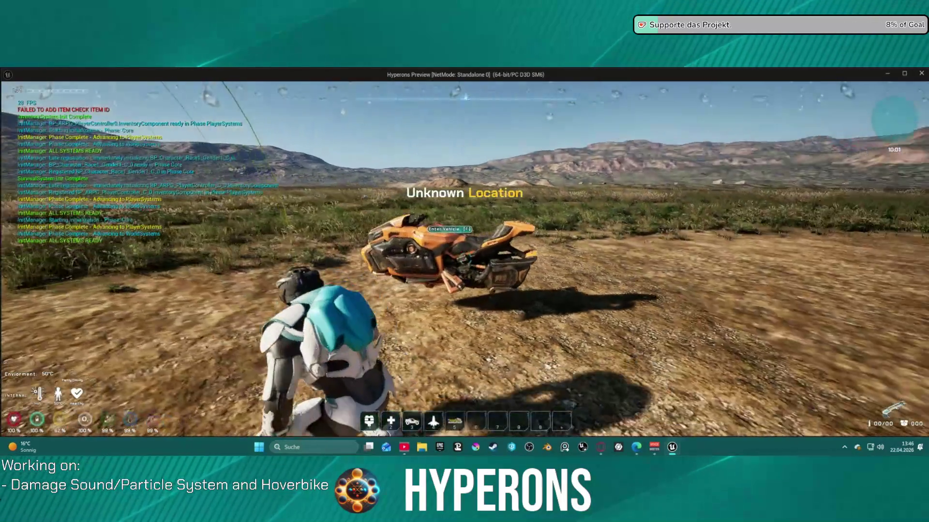
key(f)
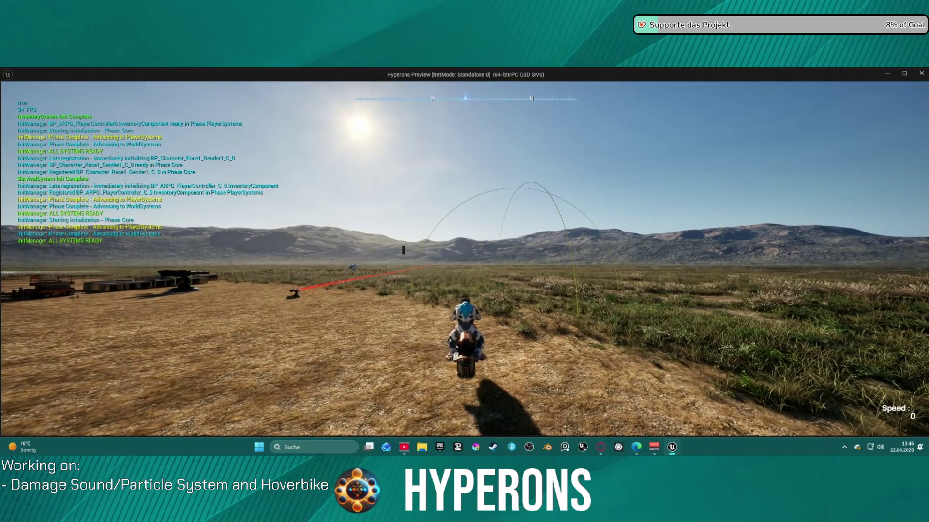
key(f)
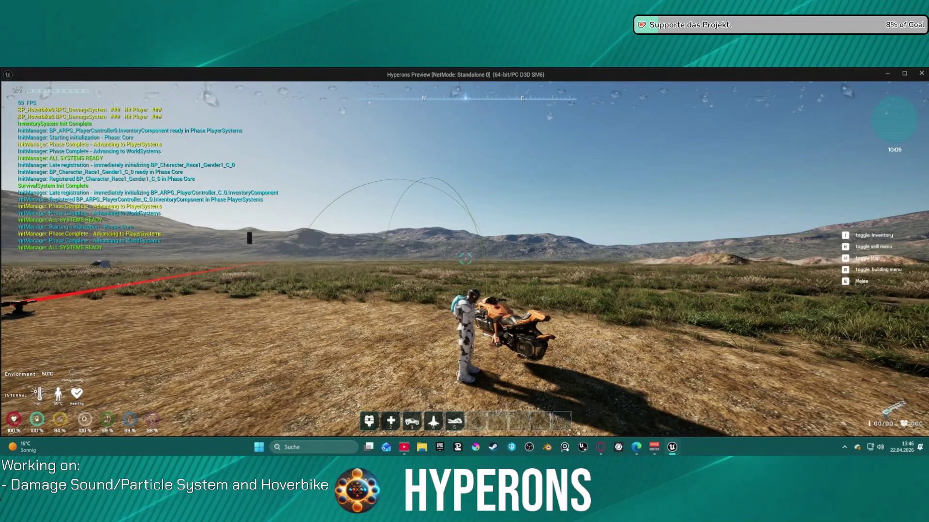
key(f)
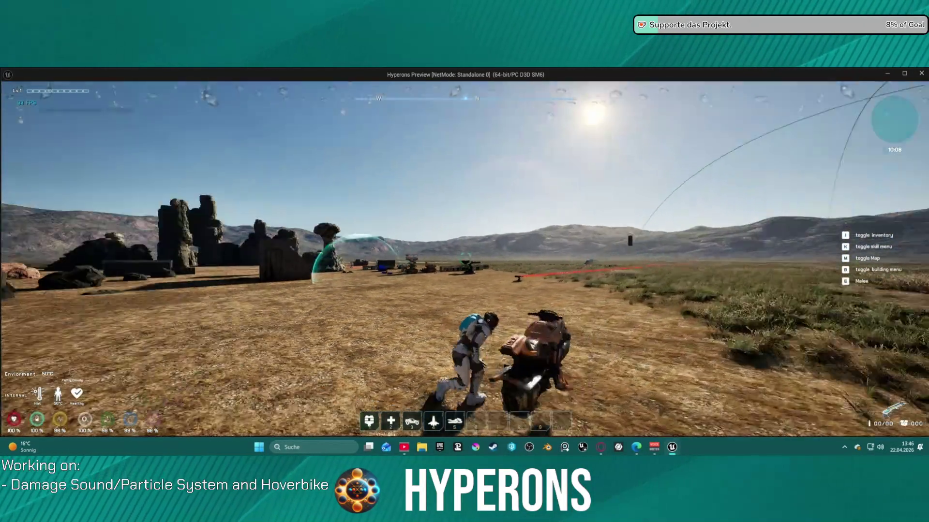
key(f)
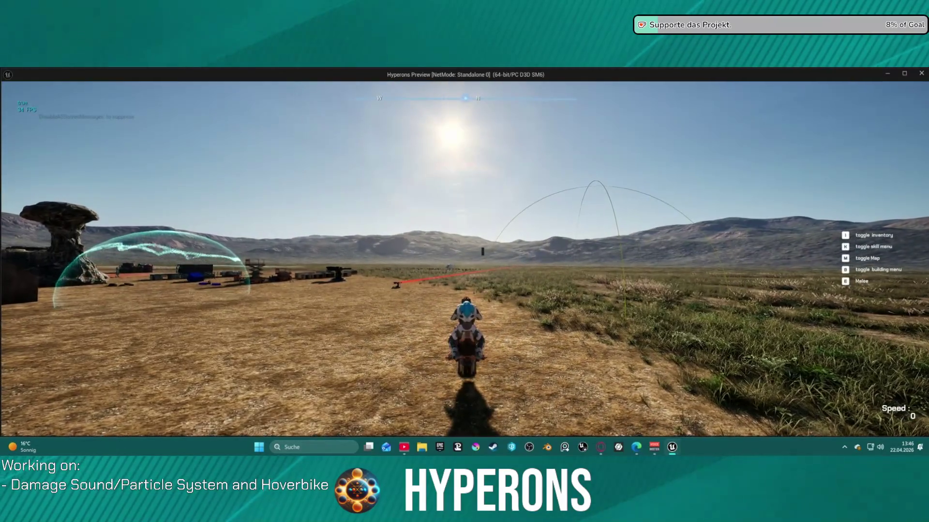
key(f)
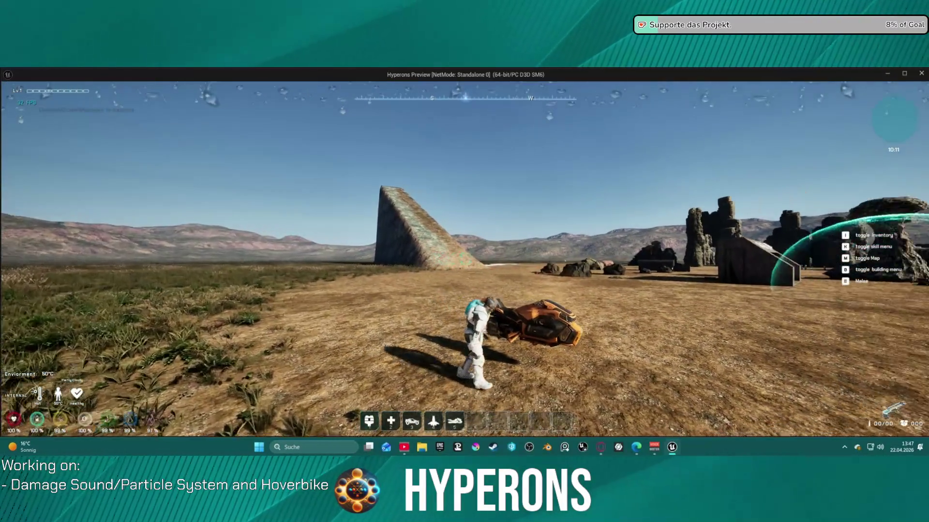
key(f)
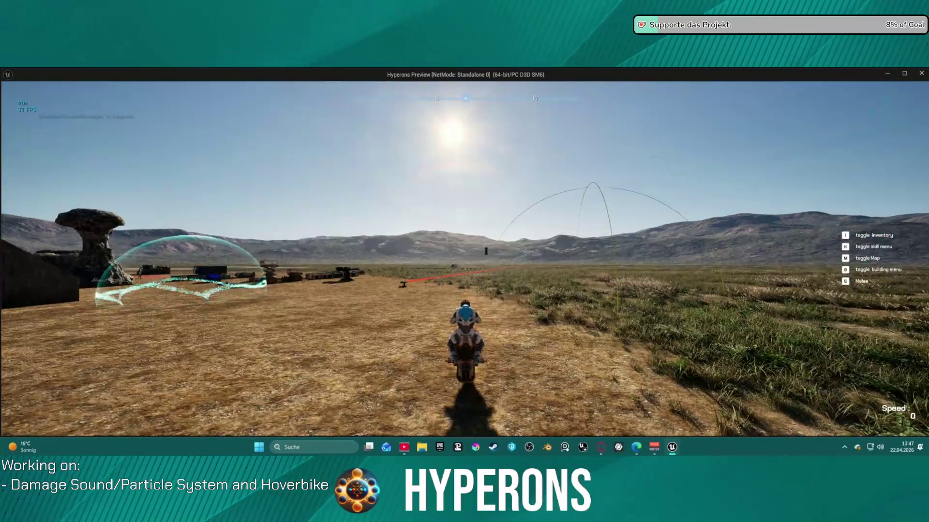
key(Escape)
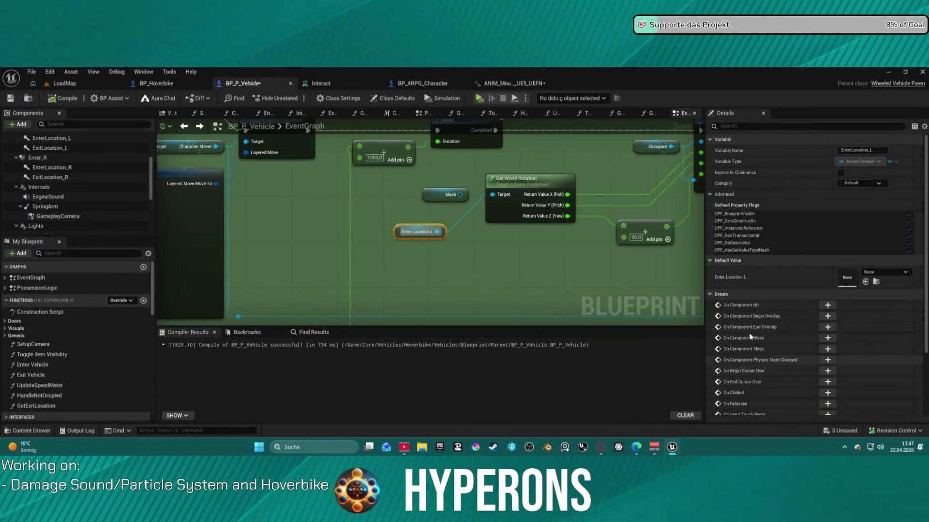
- Remove the Enter Location L node and wire the Mesh getter into Get World Rotation's Target
click(461, 196)
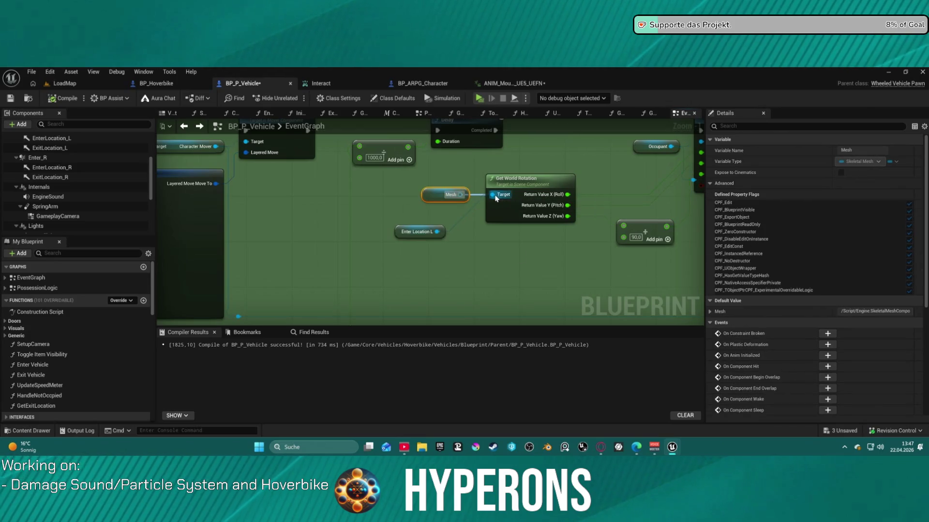
click(415, 231)
key(ctrl+z)
key(ctrl+z)
key(ctrl+z)
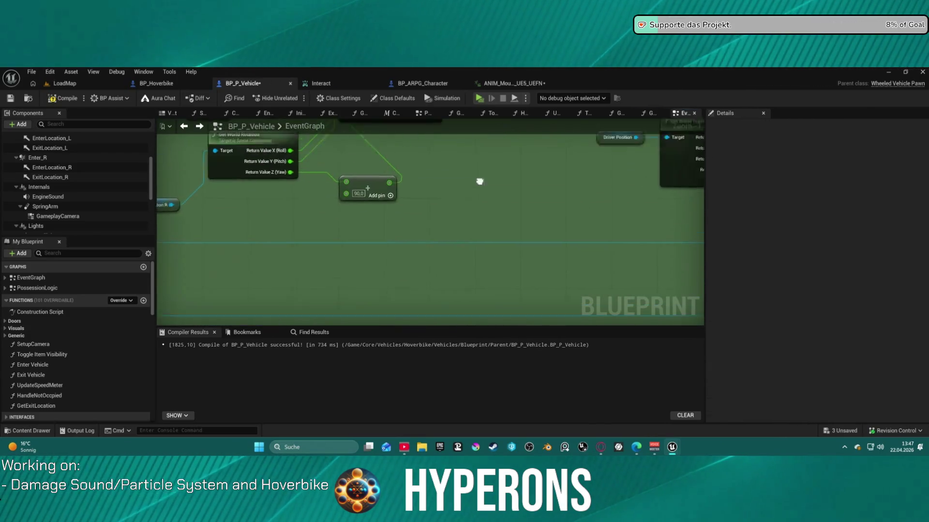
click(346, 195)
mouse_move(357, 194)
mouse_down()
mouse_move(435, 213)
mouse_move(458, 230)
mouse_up()
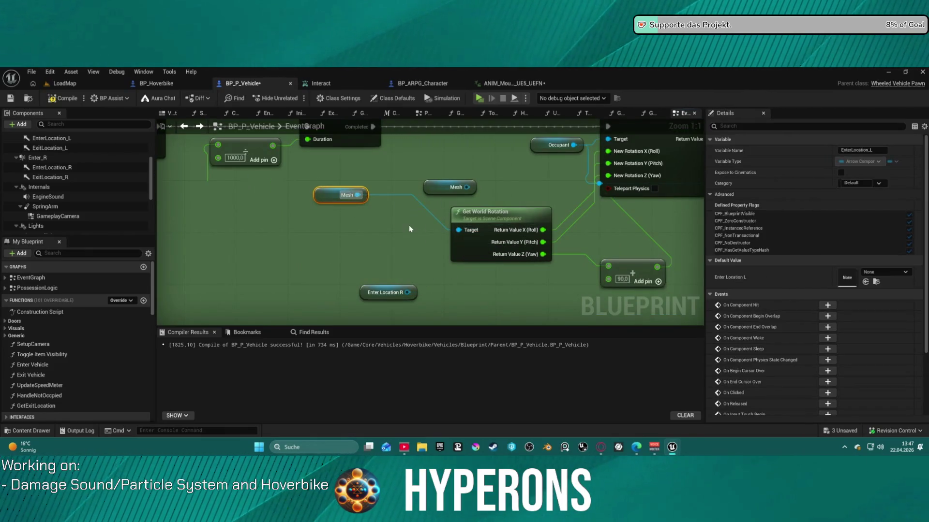
click(378, 273)
click(502, 234)
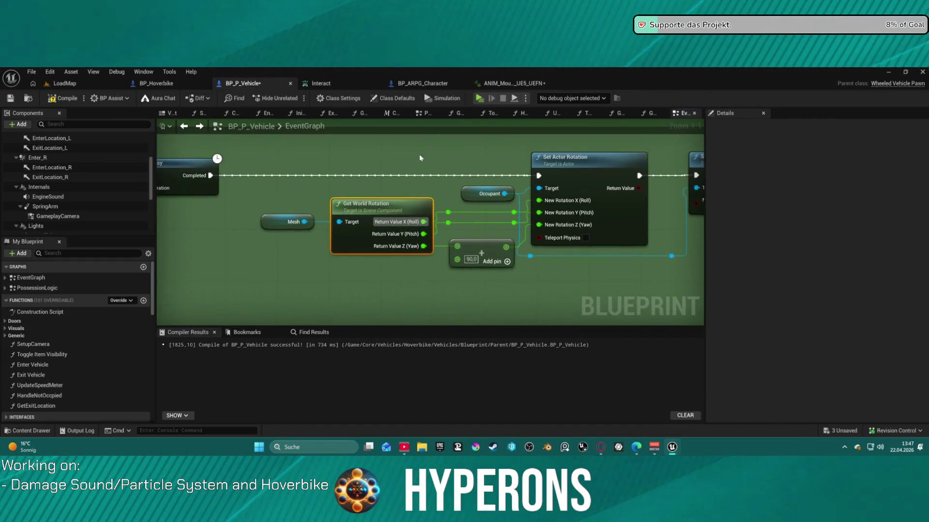
- Try a play test, cancel at the compile-error prompt, and move the Mesh node left
click(479, 99)
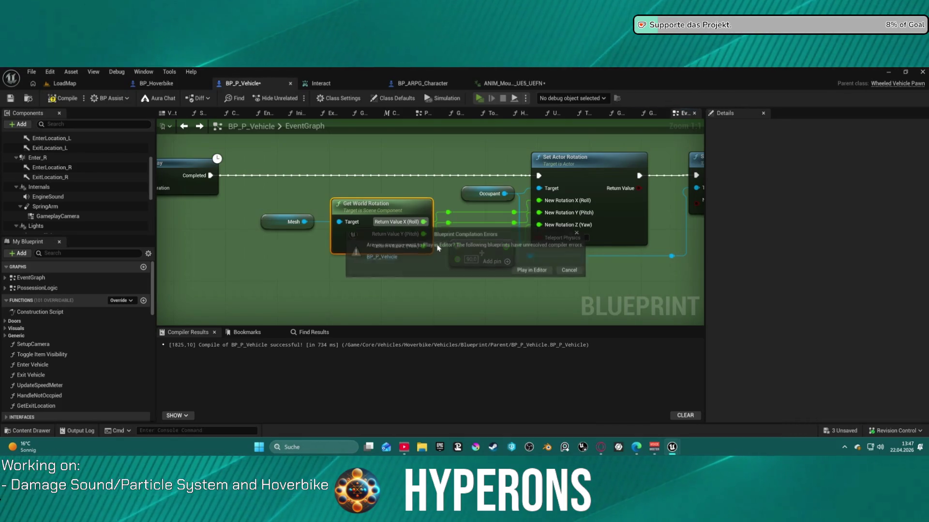
click(574, 273)
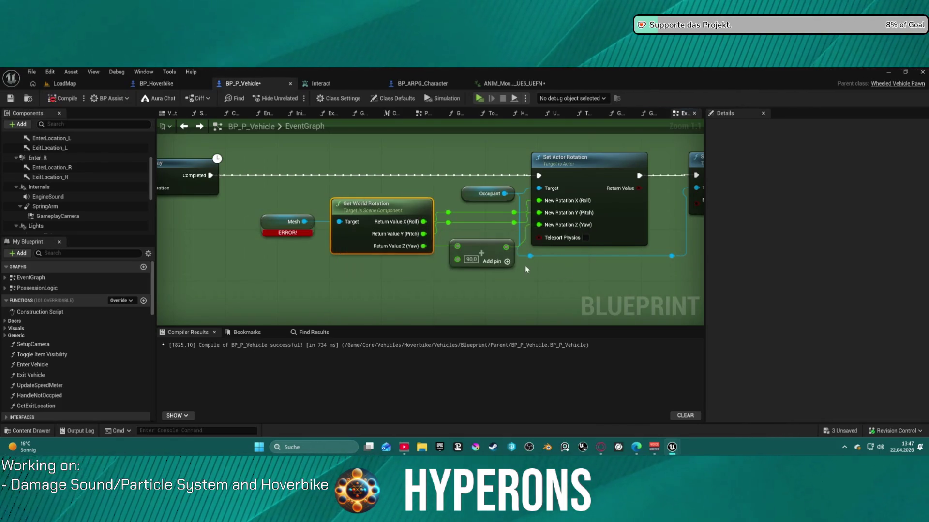
drag(271, 225, 222, 227)
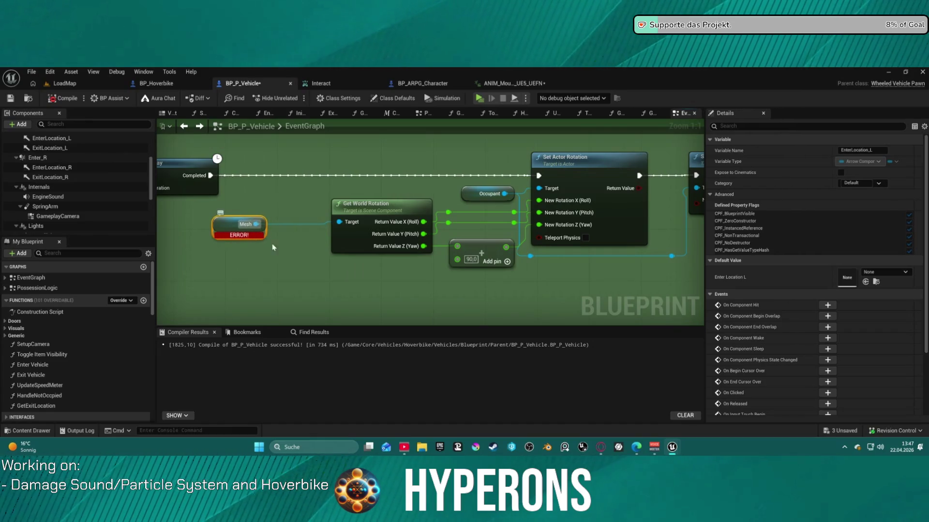
click(277, 268)
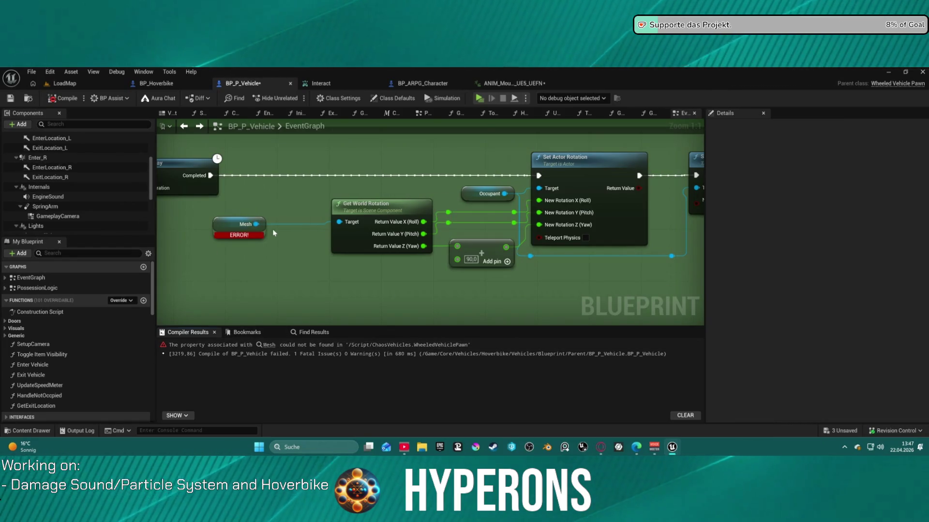
- Inspect the Mesh getter and Delay nodes in the event graph
scroll(272, 229, down, 7)
scroll(412, 174, up, 5)
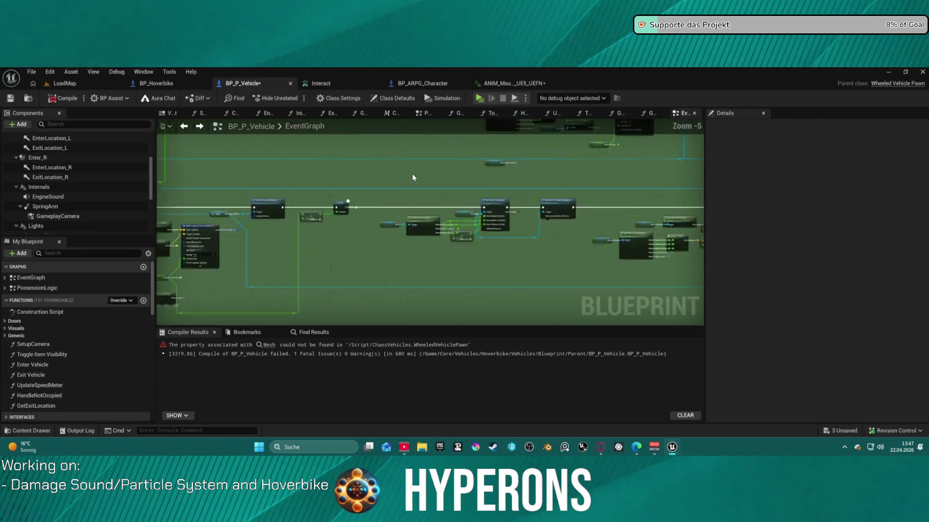
click(364, 272)
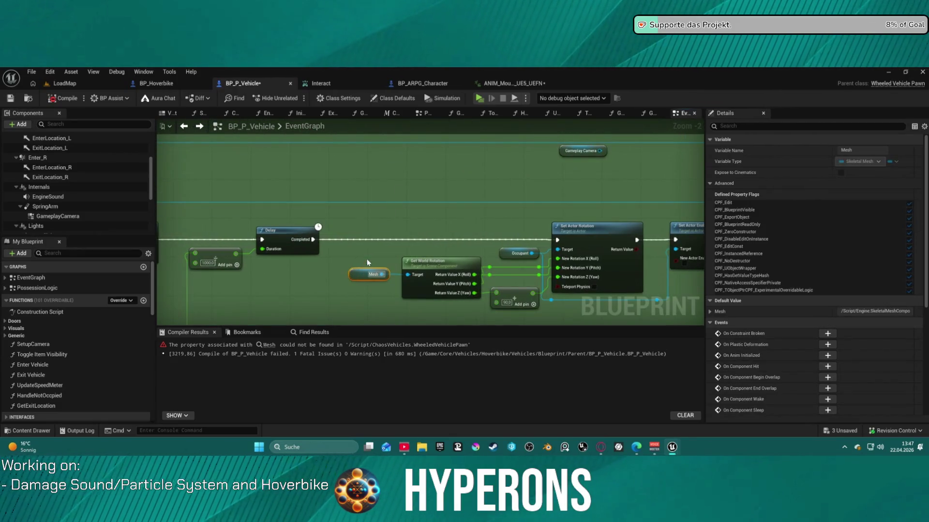
drag(355, 228, 263, 157)
mouse_move(211, 177)
mouse_down()
mouse_move(261, 235)
mouse_move(310, 220)
mouse_move(281, 214)
mouse_move(324, 209)
mouse_up()
click(246, 209)
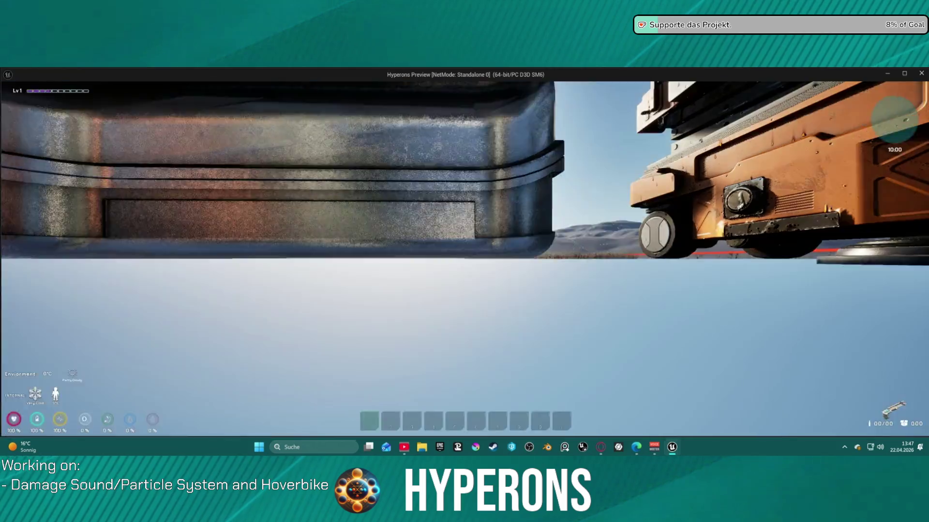
- Walk to the hoverbike, mount and dismount it twice, then end the play session
key(w)
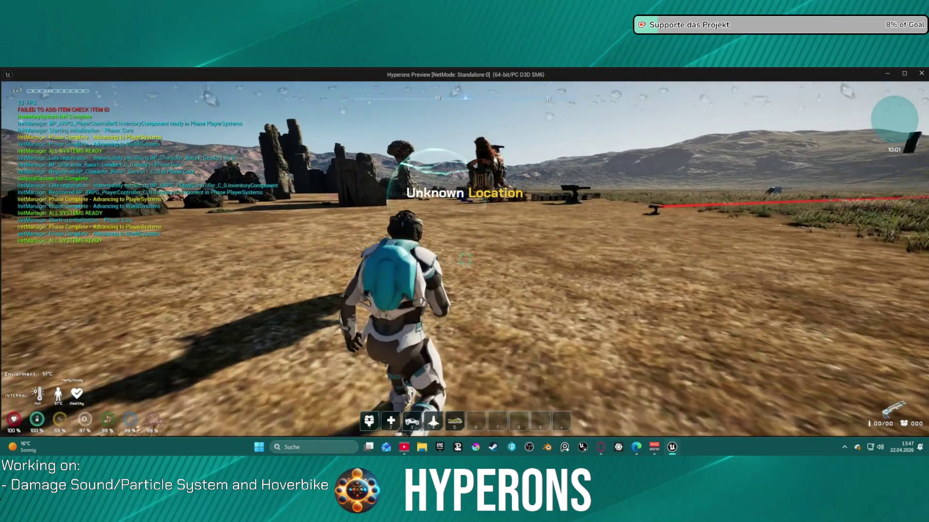
key(f)
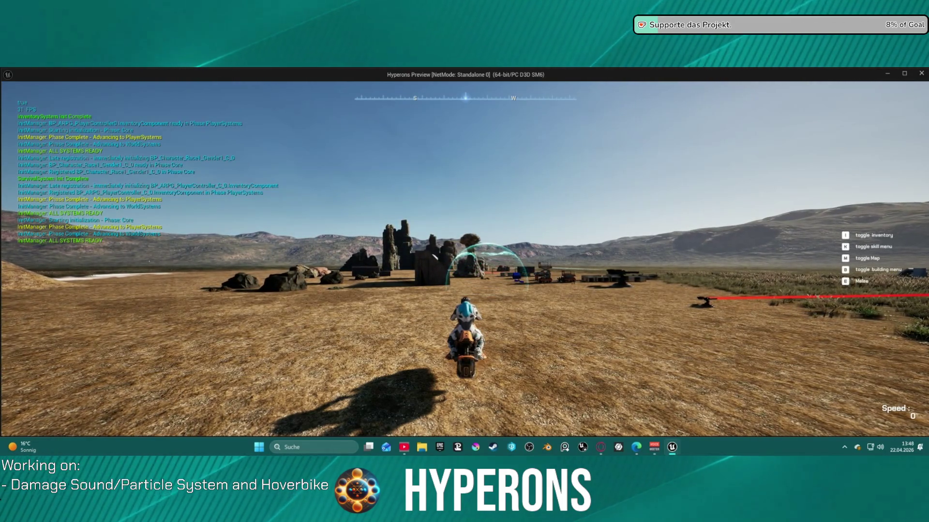
key(f)
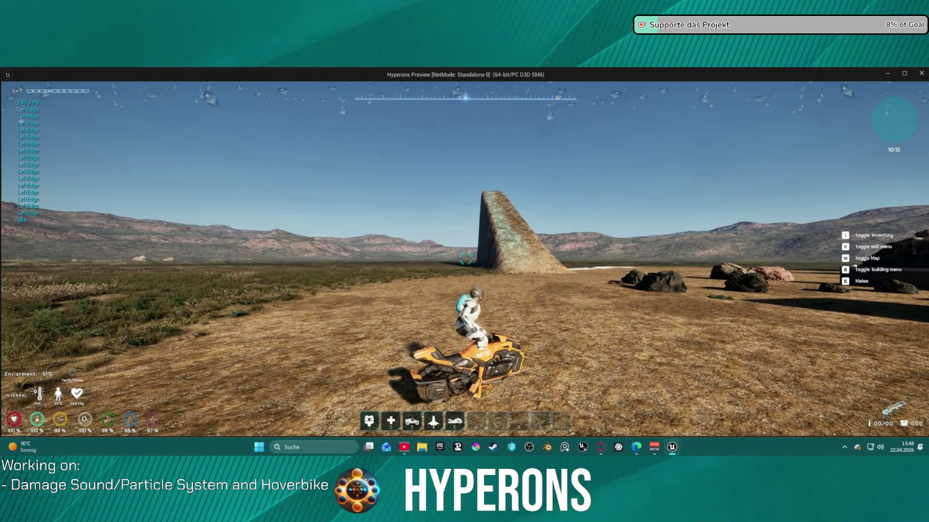
key(f)
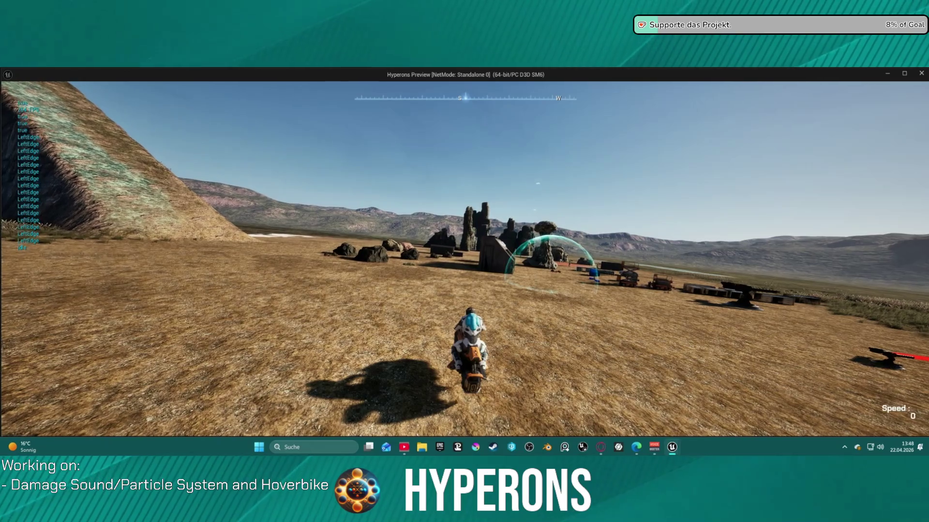
key(f)
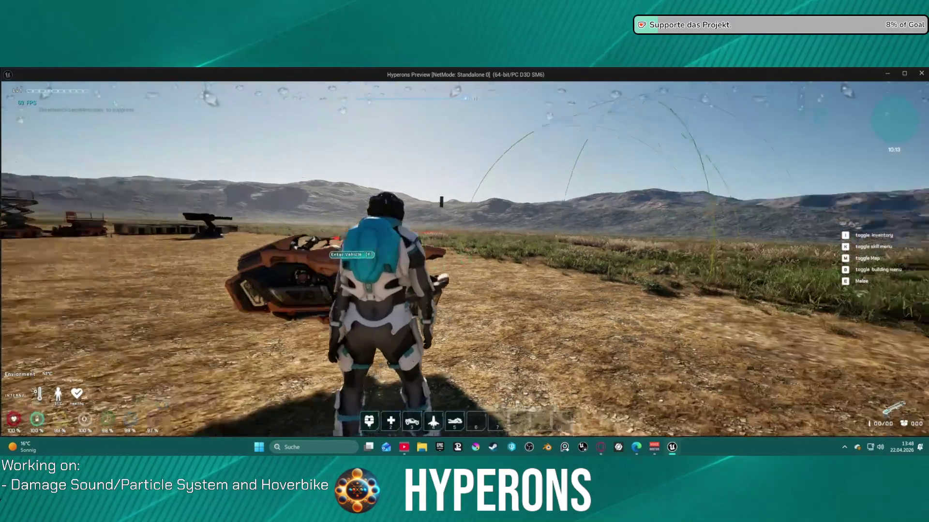
key(w)
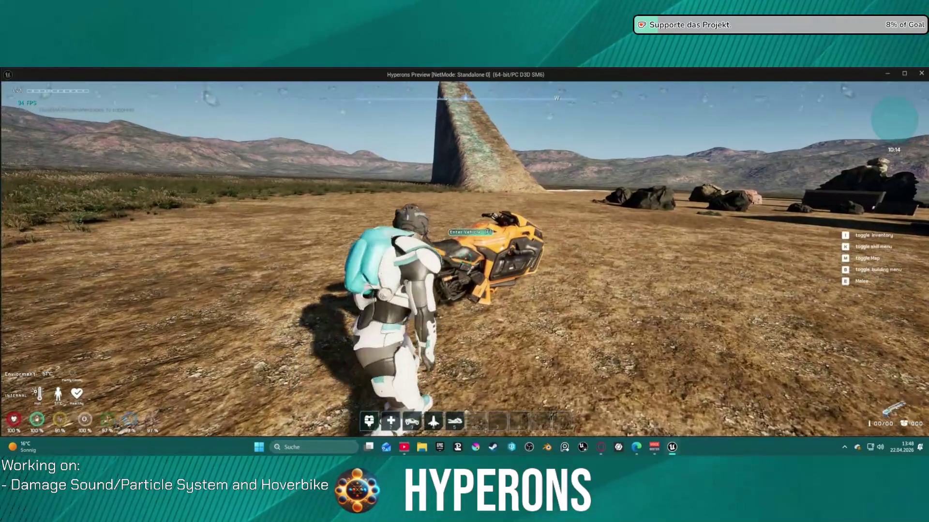
scroll(464, 260, down, 3)
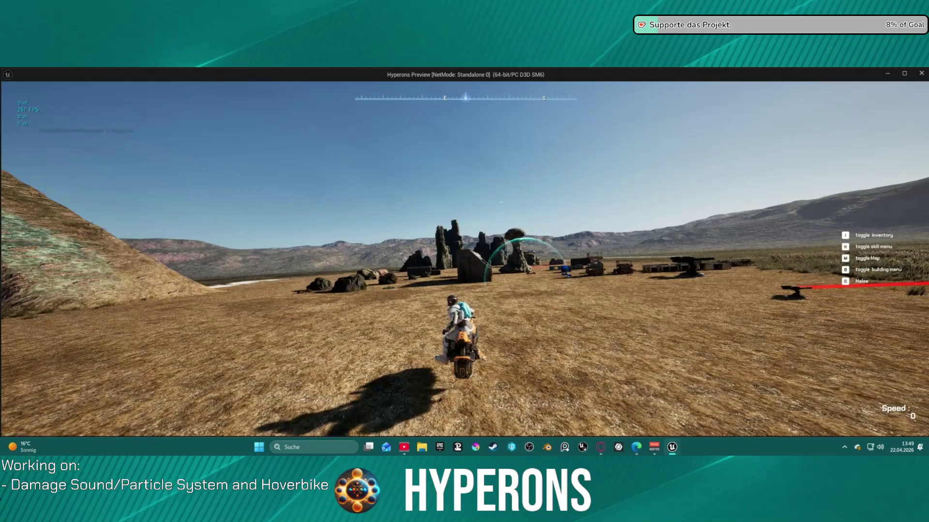
key(Escape)
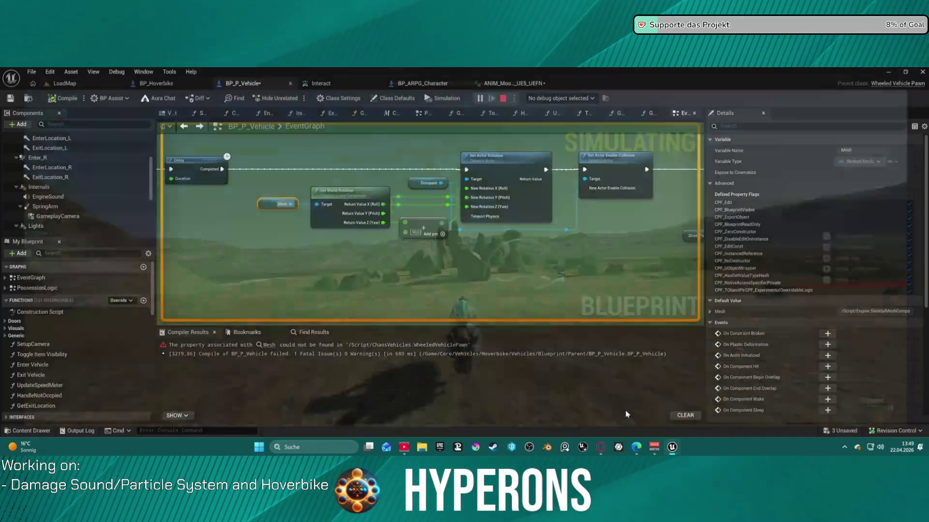
drag(426, 272, 649, 245)
scroll(649, 245, down, 2)
scroll(565, 251, up, 3)
scroll(565, 251, up, 1)
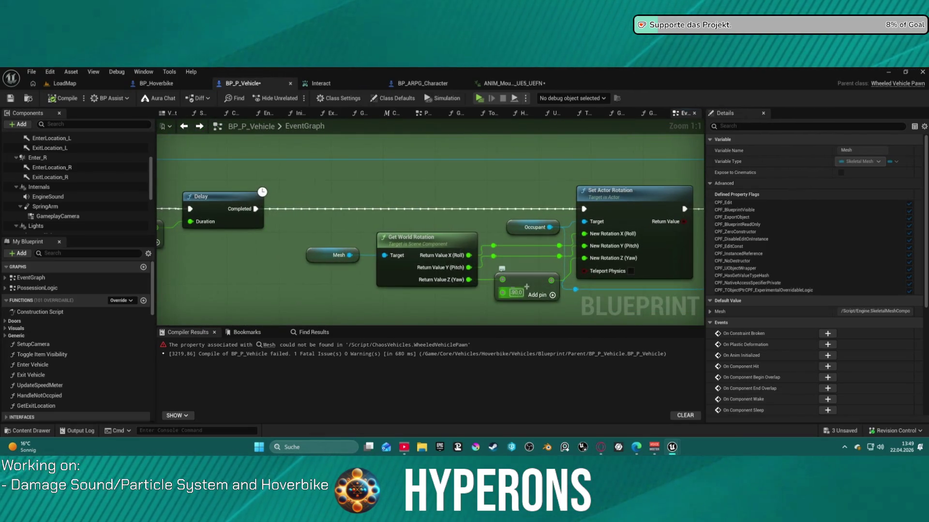
click(527, 287)
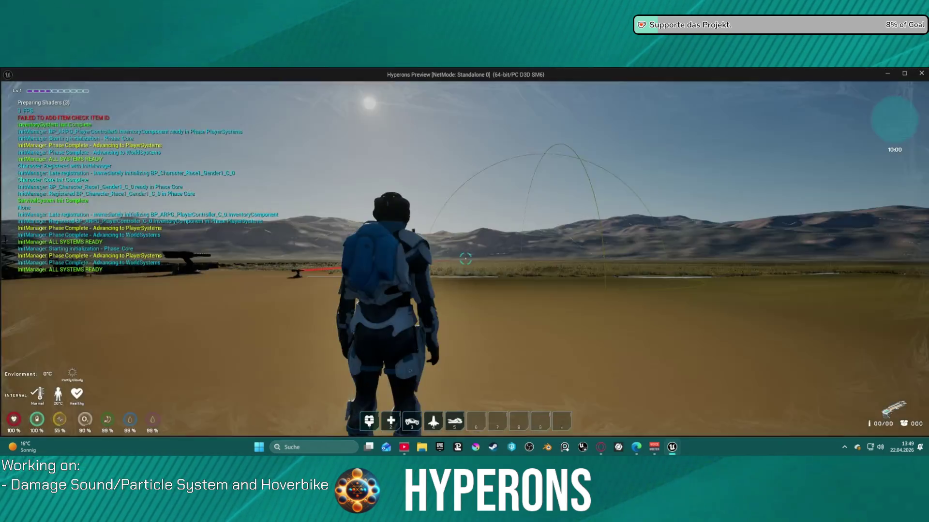
key(w)
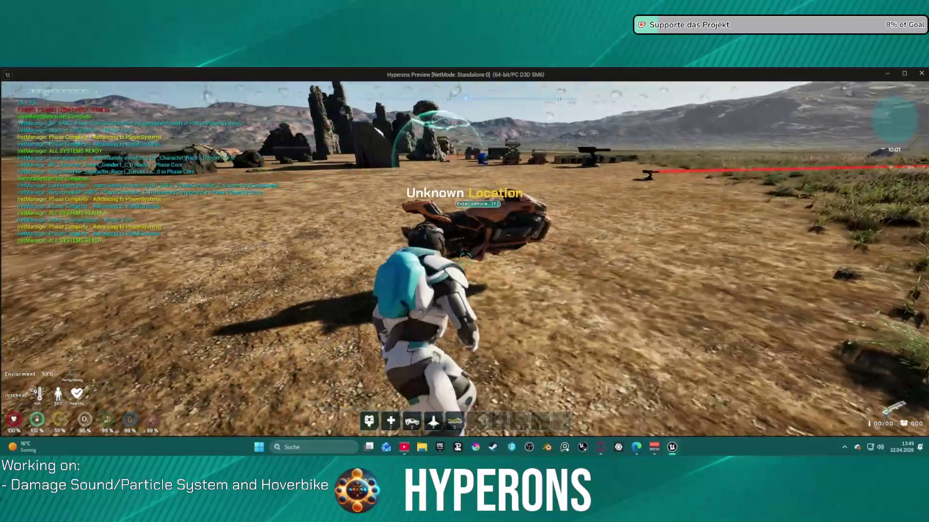
key(w)
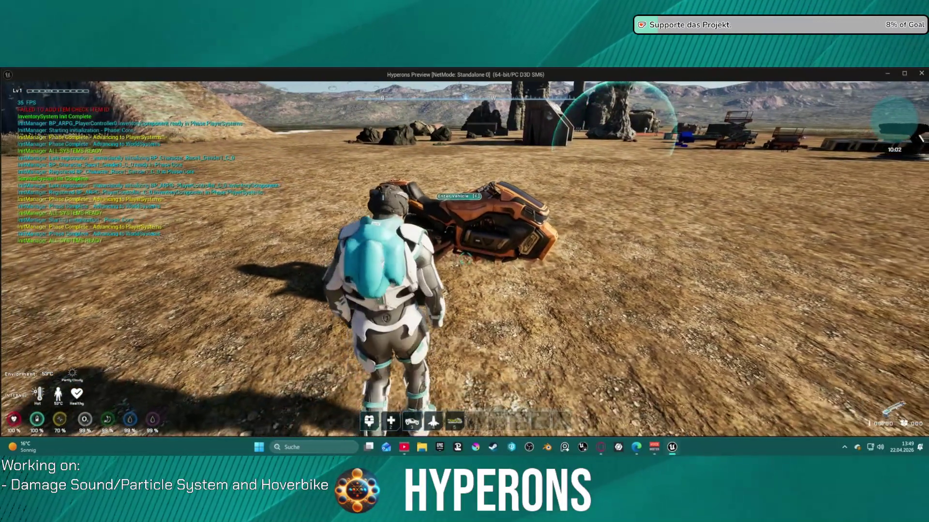
key(w)
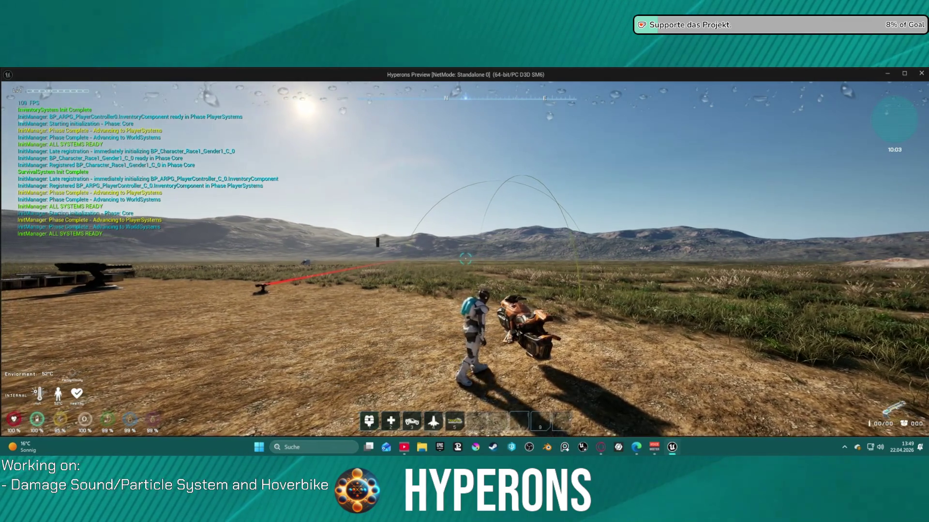
key(a)
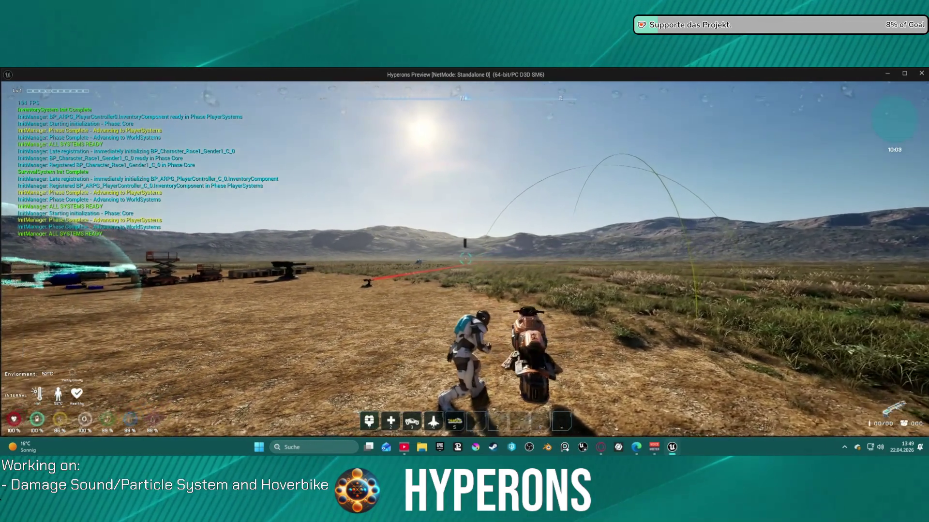
key(f)
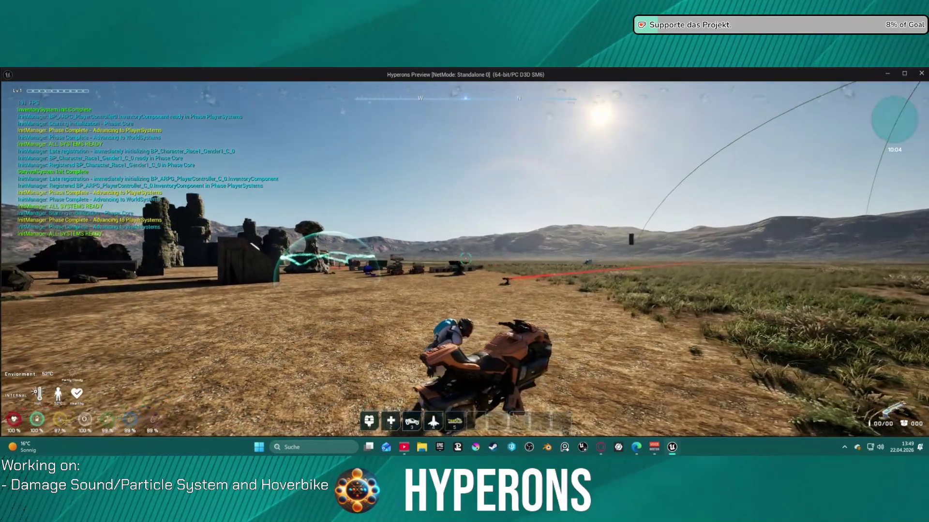
key(f)
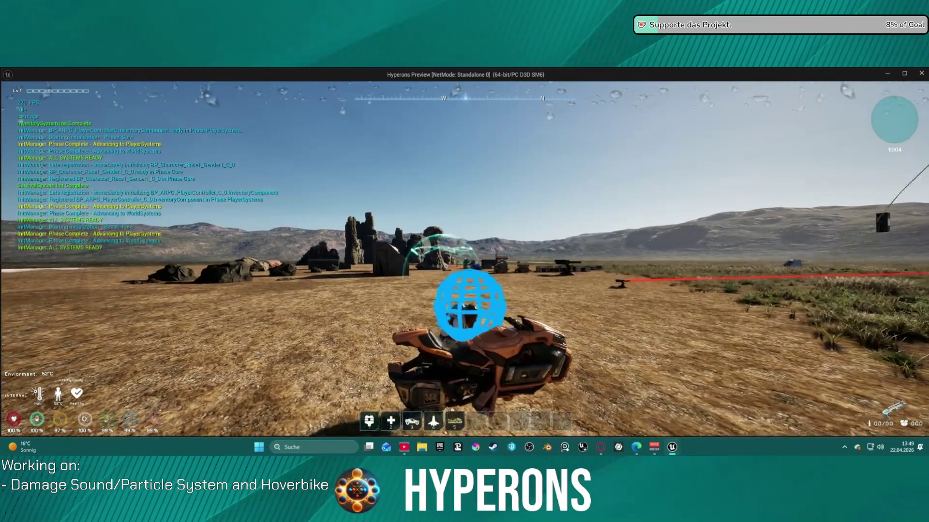
key(f)
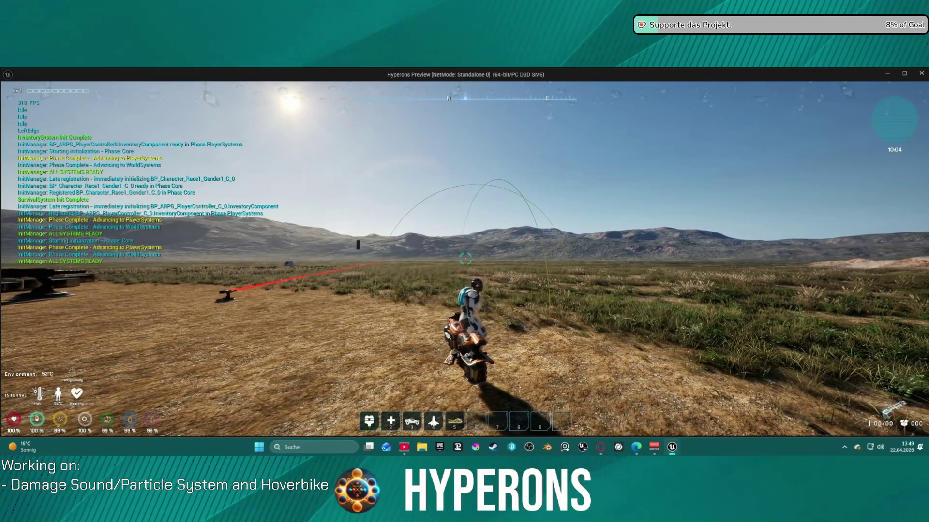
key(Escape)
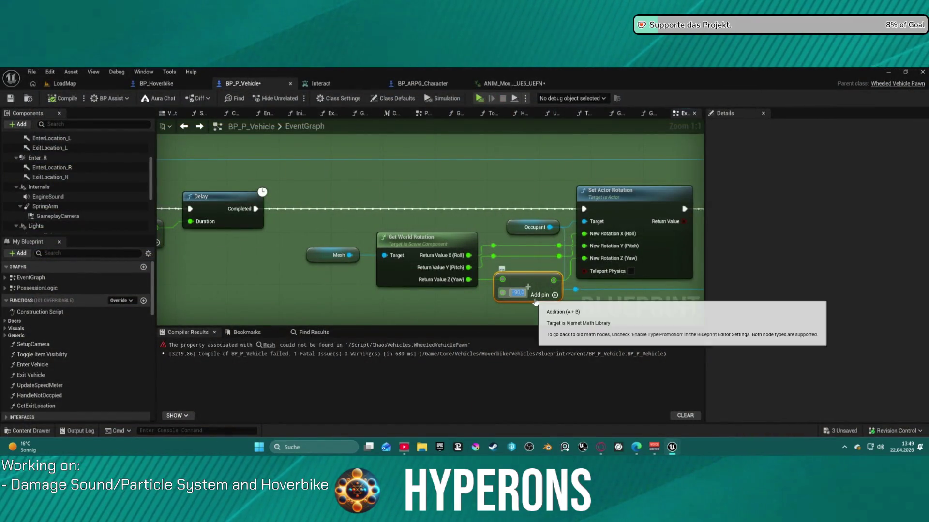
- Make the yaw offset positive, then test mounting and trying to exit the hoverbike before stopping play
key(ctrl+z)
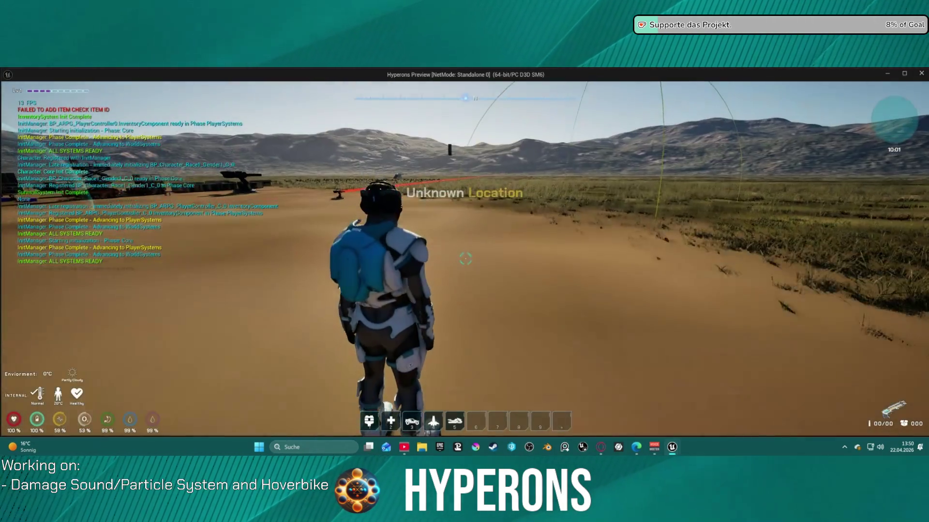
key(w)
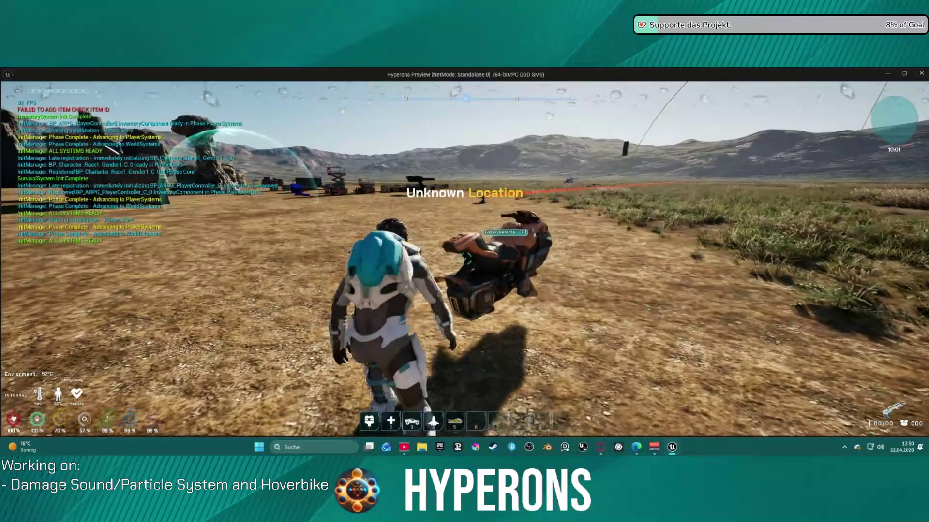
key(f)
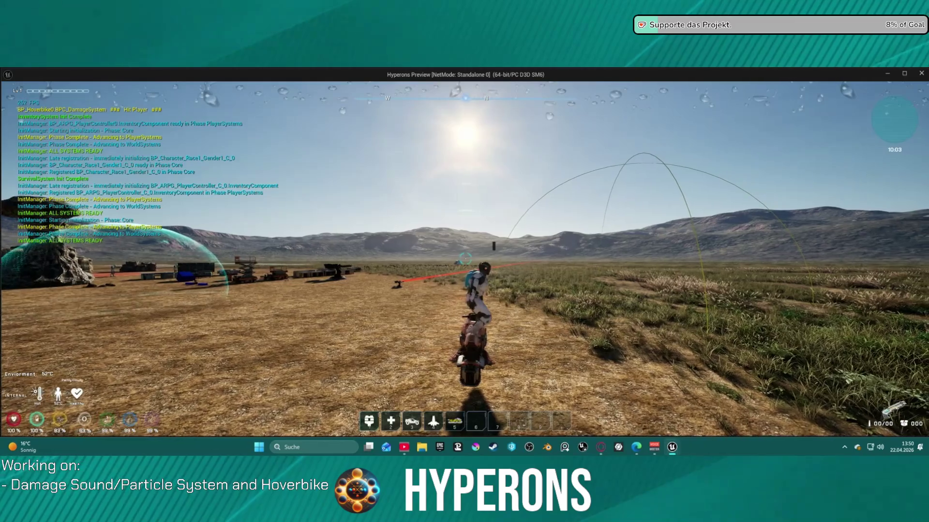
key(e)
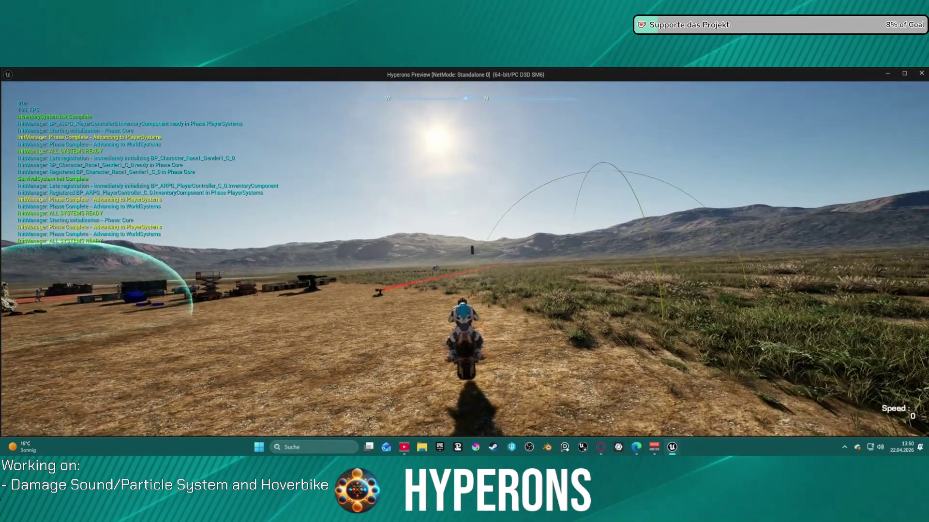
key(e)
key(Escape)
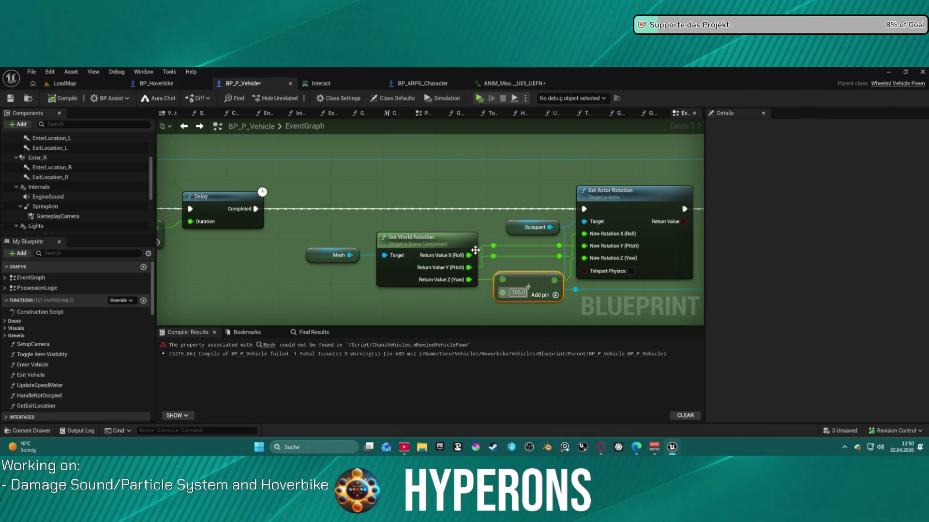
- Wire the yaw output toward the rotation's Z input, then test entering the hoverbike and jumping around it
drag(469, 280, 585, 258)
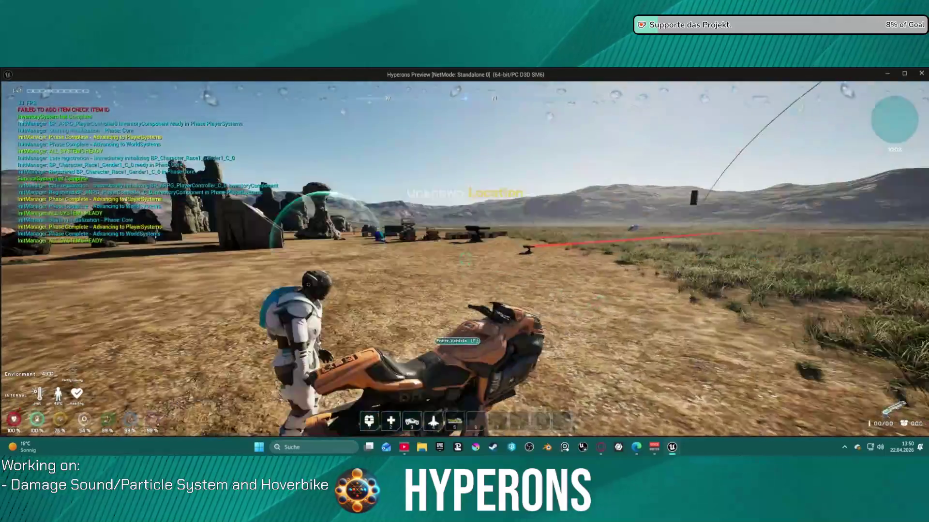
key(e)
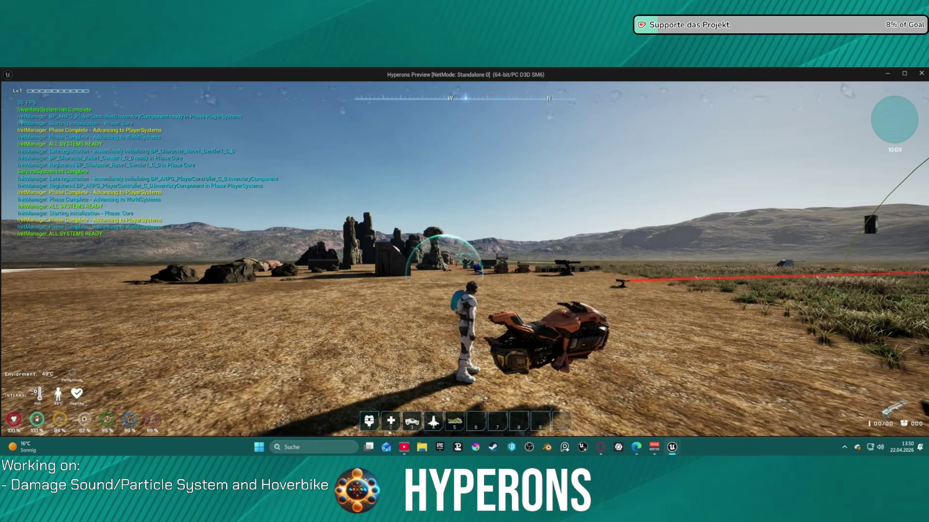
key(space)
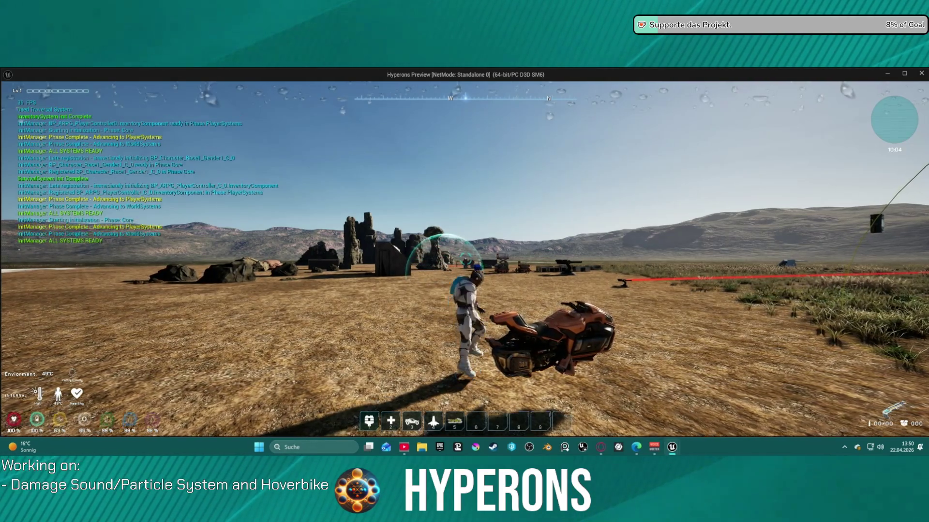
key(s)
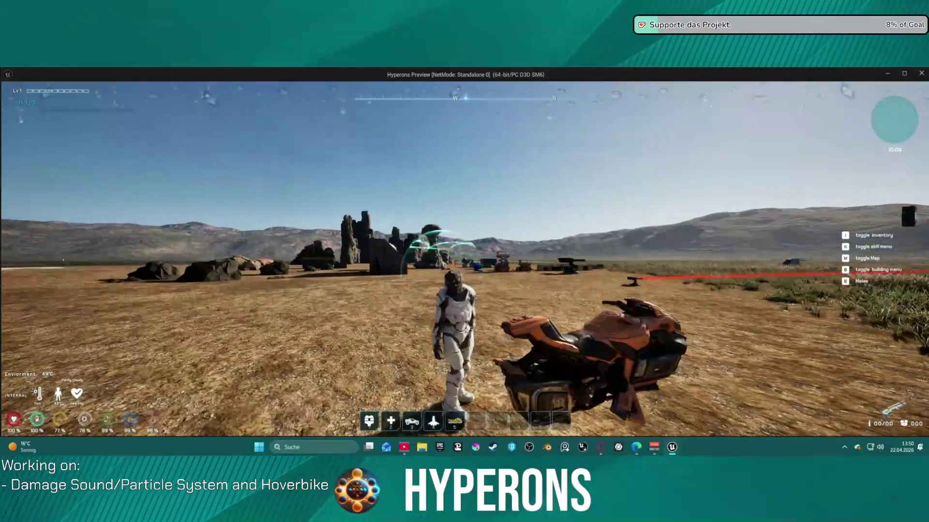
key(space)
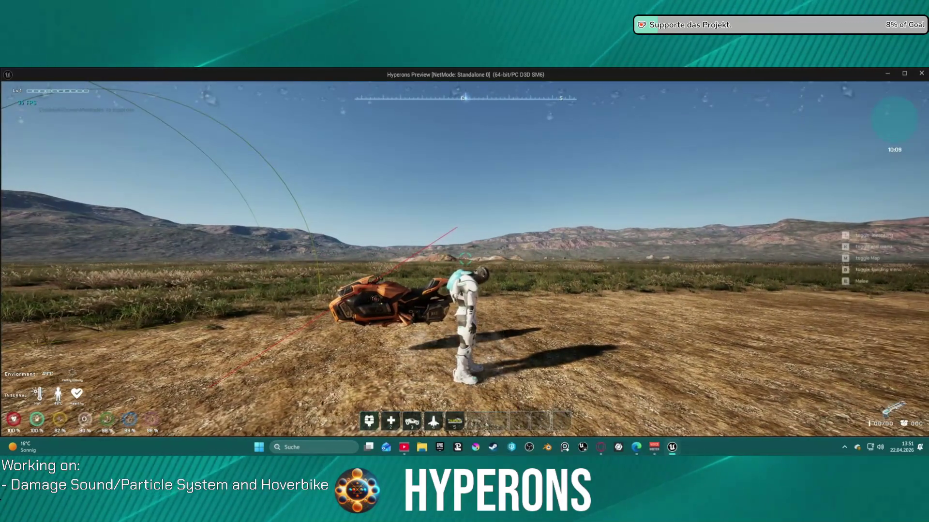
key(space)
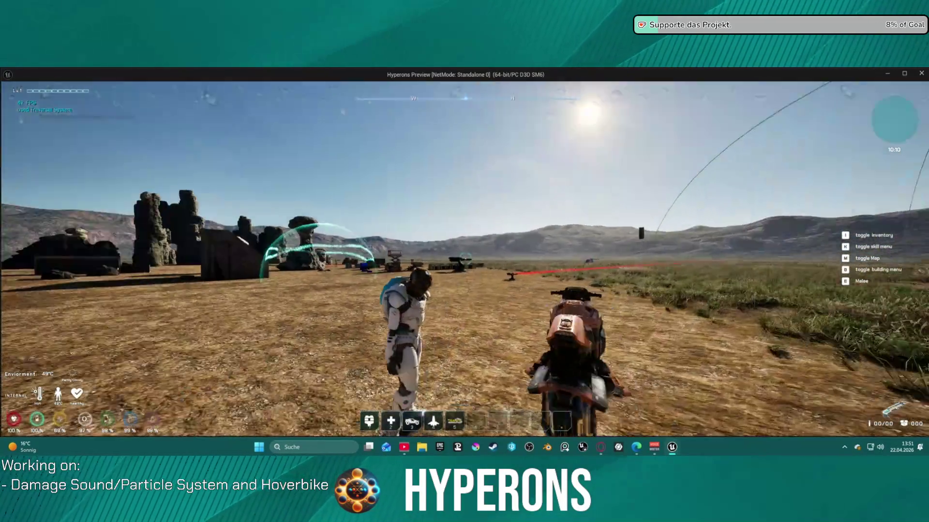
key(Escape)
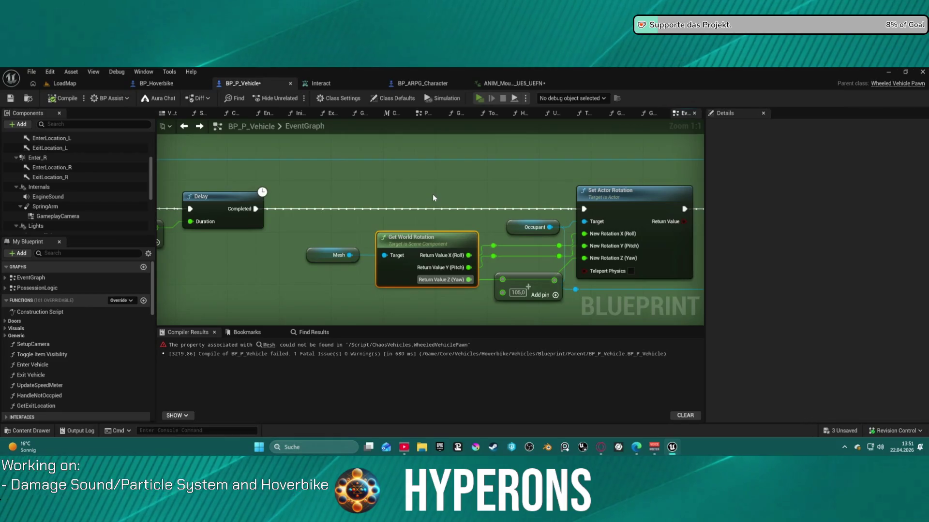
- In a new play session, spawn the hoverbike with 5, repeatedly dismount and remount it, then stop
key(alt+p)
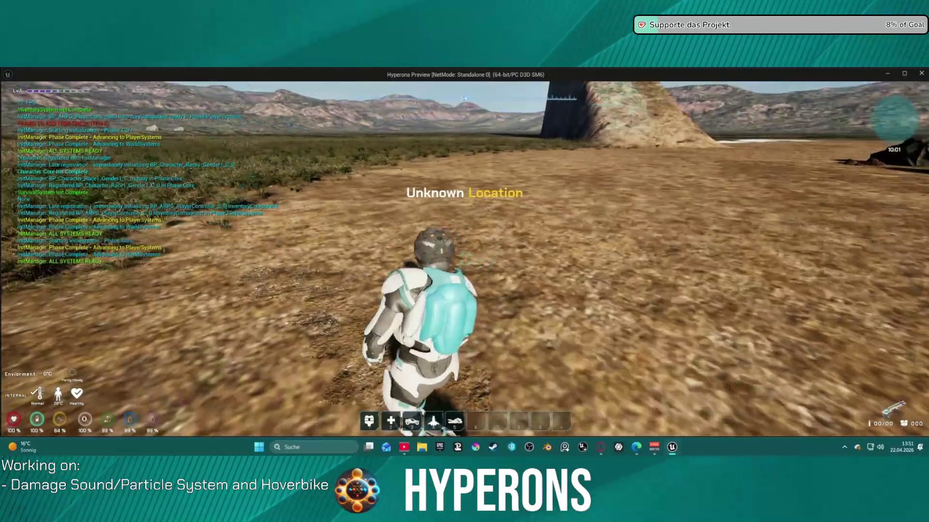
key(5)
key(w)
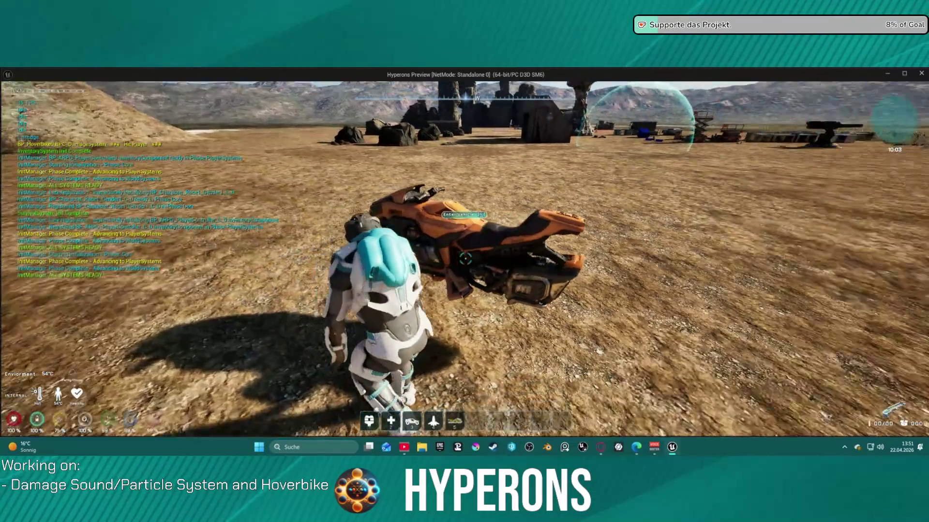
key(f)
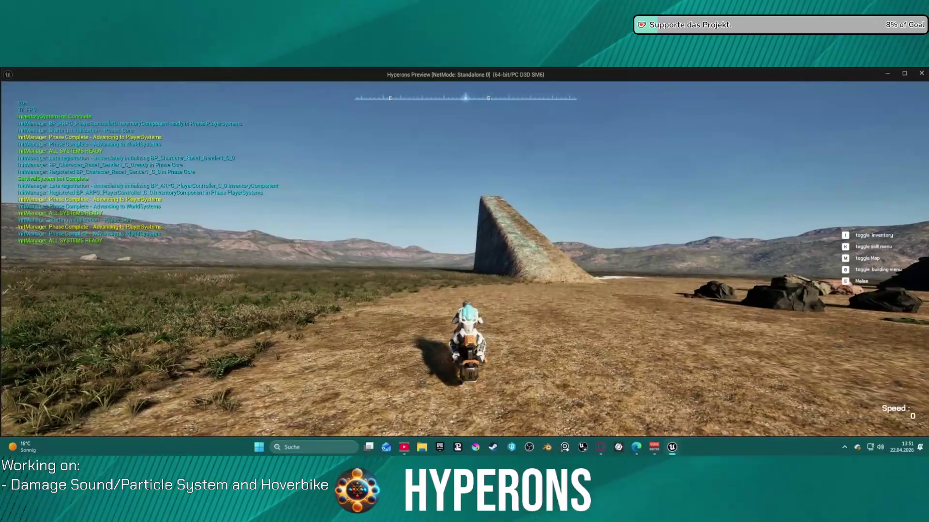
key(f)
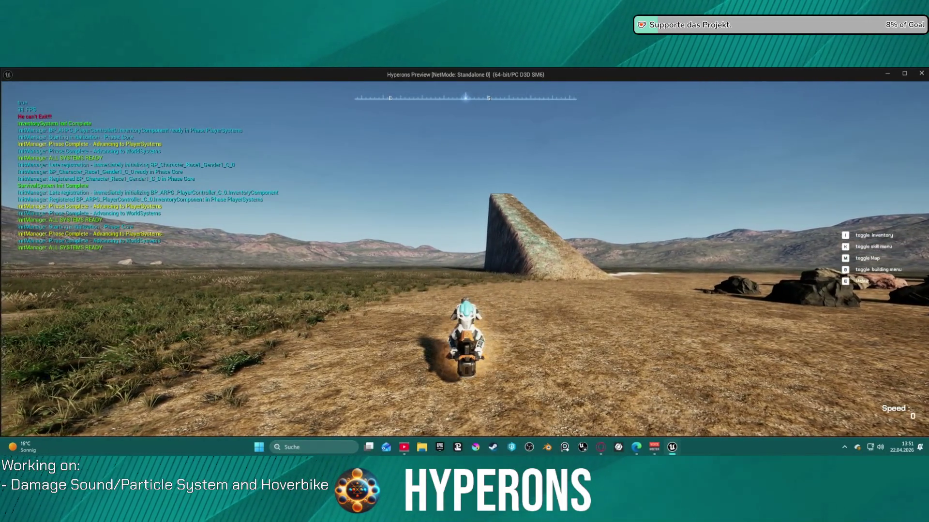
key(f)
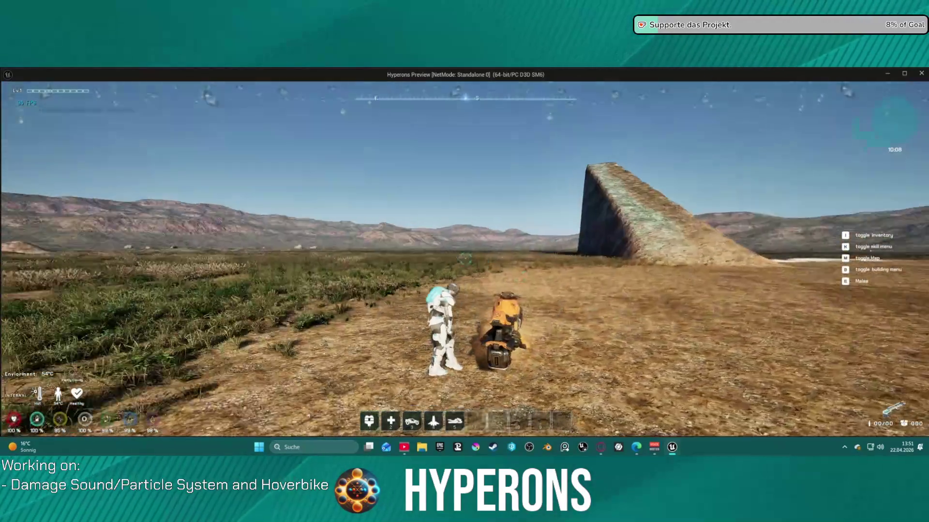
key(f)
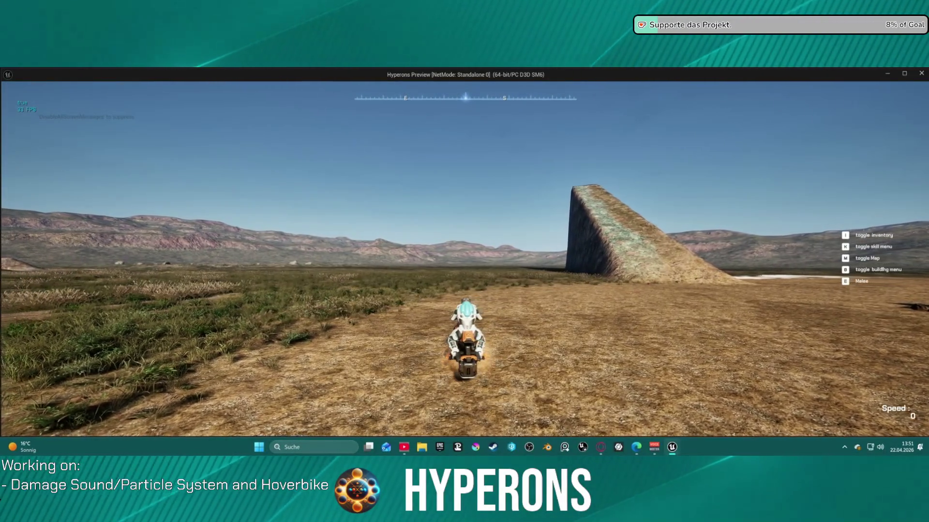
key(f)
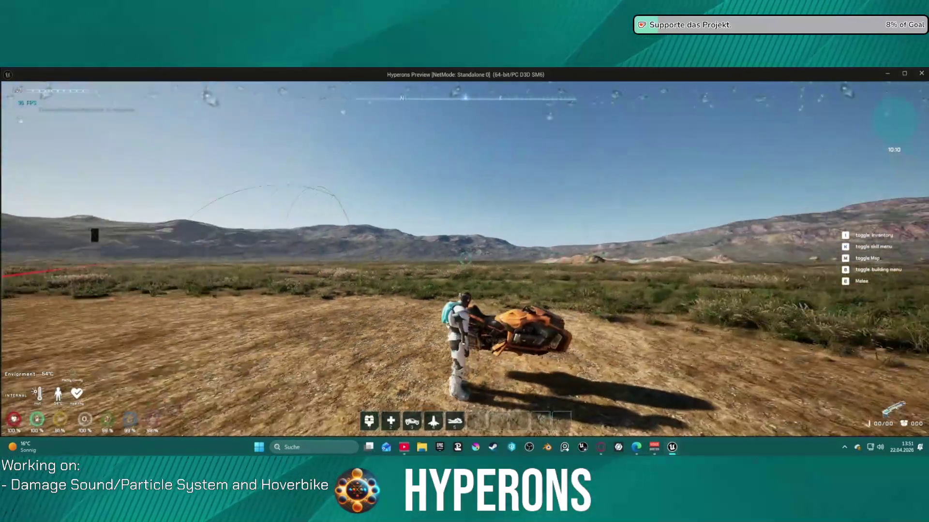
key(space)
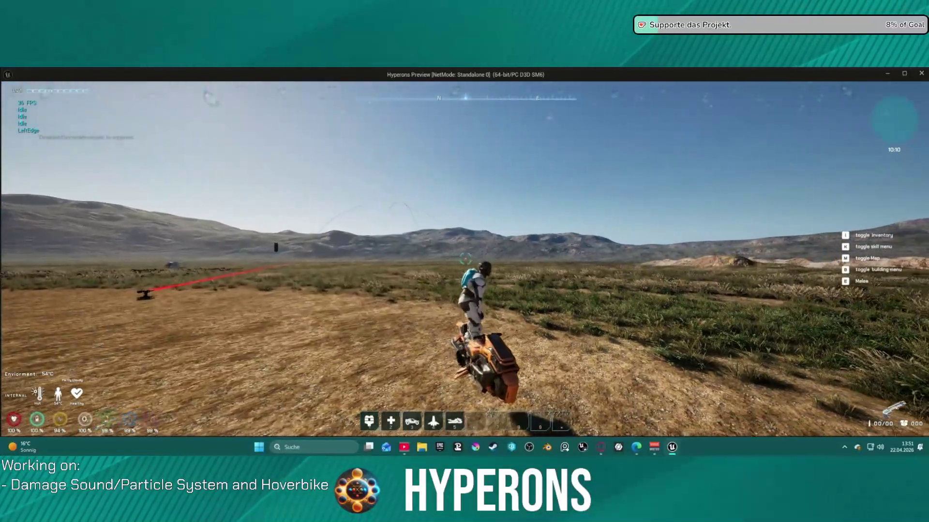
key(f)
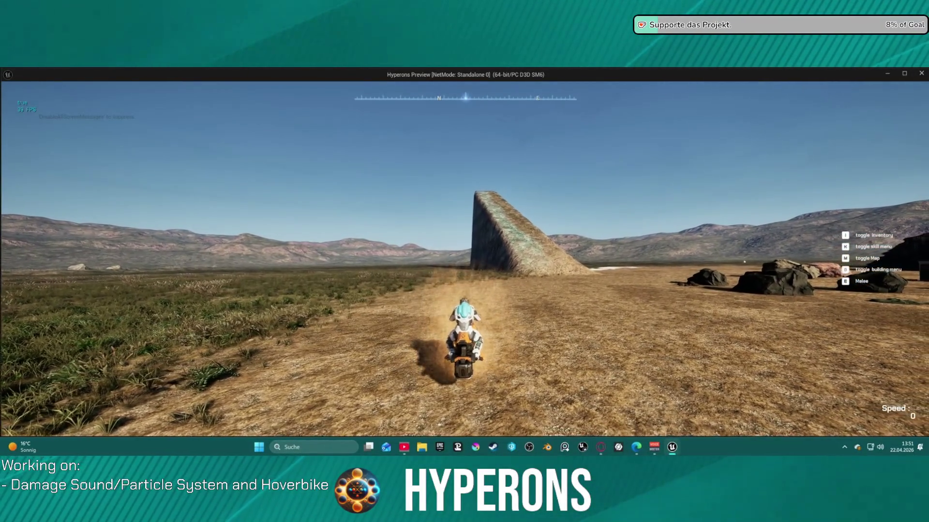
key(Escape)
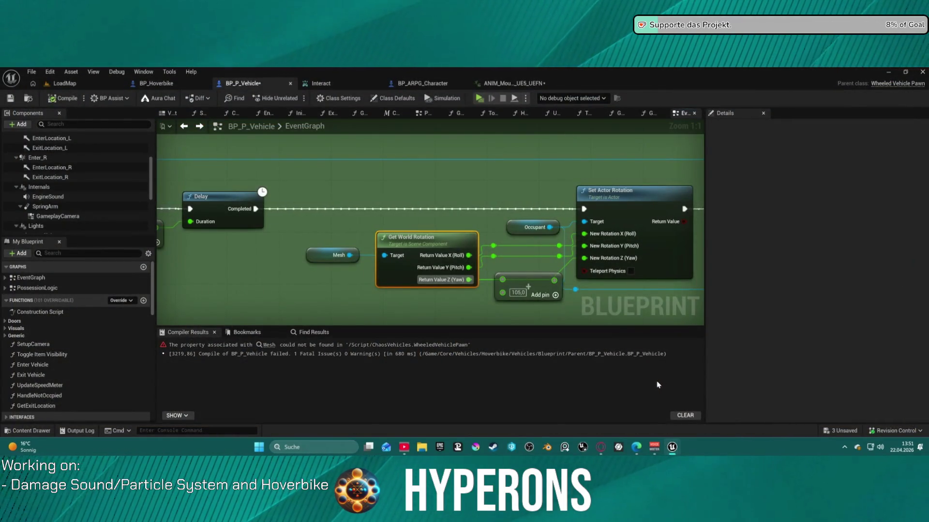
- Set the Add node's yaw offset to 90 and switch to the ANIM_Mount_Right_UE5_UEFN animation
scroll(430, 228, down, 5)
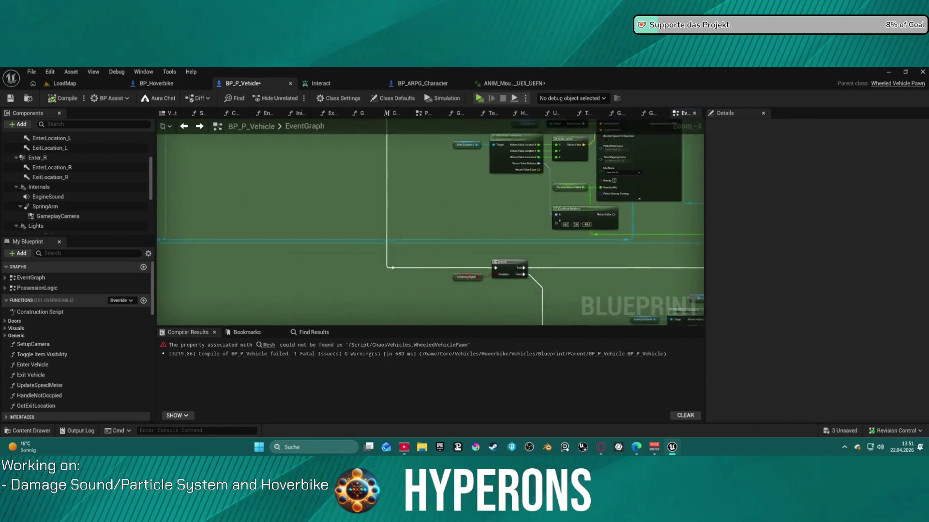
drag(430, 228, 402, 136)
scroll(425, 207, up, 5)
click(445, 282)
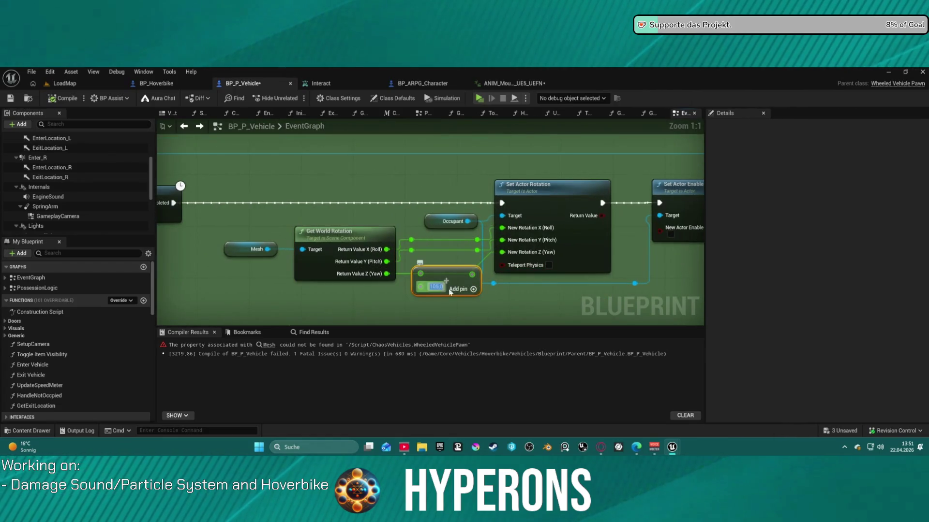
text(90)
key(Return)
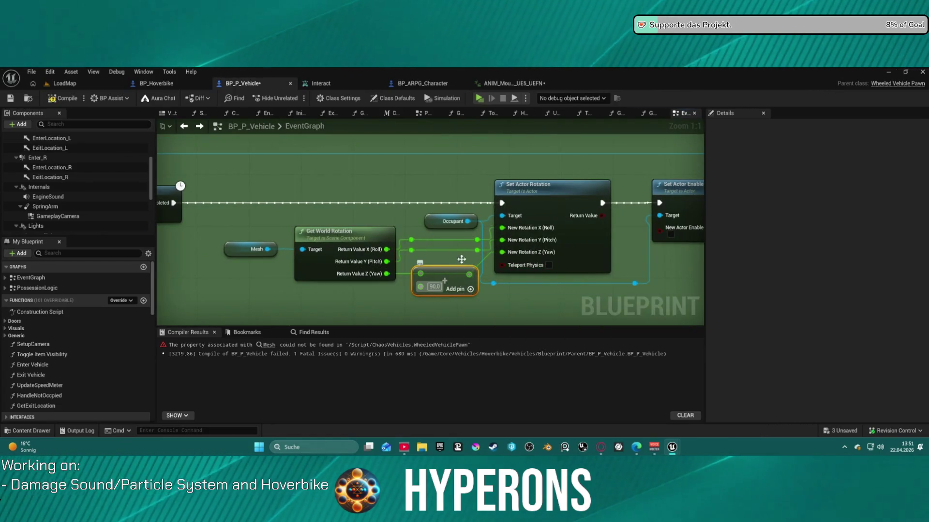
mouse_move(450, 279)
mouse_down()
mouse_move(456, 291)
mouse_move(503, 253)
mouse_up()
click(513, 83)
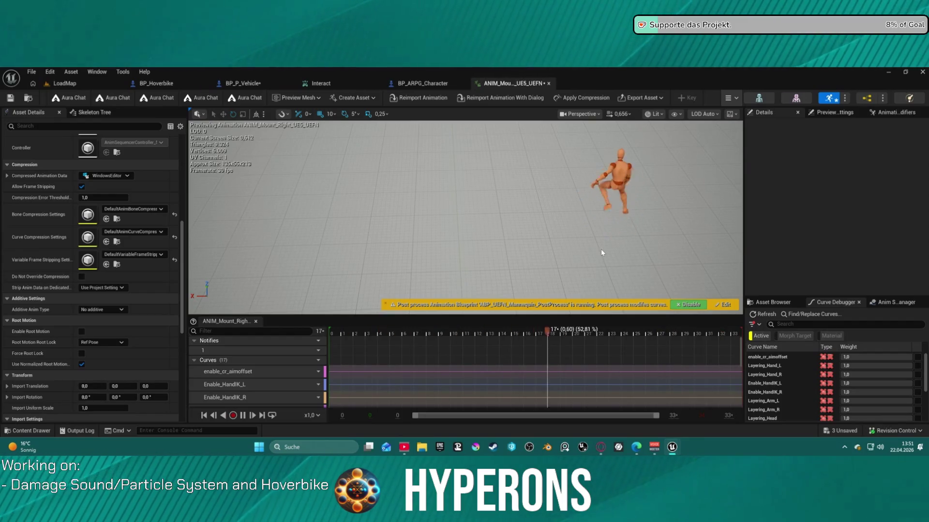
- Scrub the mount animation preview between frames 17 and 22
click(572, 334)
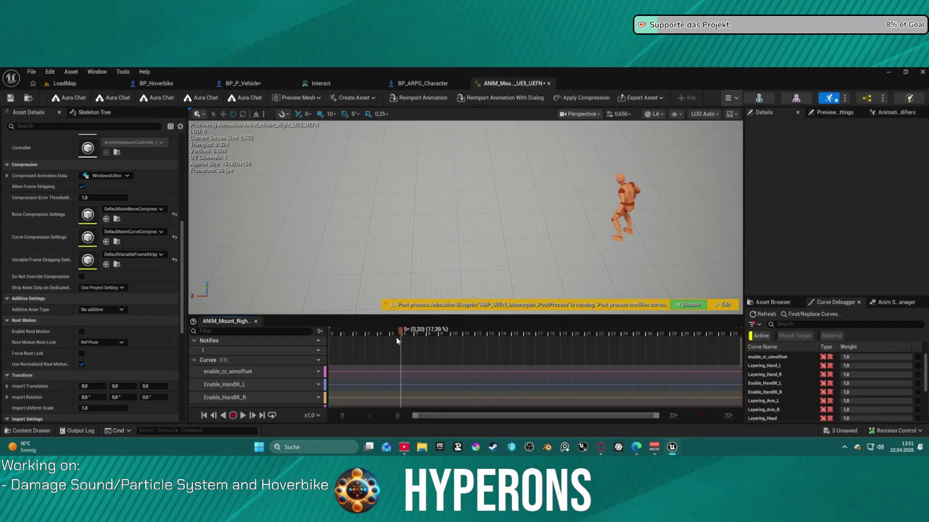
mouse_move(330, 334)
mouse_down()
mouse_move(675, 335)
mouse_move(370, 342)
mouse_move(579, 347)
mouse_move(421, 346)
mouse_up()
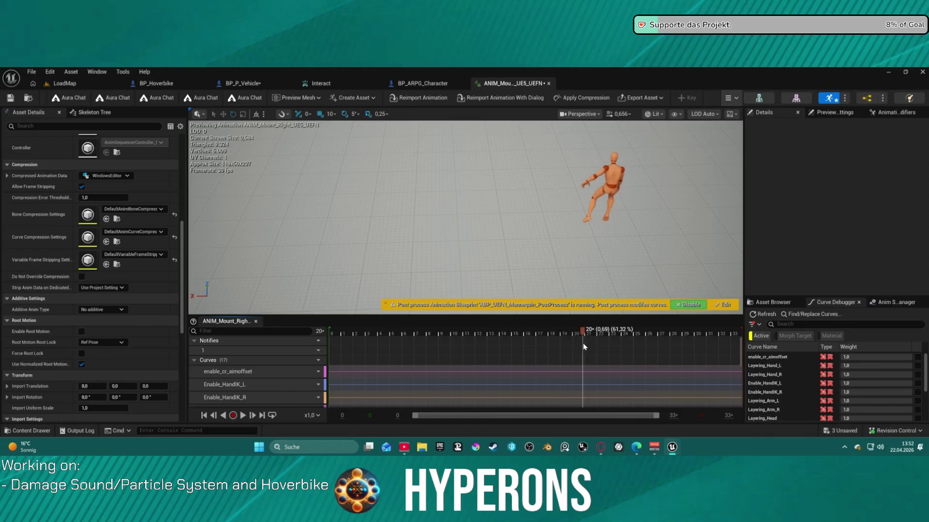
drag(547, 345, 537, 345)
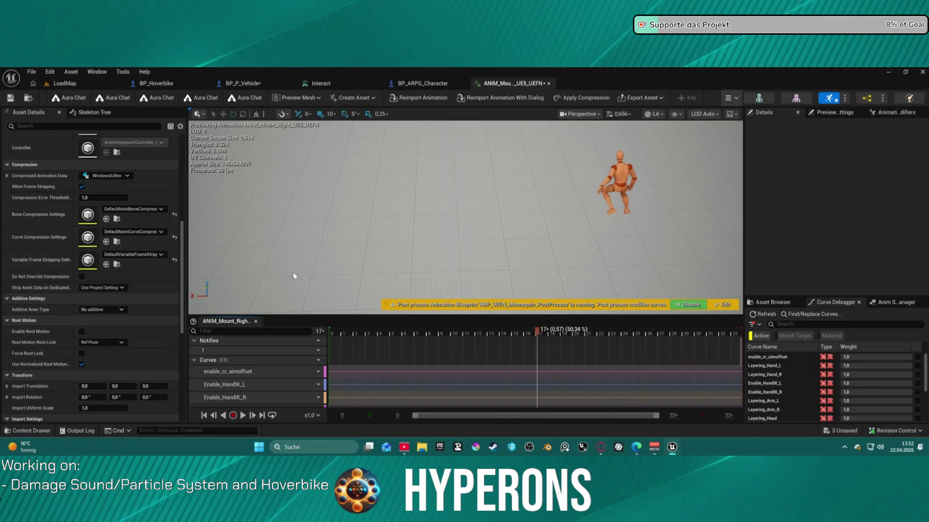
- Browse the viewport Show and Lit menus, then filter Asset Details with 'roo'
click(675, 114)
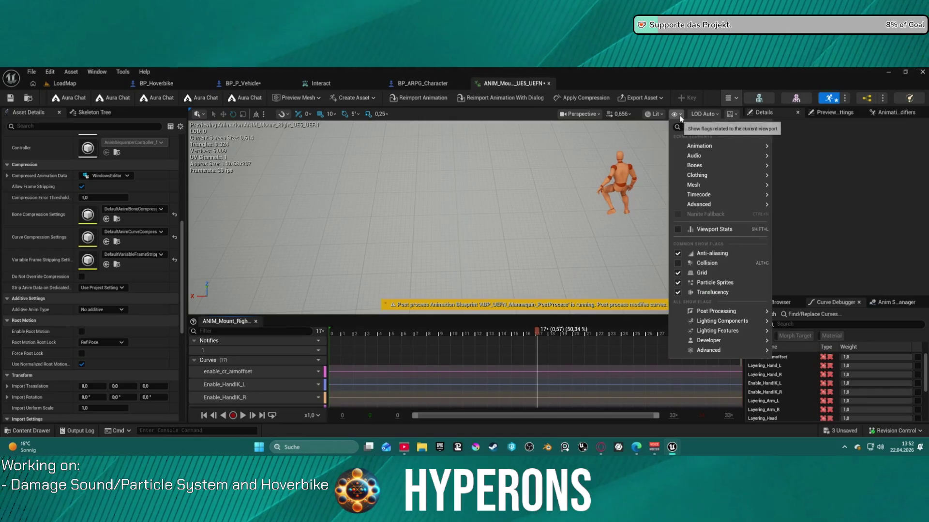
mouse_move(706, 196)
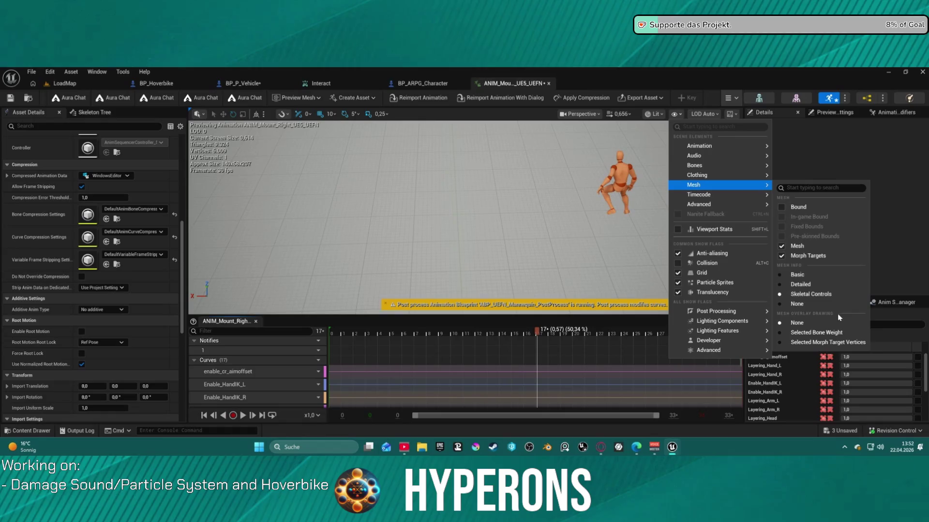
mouse_move(757, 170)
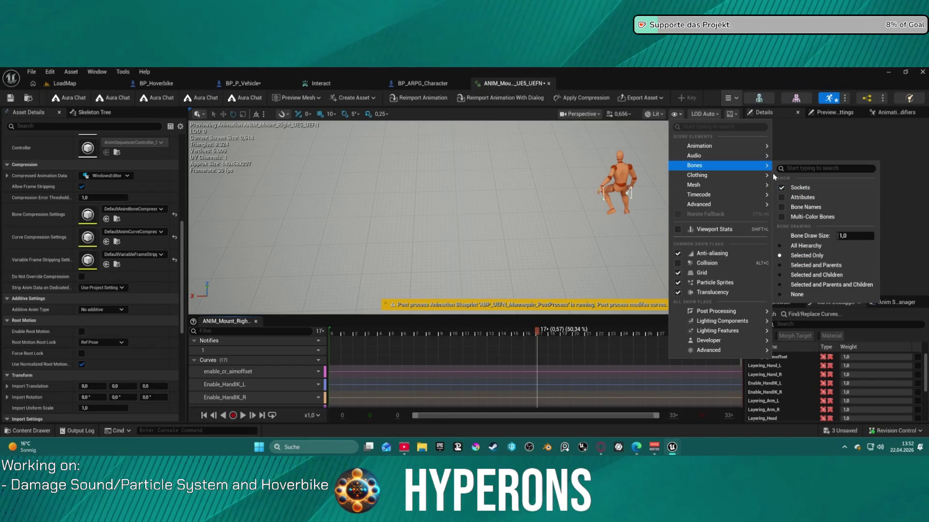
mouse_move(757, 147)
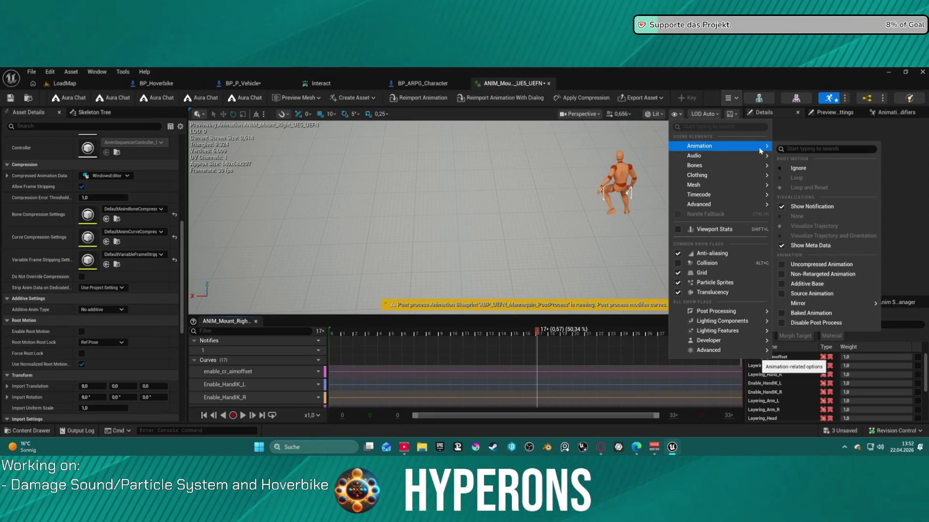
mouse_move(808, 304)
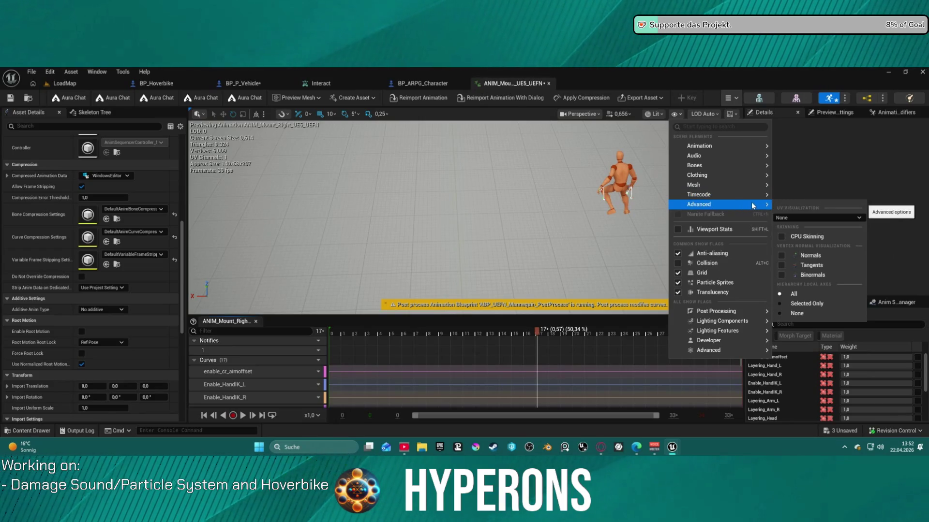
click(660, 116)
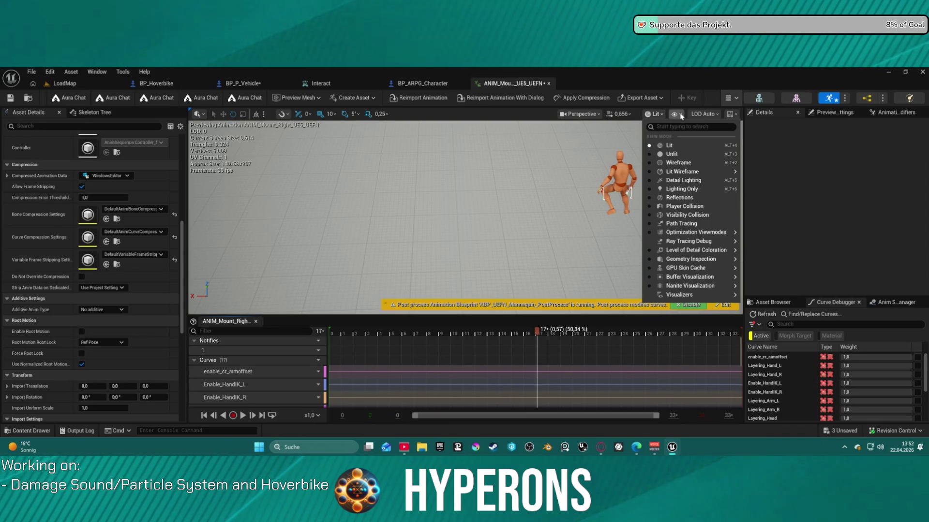
click(674, 115)
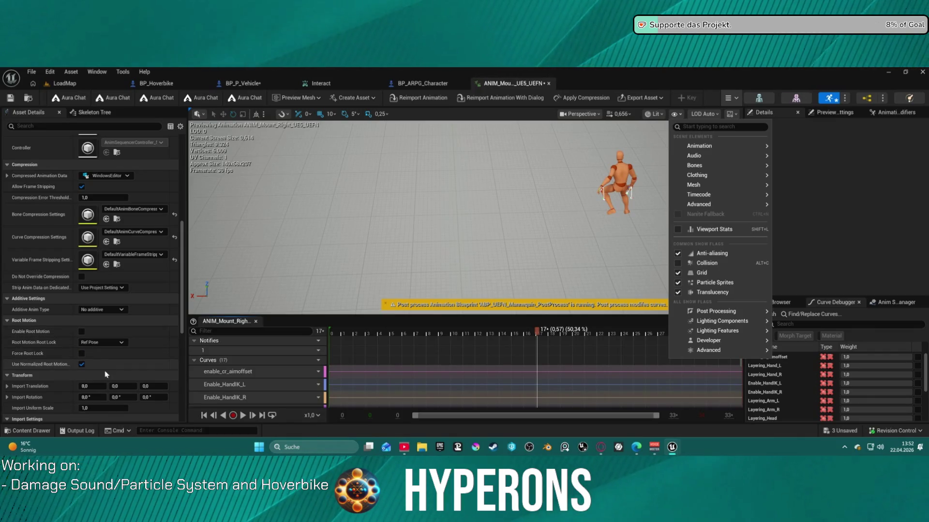
scroll(100, 382, down, 4)
scroll(98, 380, down, 2)
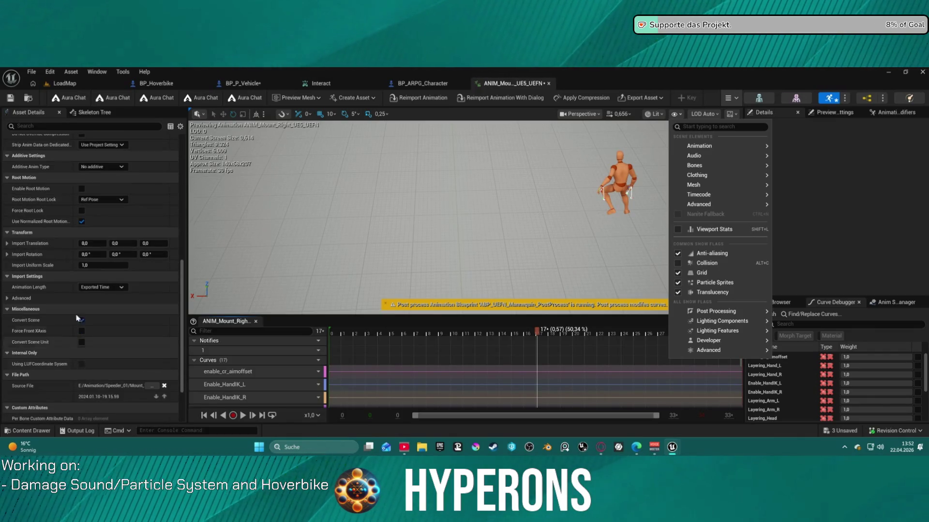
click(67, 126)
text(oo)
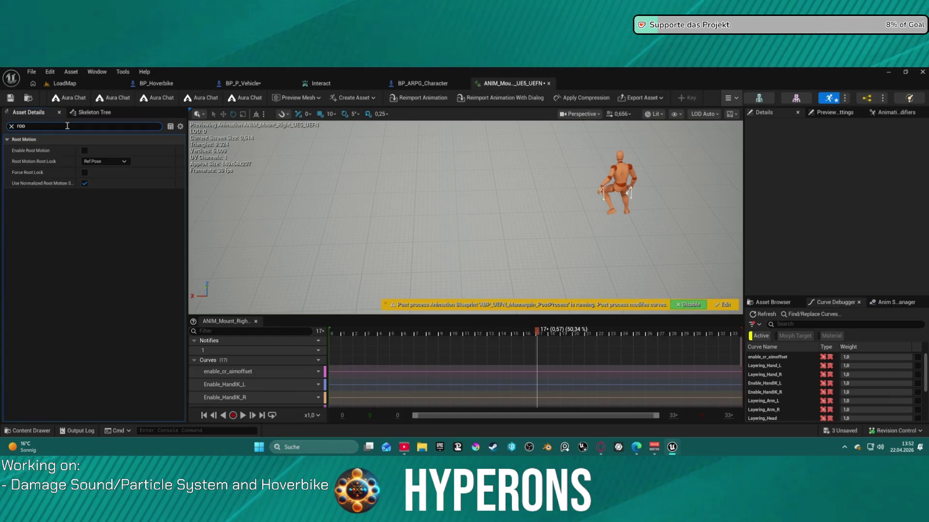
- Display the full bone hierarchy on the mannequin in the viewport
click(680, 115)
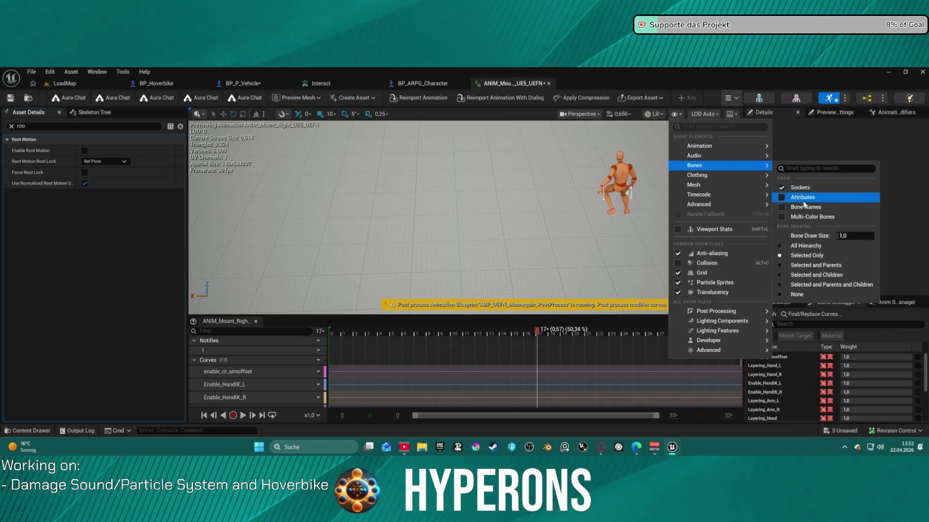
click(788, 251)
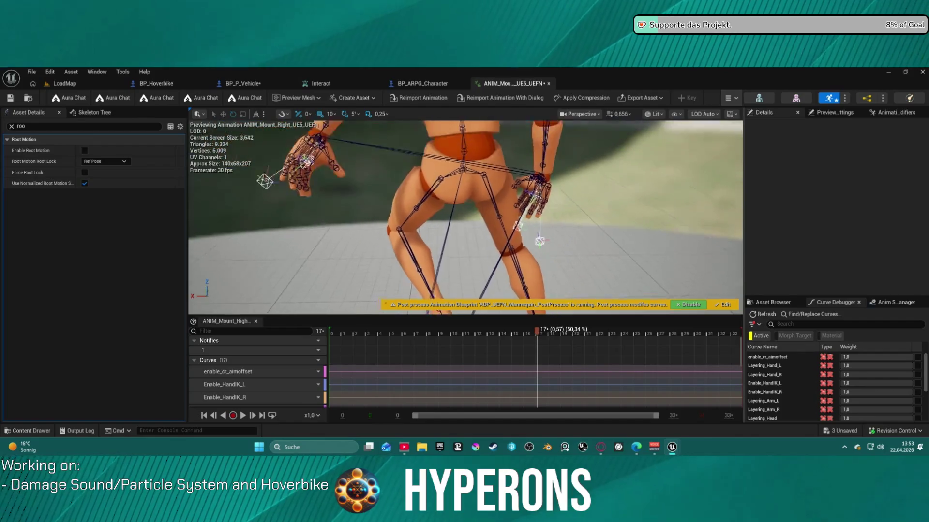
drag(646, 227, 646, 252)
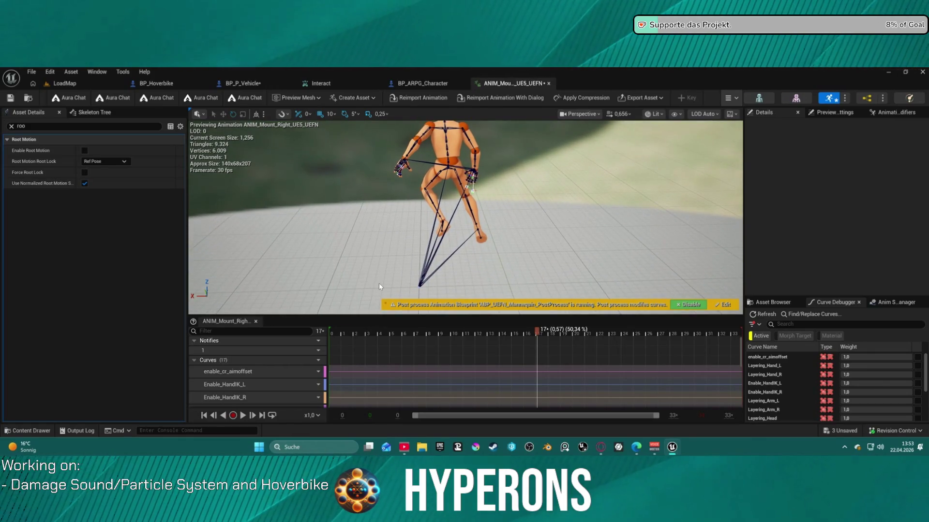
- Scrub the mount animation from frame 0 to its final frame to review the pose
drag(536, 334, 576, 337)
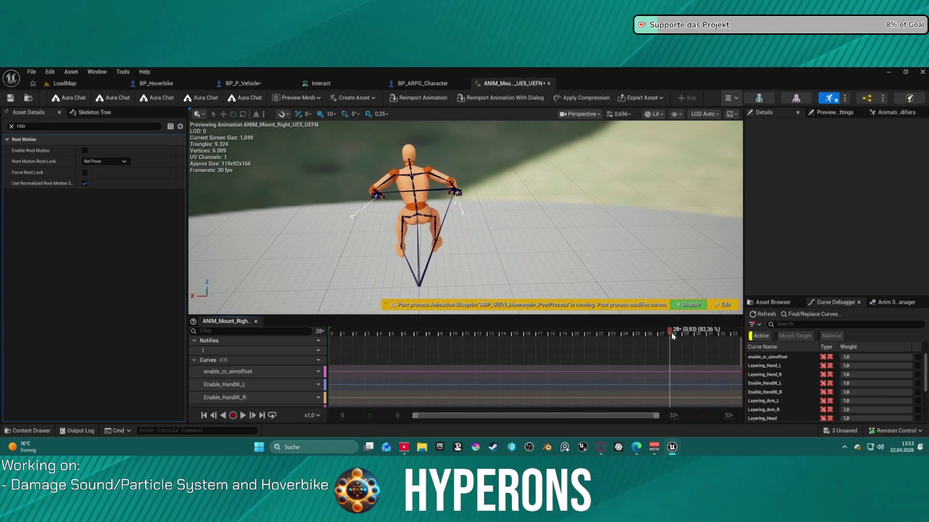
mouse_move(558, 343)
mouse_down()
mouse_move(648, 339)
mouse_move(329, 349)
mouse_up()
click(584, 385)
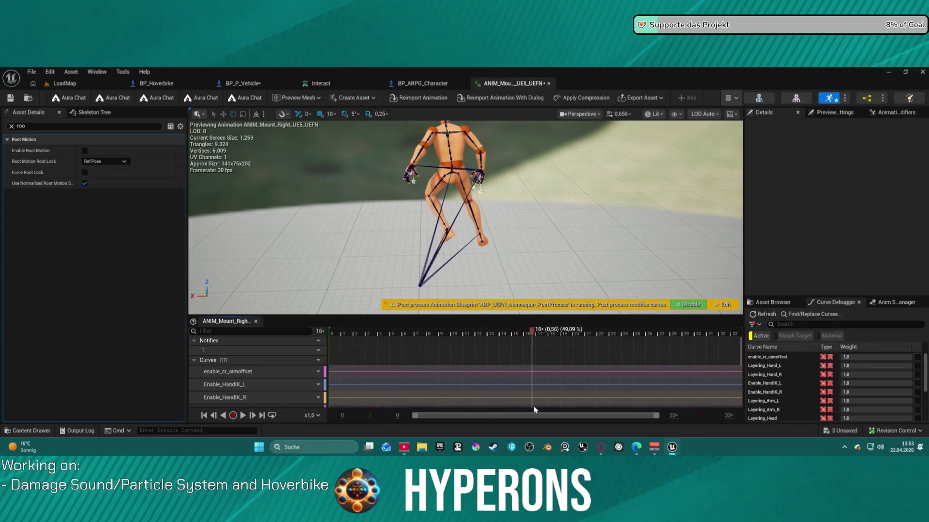
drag(549, 410, 760, 388)
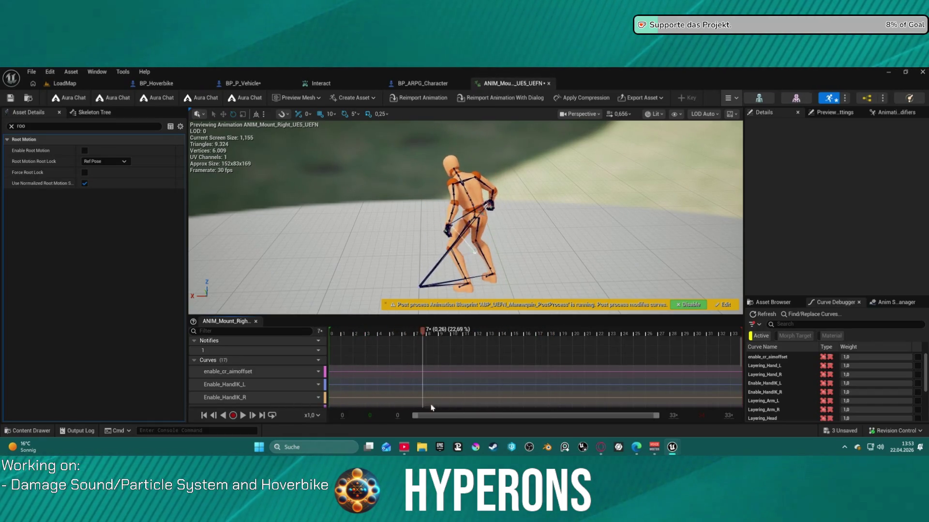
drag(493, 406, 739, 401)
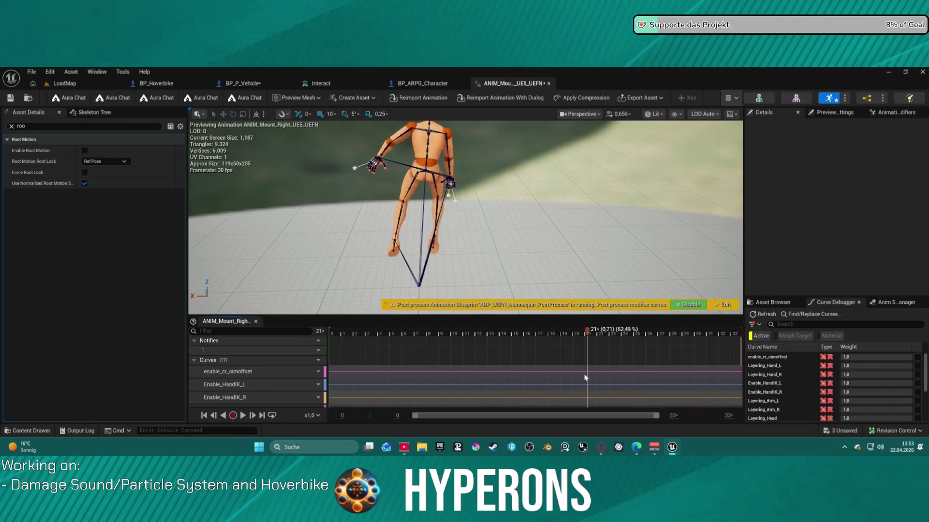
drag(527, 368, 592, 377)
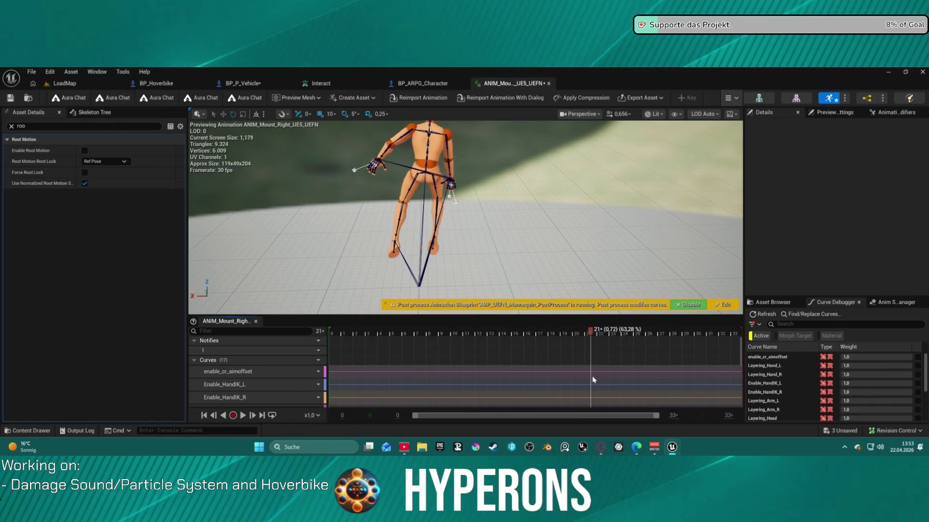
mouse_move(709, 387)
mouse_down()
mouse_move(478, 364)
mouse_move(527, 363)
mouse_move(448, 341)
mouse_move(531, 341)
mouse_up()
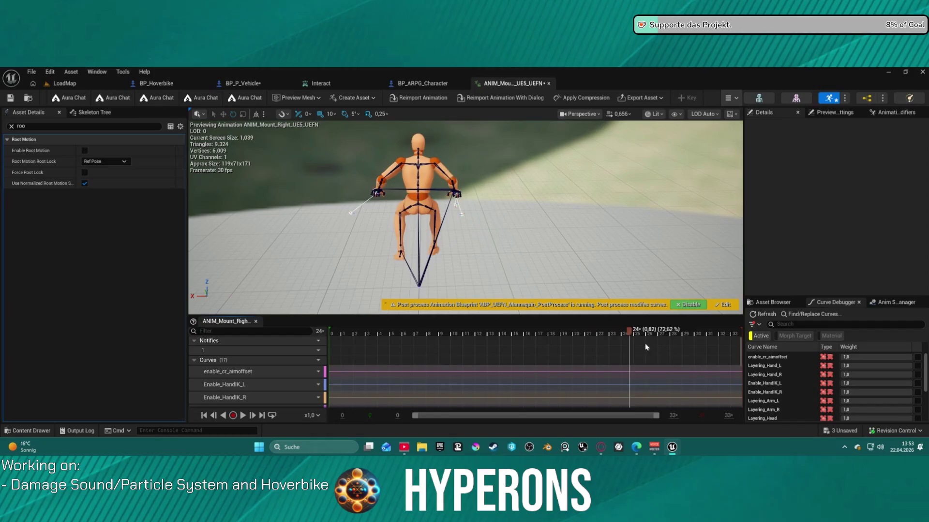
- Try enabling root motion with a forced root lock and scrub through the mount poses
click(85, 151)
click(85, 172)
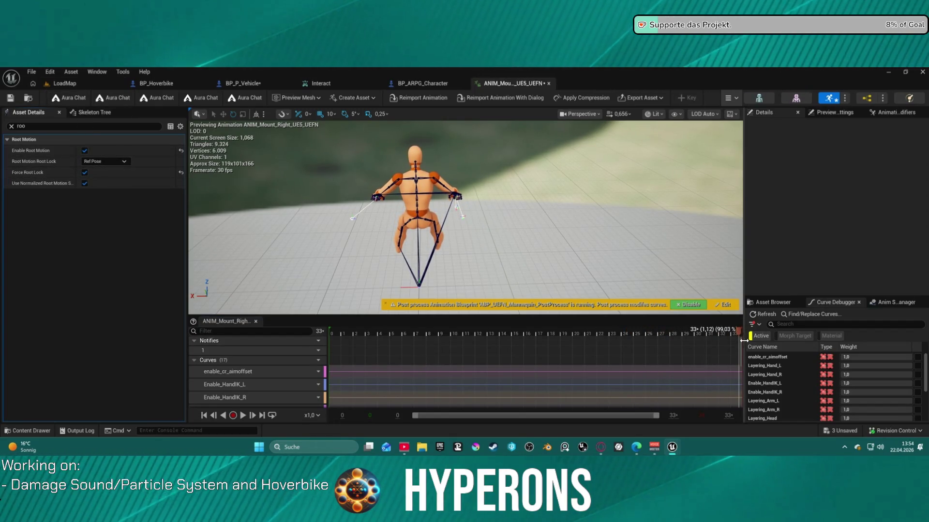
mouse_move(519, 338)
mouse_down()
mouse_move(436, 341)
mouse_move(586, 339)
mouse_up()
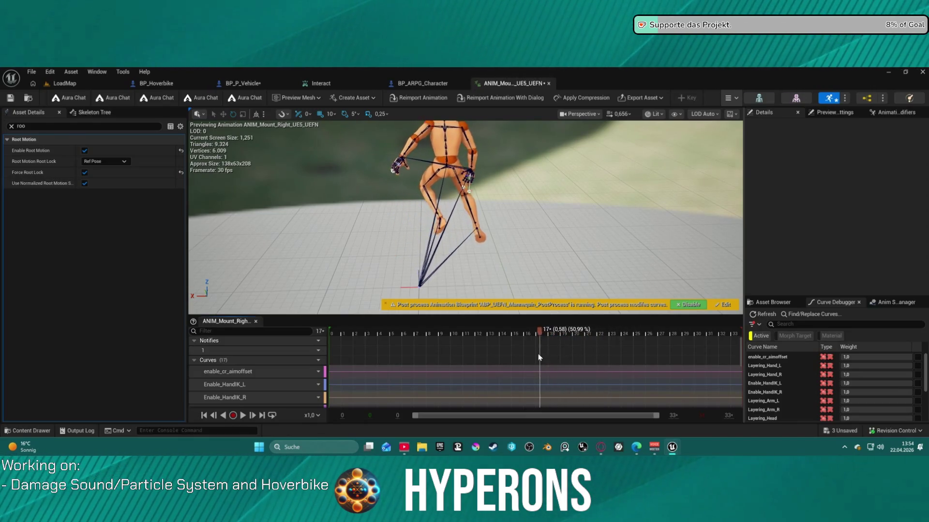
mouse_move(518, 358)
mouse_down()
mouse_move(424, 358)
mouse_move(574, 358)
mouse_move(662, 374)
mouse_move(365, 368)
mouse_move(721, 371)
mouse_move(330, 368)
mouse_move(697, 375)
mouse_up()
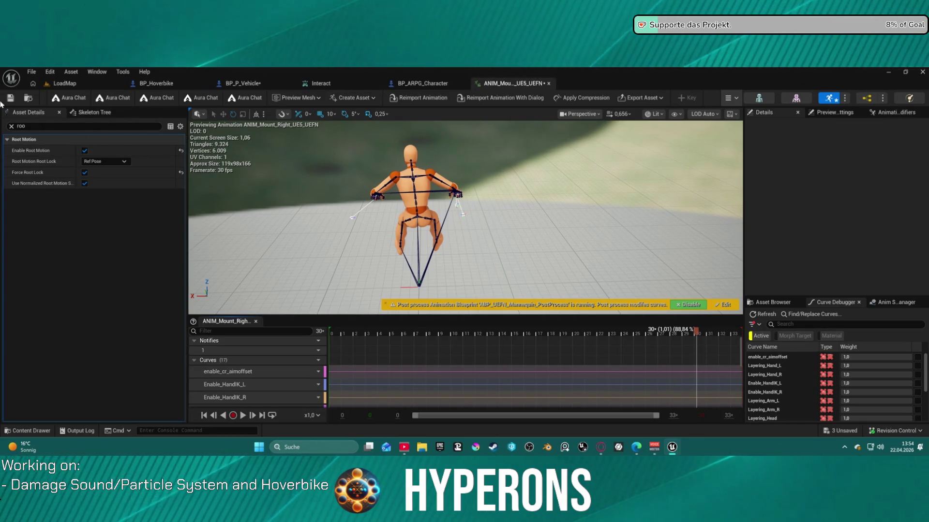
- Disable Enable Root Motion, check the pose near frame 12, and return to BP_P_Vehicle
click(85, 150)
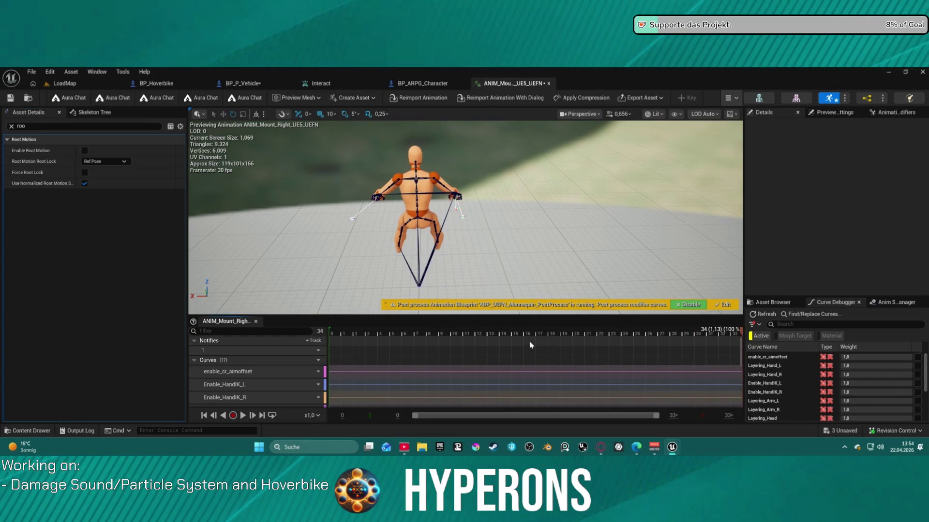
mouse_move(530, 346)
mouse_down()
mouse_move(591, 339)
mouse_move(479, 340)
mouse_move(652, 341)
mouse_up()
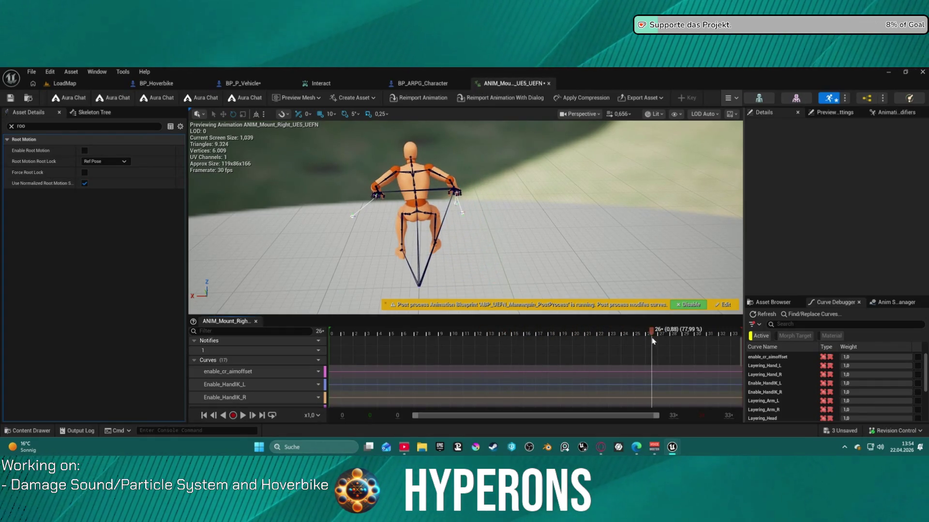
click(240, 86)
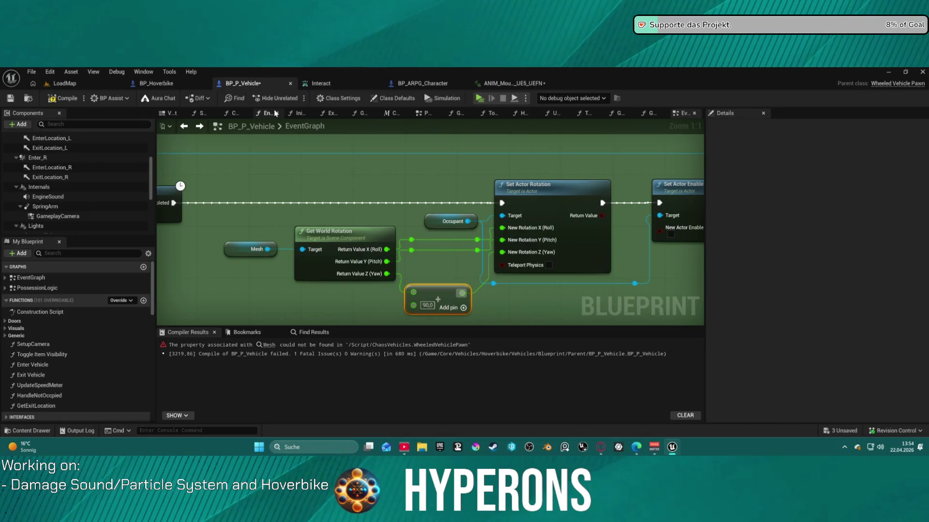
- Look over the LoadMap level and BP_Hoverbike tabs, then return to BP_P_Vehicle's event graph
click(121, 83)
click(193, 83)
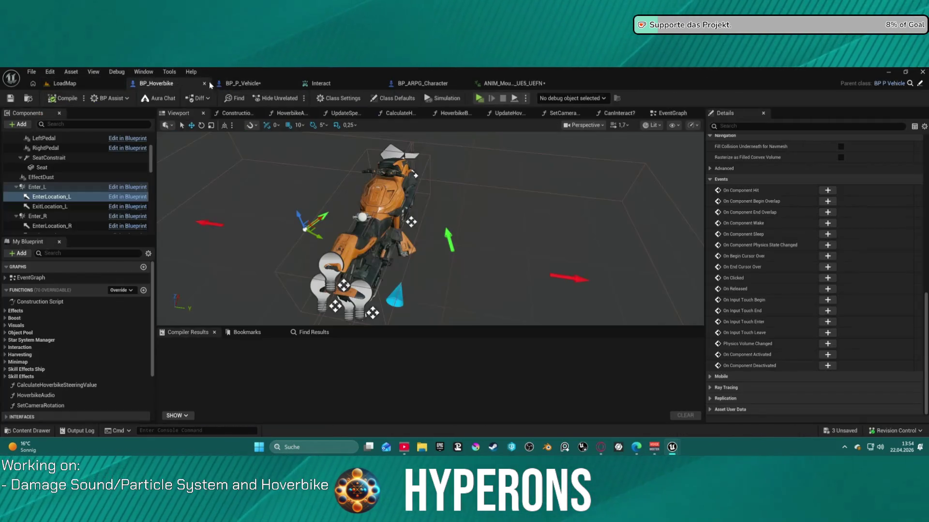
click(247, 86)
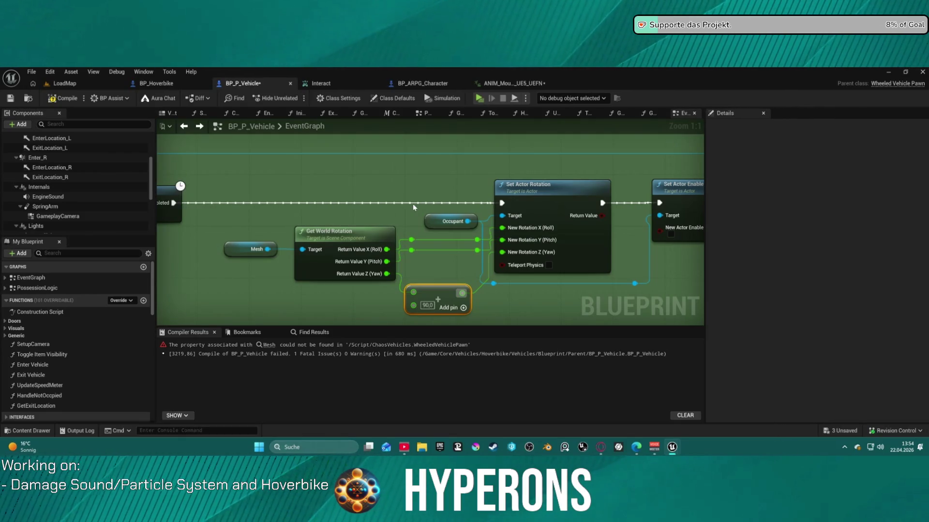
- Survey the Delay, Make Layered Move, Set Actor Rotation, Queue Layered Move and Play Montage nodes
scroll(367, 251, down, 4)
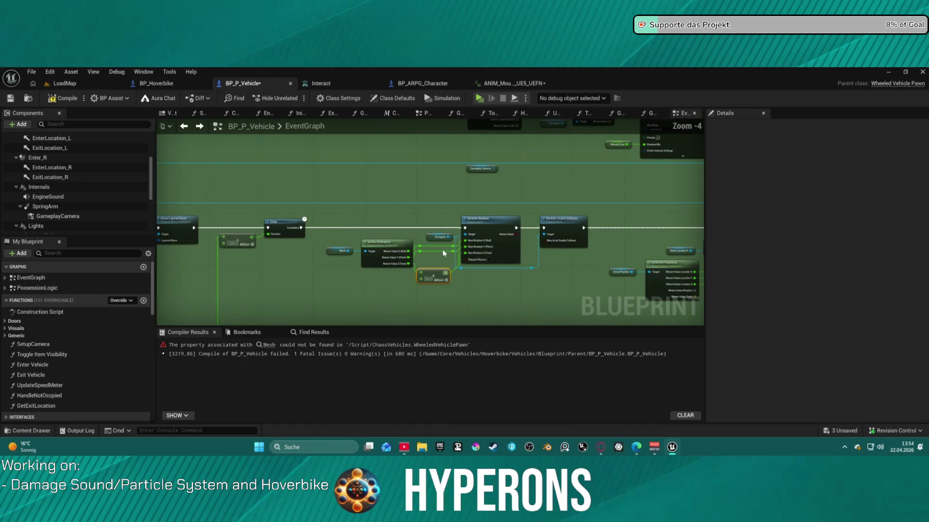
drag(367, 177, 577, 198)
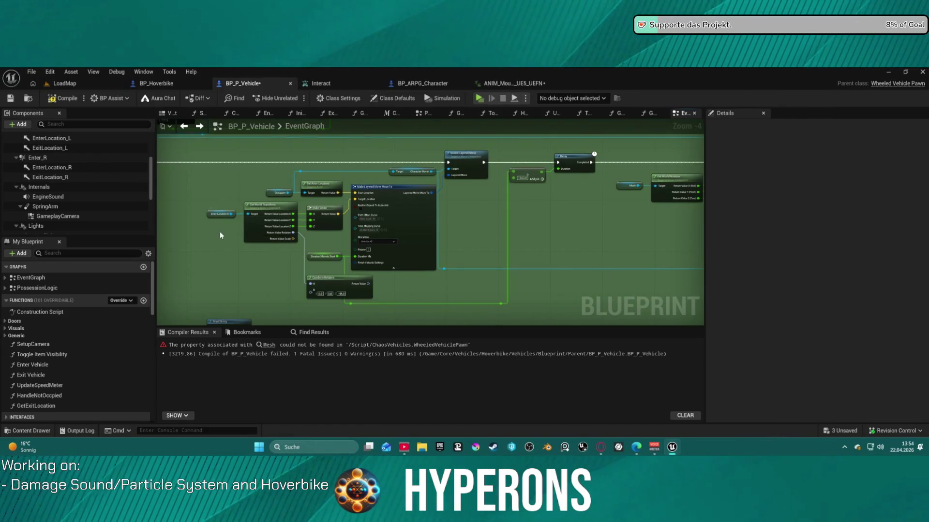
drag(595, 215, 198, 204)
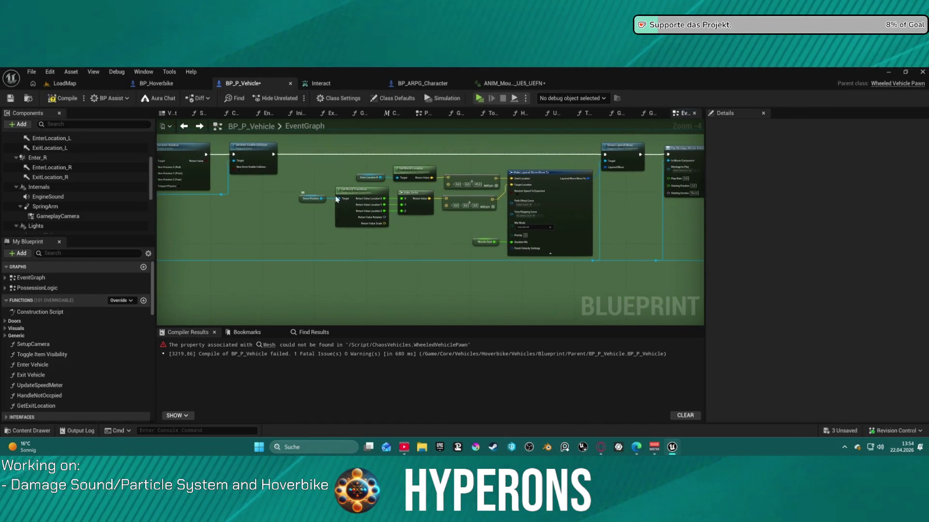
scroll(419, 191, up, 2)
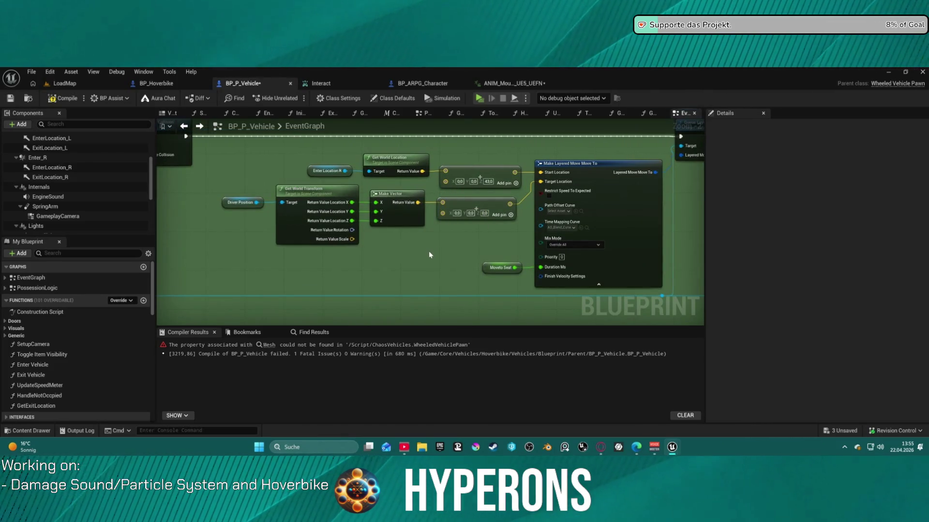
mouse_move(421, 260)
mouse_down()
mouse_move(332, 253)
mouse_move(238, 292)
mouse_move(370, 270)
mouse_move(375, 261)
mouse_up()
drag(372, 178, 627, 213)
scroll(628, 213, down, 3)
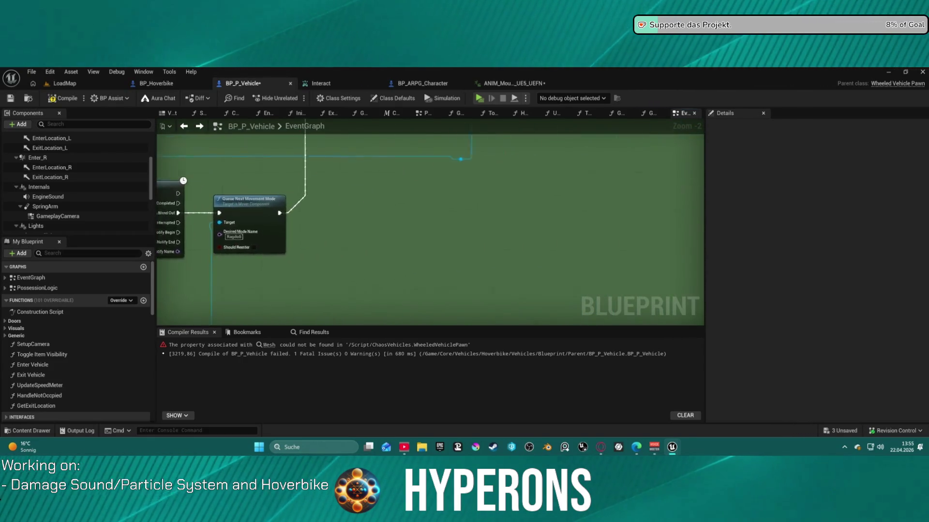
scroll(239, 251, up, 2)
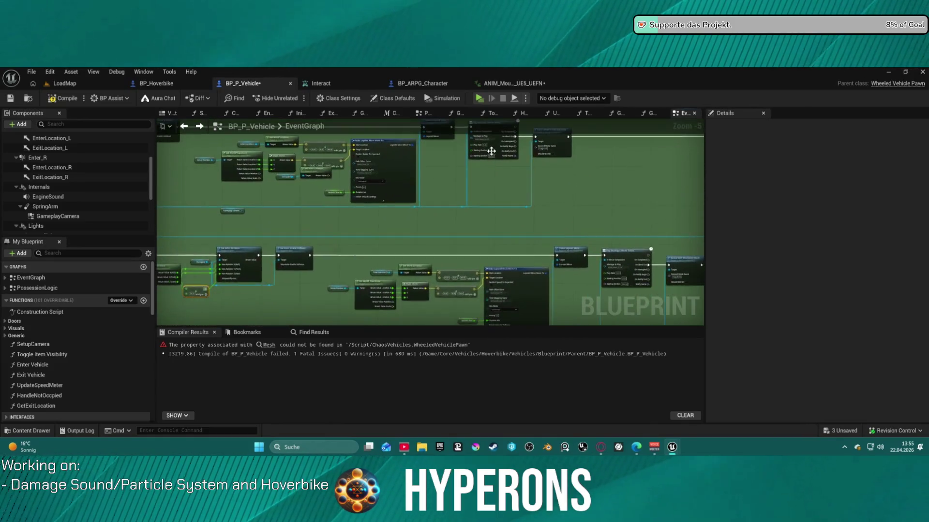
drag(239, 251, 520, 276)
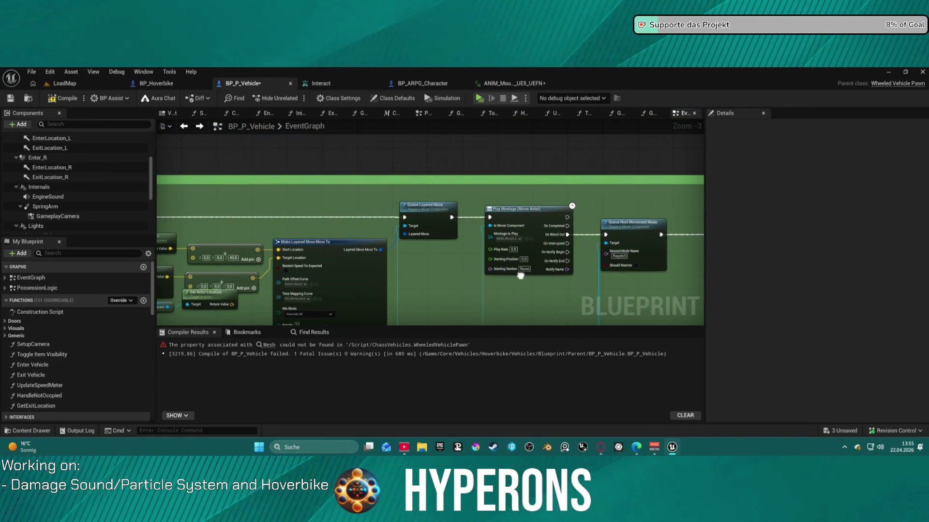
mouse_move(521, 276)
mouse_down()
mouse_move(852, 239)
mouse_move(636, 225)
mouse_move(919, 223)
mouse_up()
mouse_move(323, 209)
mouse_down()
mouse_move(476, 213)
mouse_move(460, 199)
mouse_move(113, 192)
mouse_up()
mouse_move(275, 223)
mouse_down()
mouse_move(335, 222)
mouse_move(48, 242)
mouse_up()
- Connect the Delay node's Completed pin to Set Actor Enable Collision's exec input
scroll(299, 220, down, 1)
scroll(339, 189, down, 4)
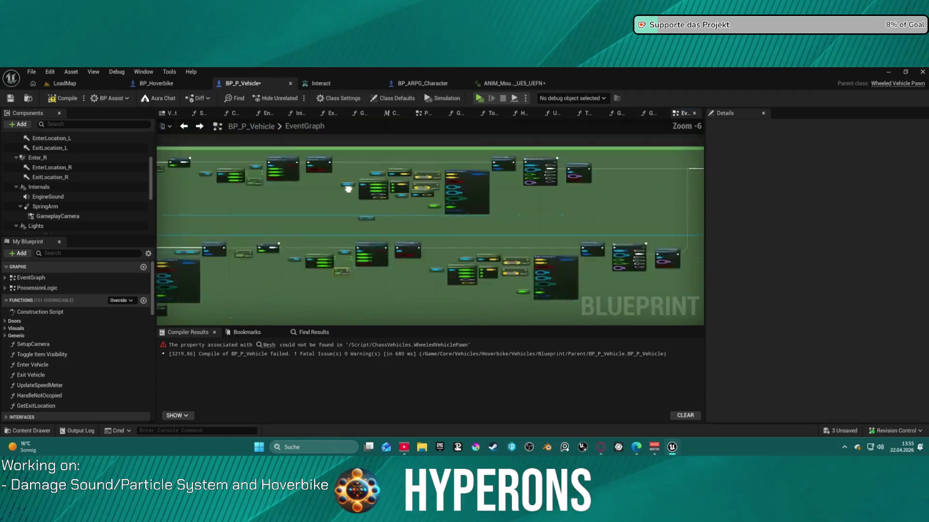
scroll(532, 159, up, 5)
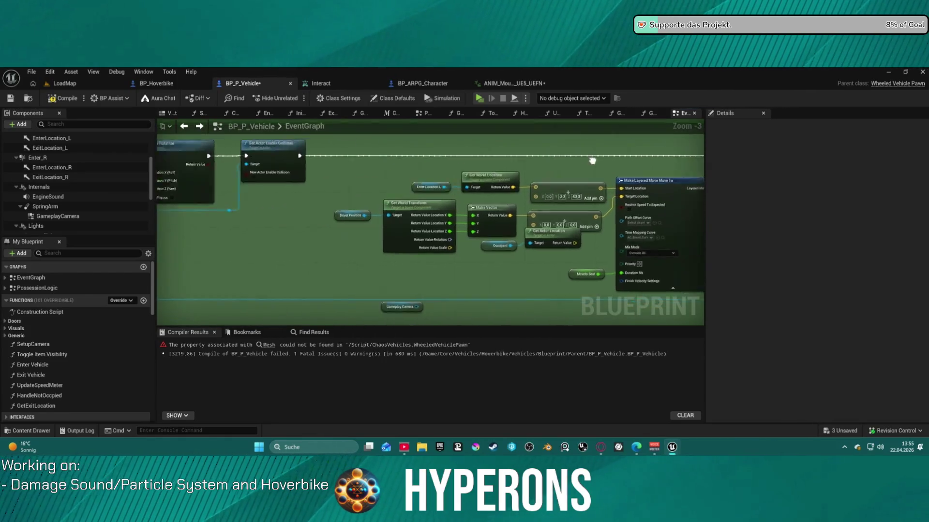
scroll(631, 156, down, 3)
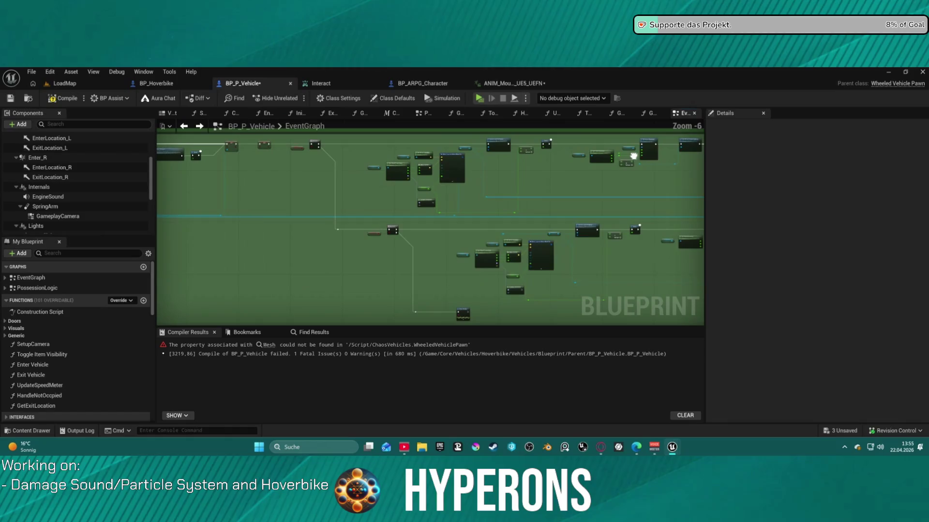
drag(633, 157, 477, 187)
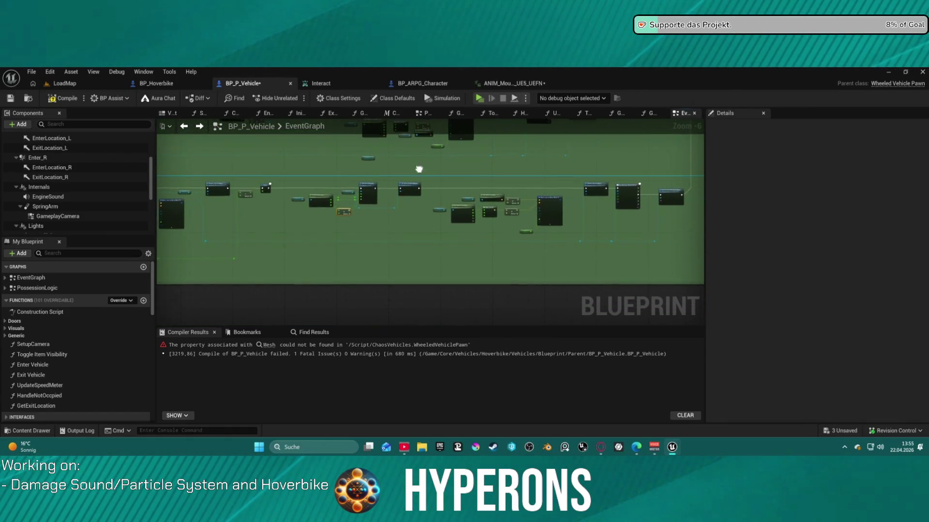
scroll(286, 152, up, 4)
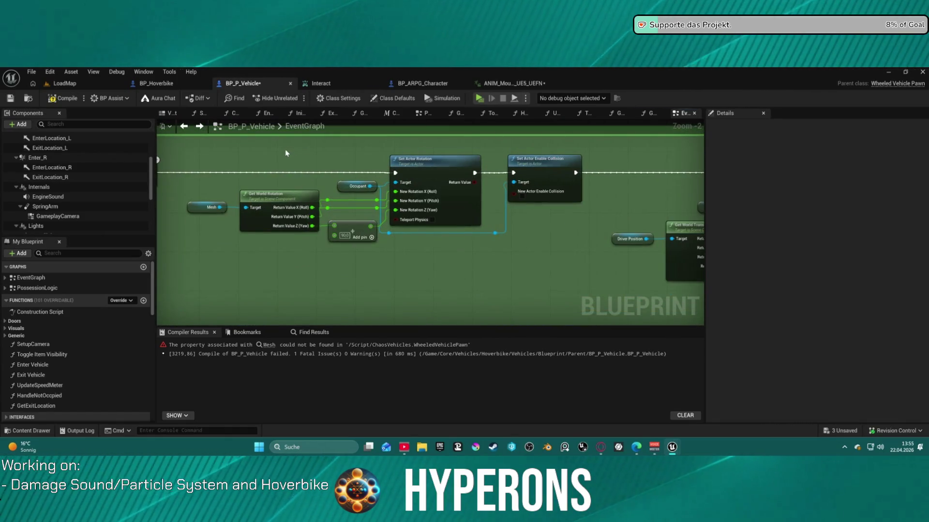
drag(286, 152, 381, 154)
drag(244, 183, 611, 177)
scroll(414, 247, down, 1)
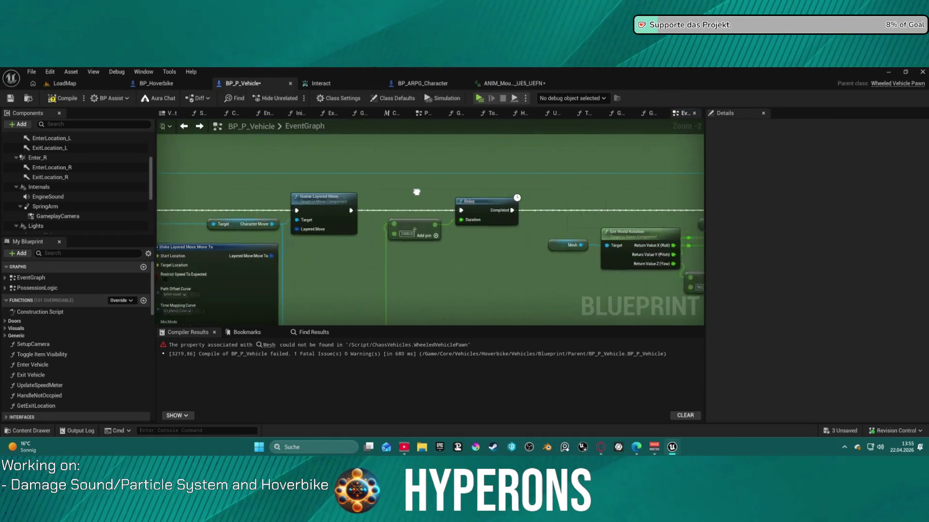
drag(414, 248, 207, 196)
drag(270, 200, 271, 202)
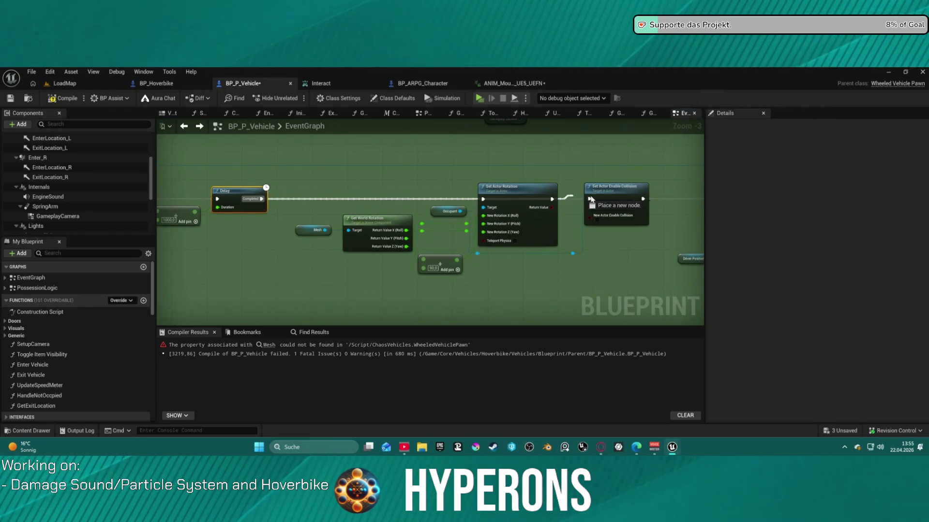
drag(592, 199, 592, 199)
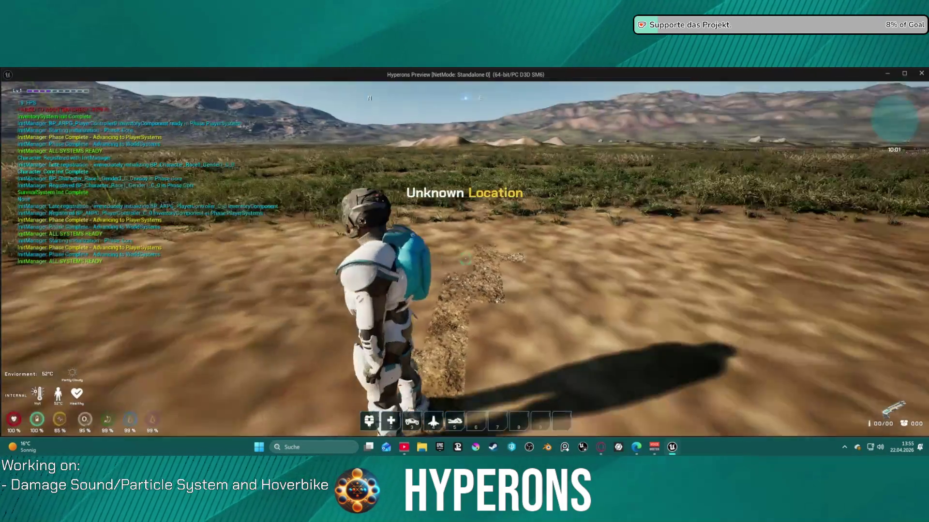
key(5)
key(w)
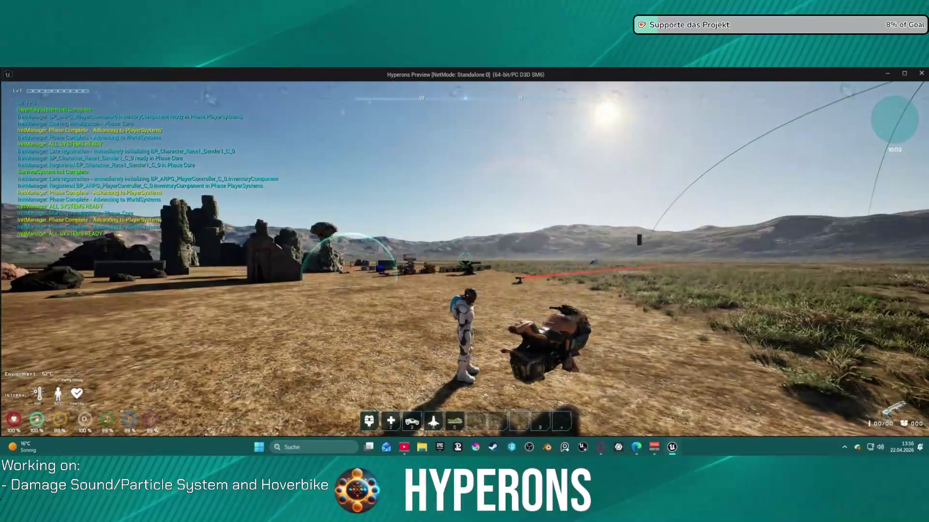
key(f)
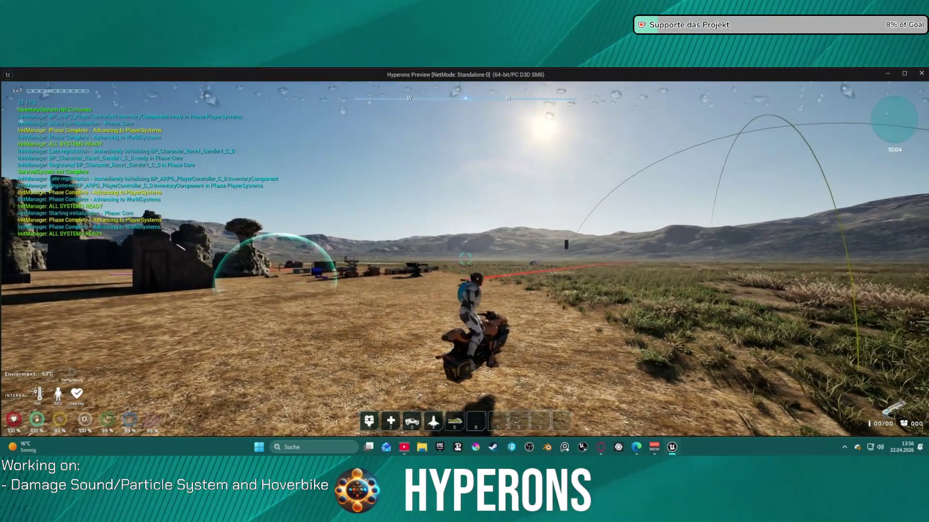
key(f)
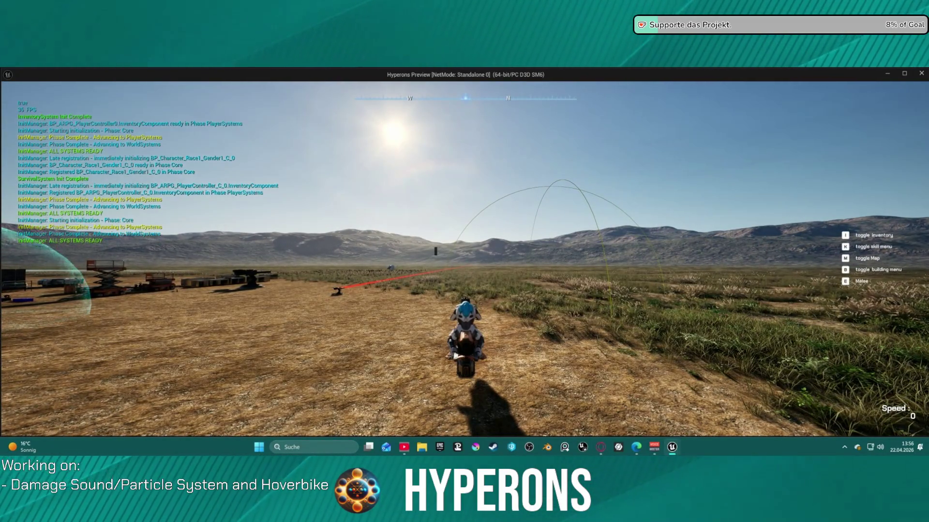
key(f)
key(s)
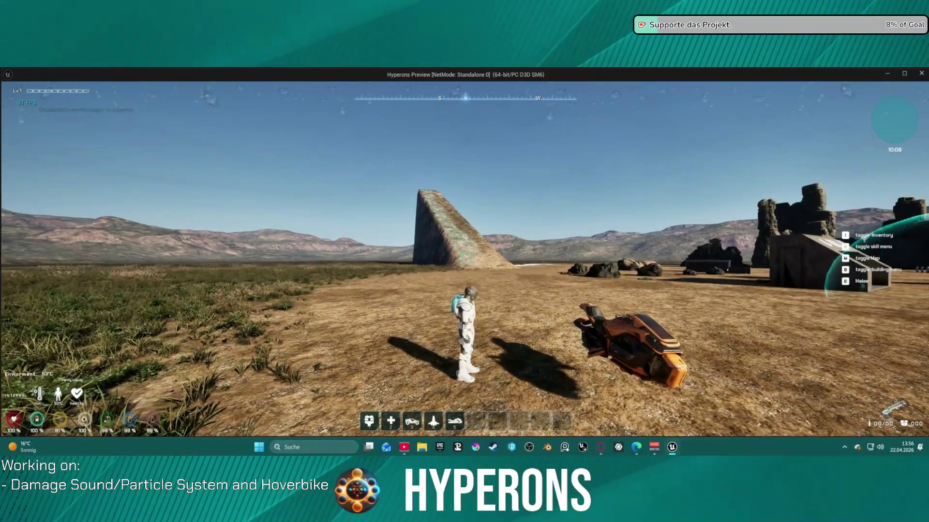
key(f)
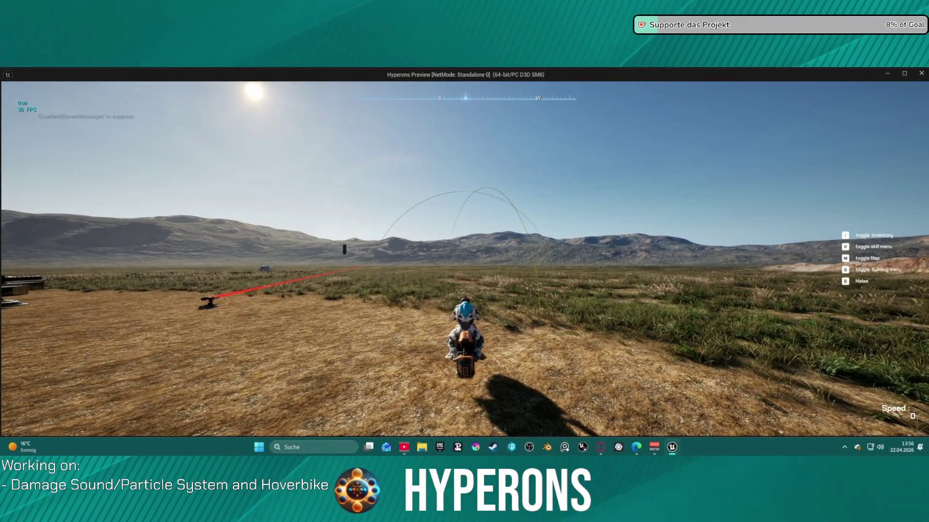
key(Escape)
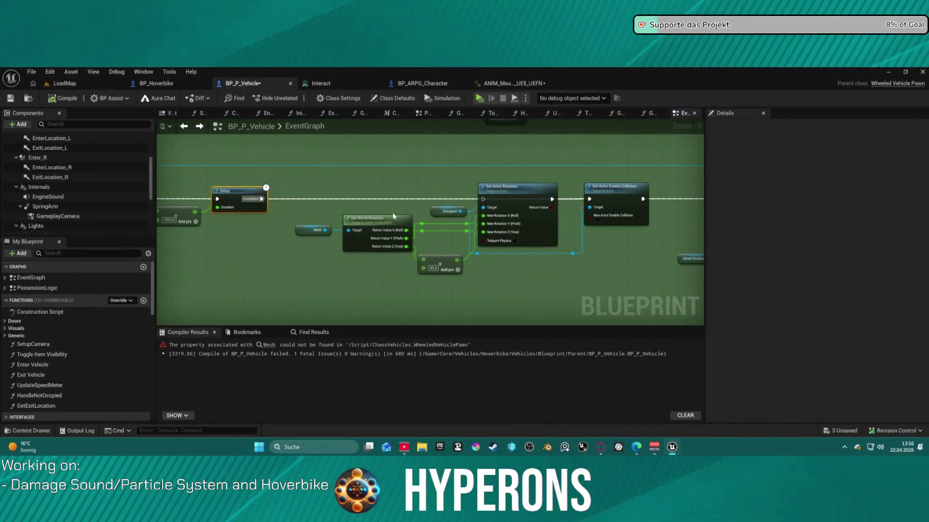
- Start a Standalone Game preview from the Blueprint editor toolbar
click(478, 99)
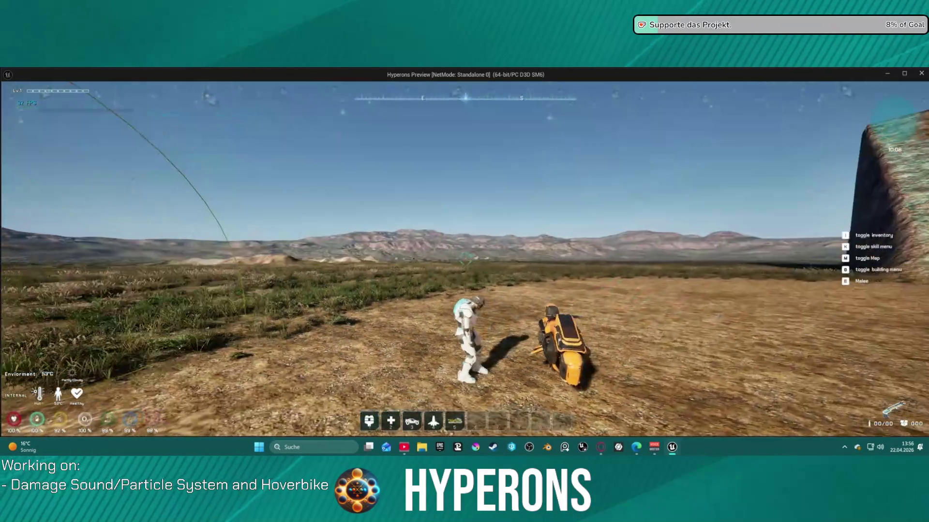
- With the F key, mount, dismount and remount the hoverbike, then exit the preview with Esc
key(f)
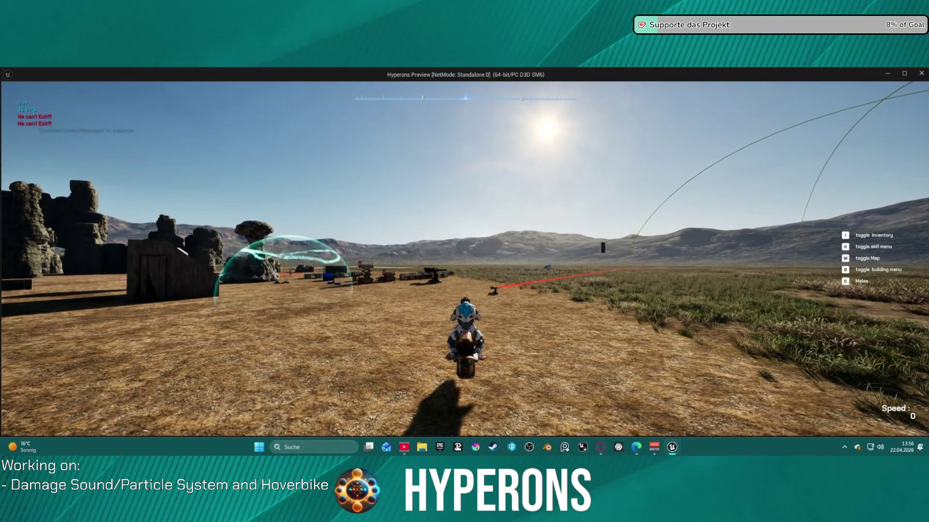
key(f)
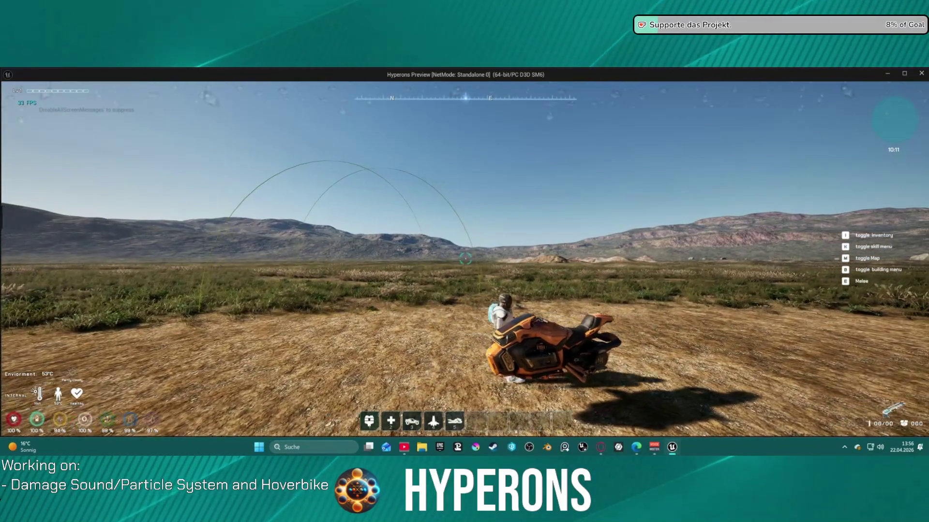
key(f)
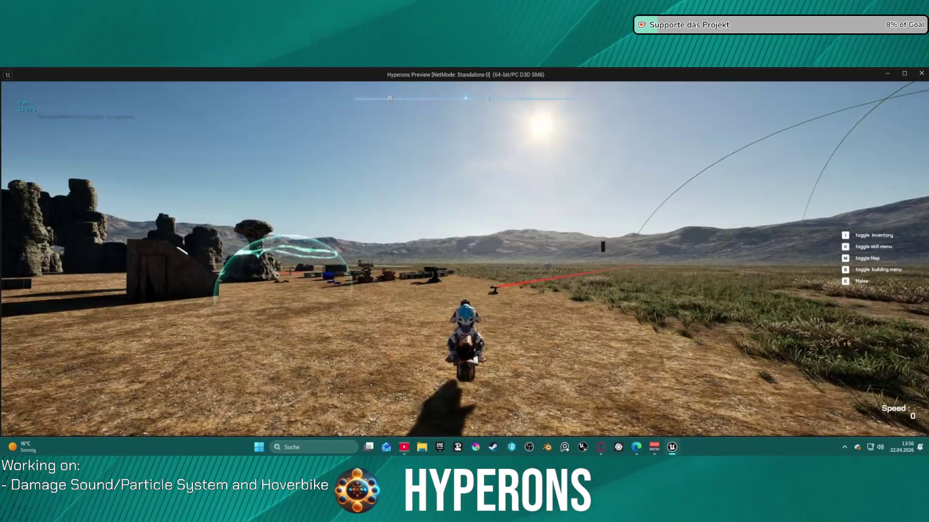
key(Escape)
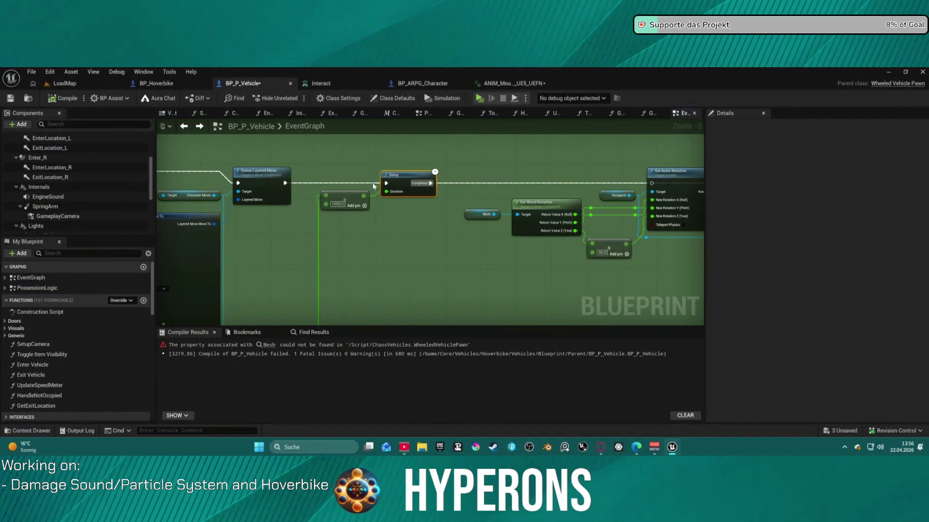
- Select the GameplayCamera component under SpringArm and find its CDA_Universal Camera Asset in Details
scroll(430, 246, down, 4)
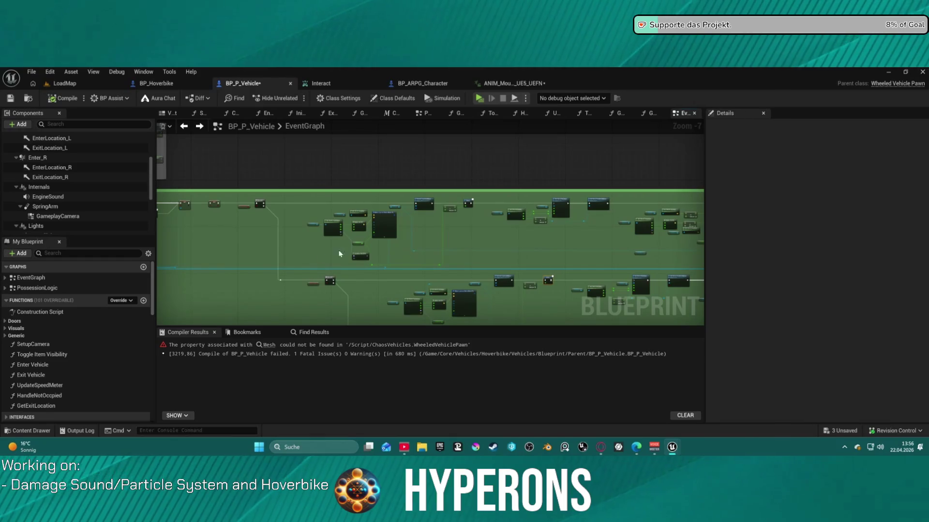
click(66, 218)
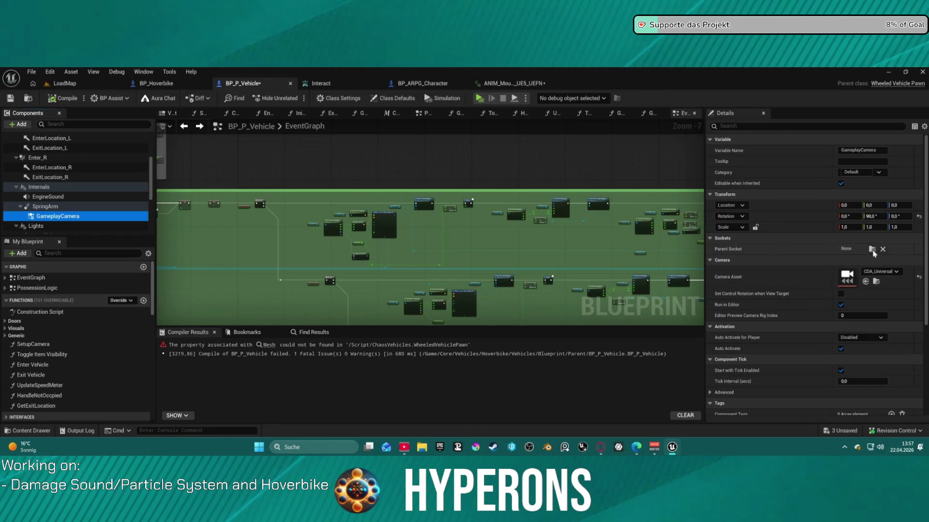
click(853, 284)
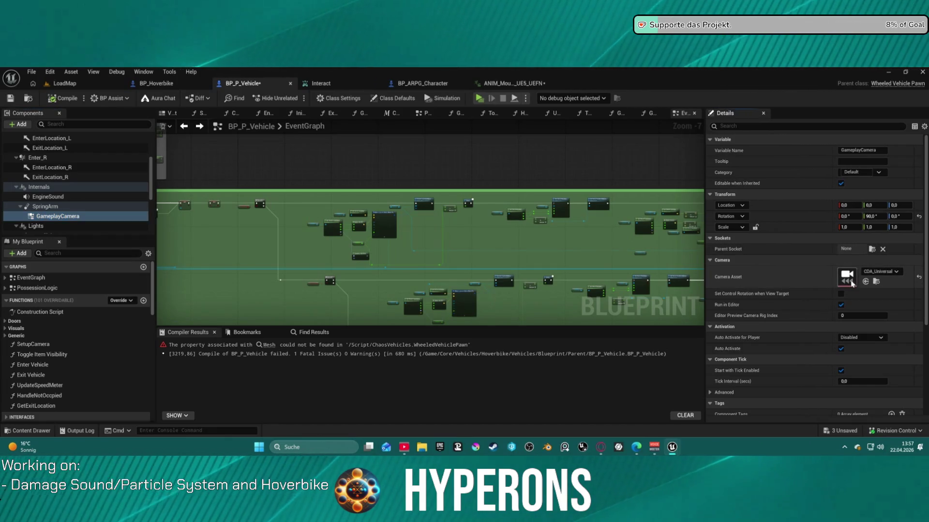
- Open CDA_Universal, browse to its director class in CameraSystem, and open CD_Universal
double_click(852, 284)
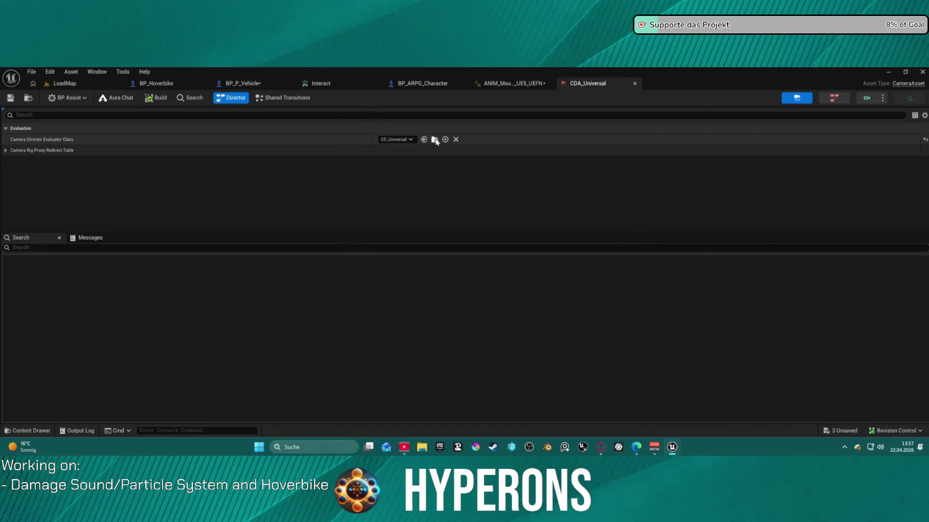
click(435, 139)
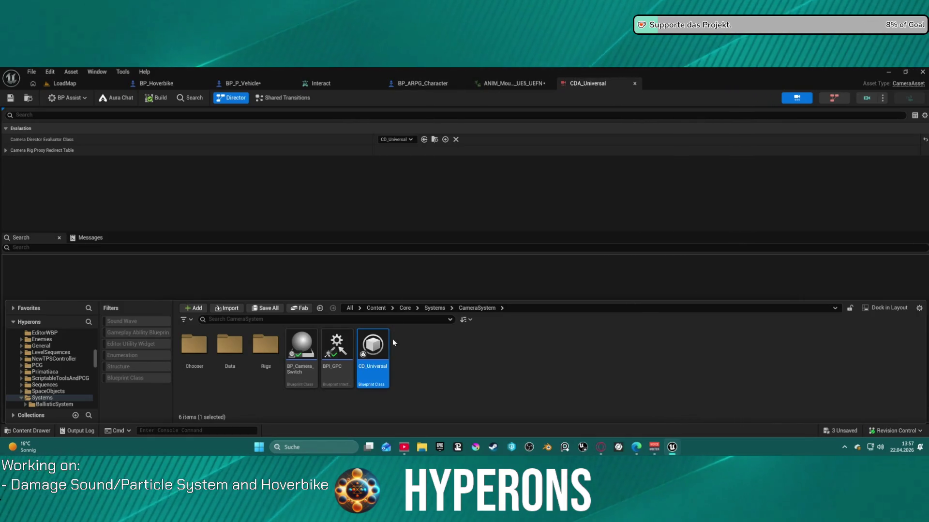
click(434, 139)
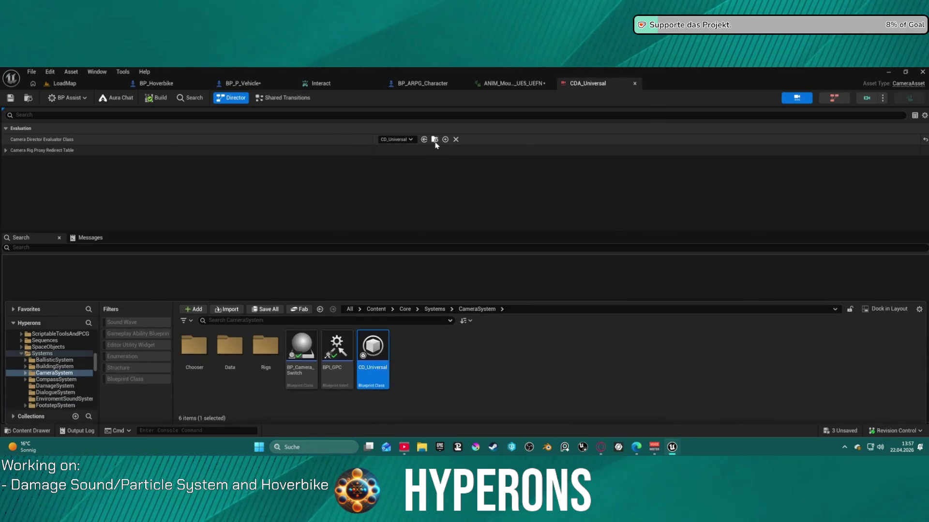
double_click(364, 356)
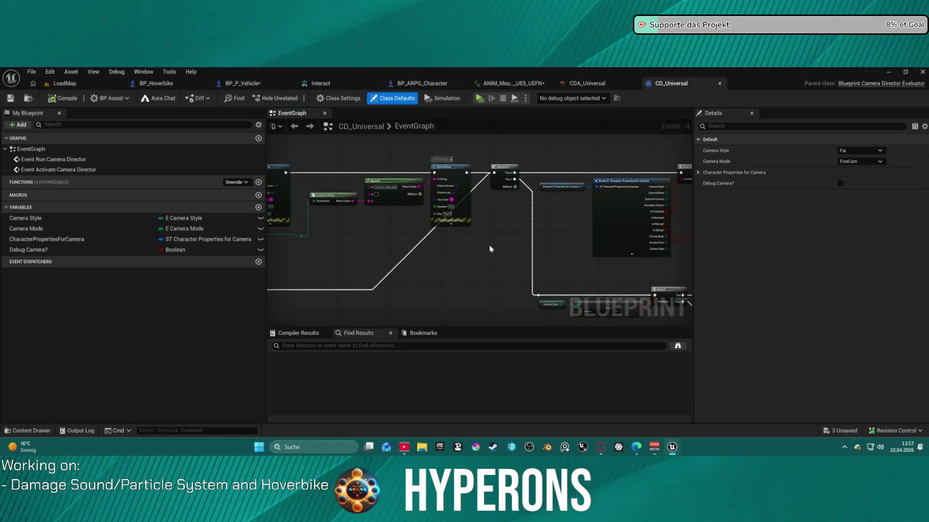
- Reopen the CDA_Universal camera asset from the Rigs folder via the Content Drawer
scroll(390, 249, down, 1)
mouse_move(484, 290)
mouse_down()
mouse_move(387, 174)
mouse_move(360, 169)
mouse_up()
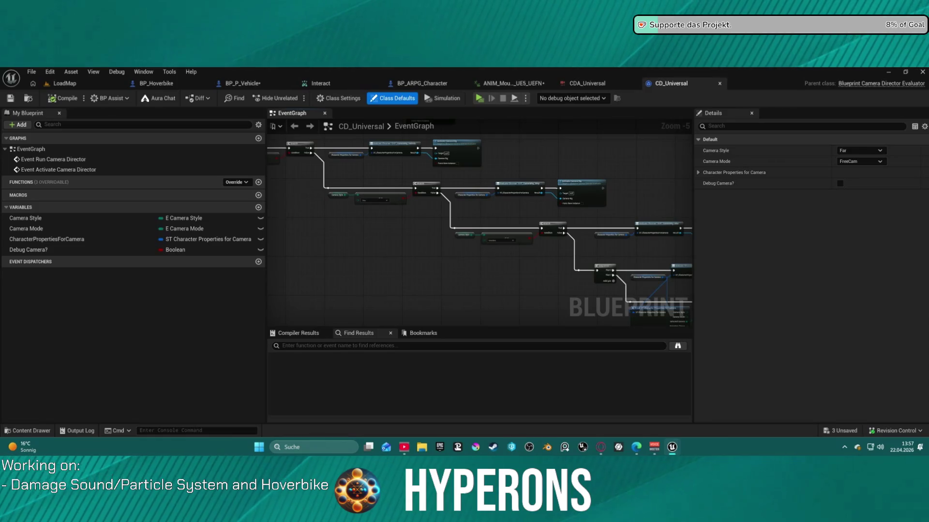
key(ctrl+space)
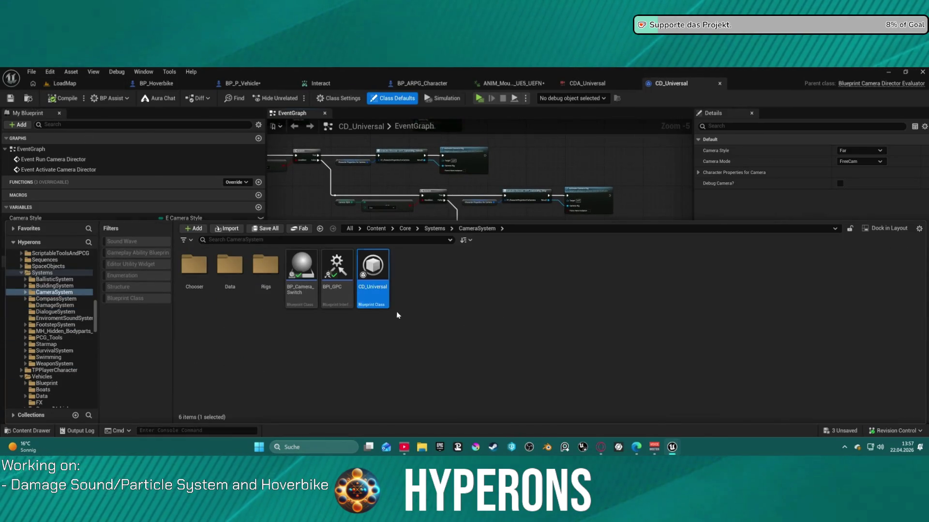
double_click(259, 274)
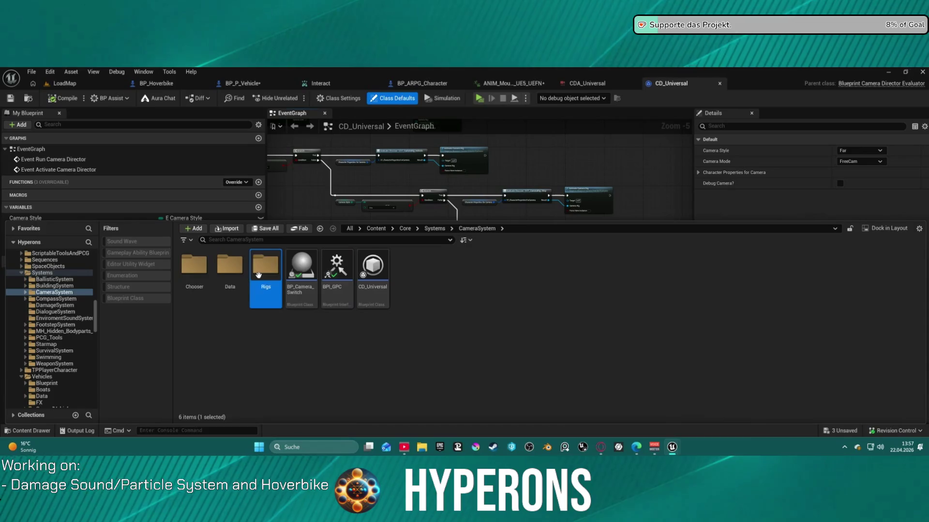
double_click(260, 273)
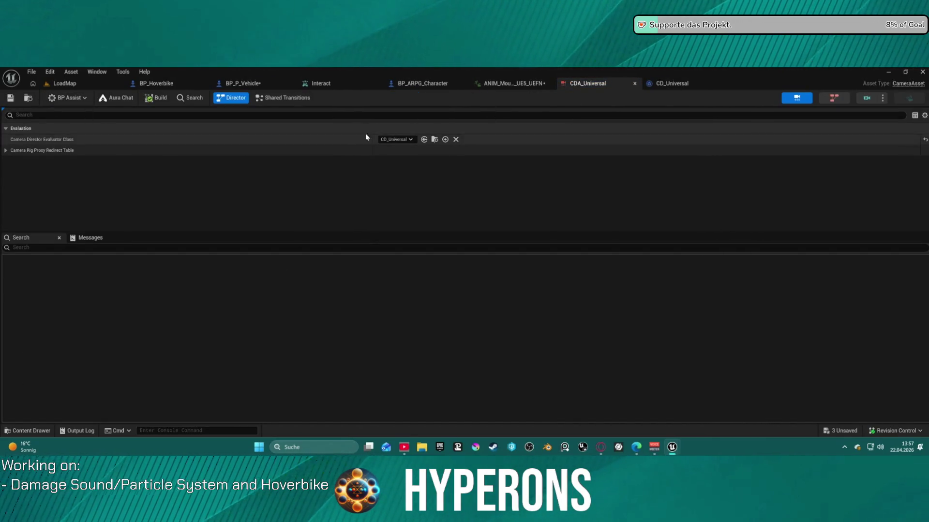
- Locate CDA_Universal in the CameraSystem Rigs folder and bring its editor tab back to front
click(435, 139)
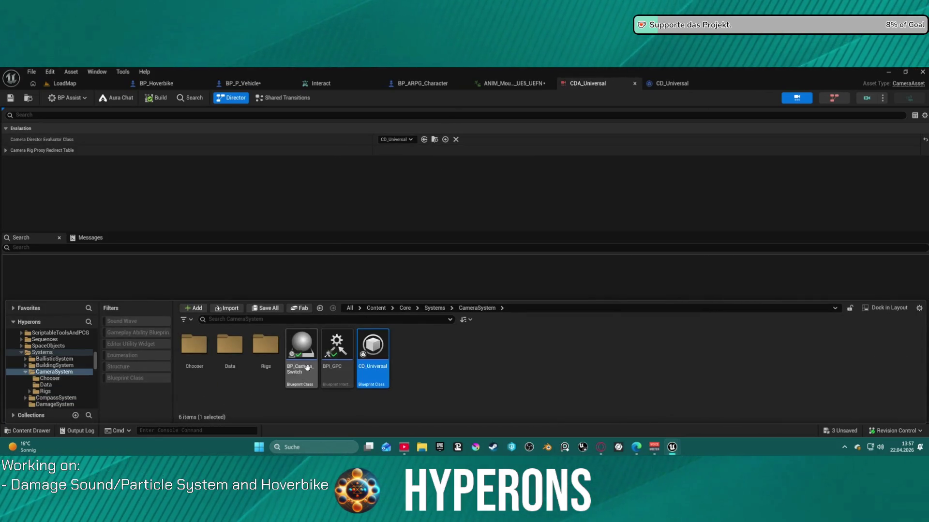
click(263, 346)
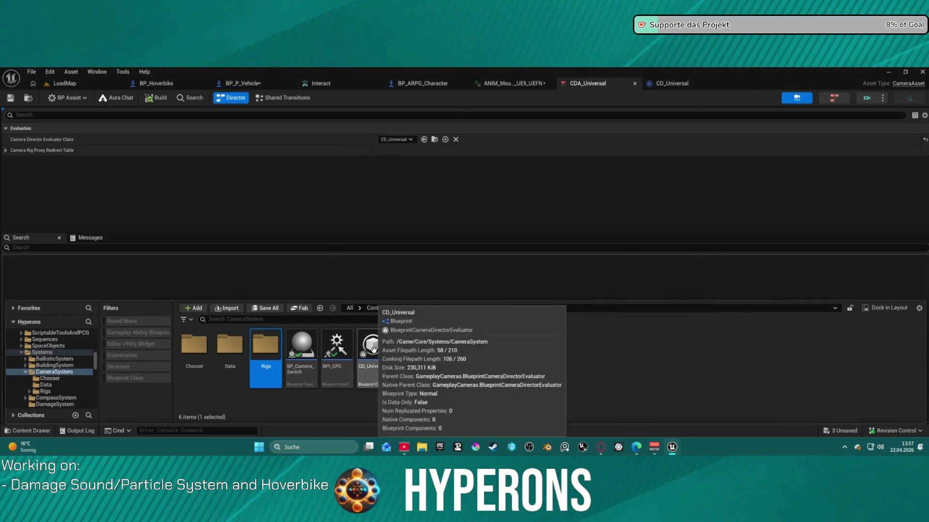
double_click(265, 345)
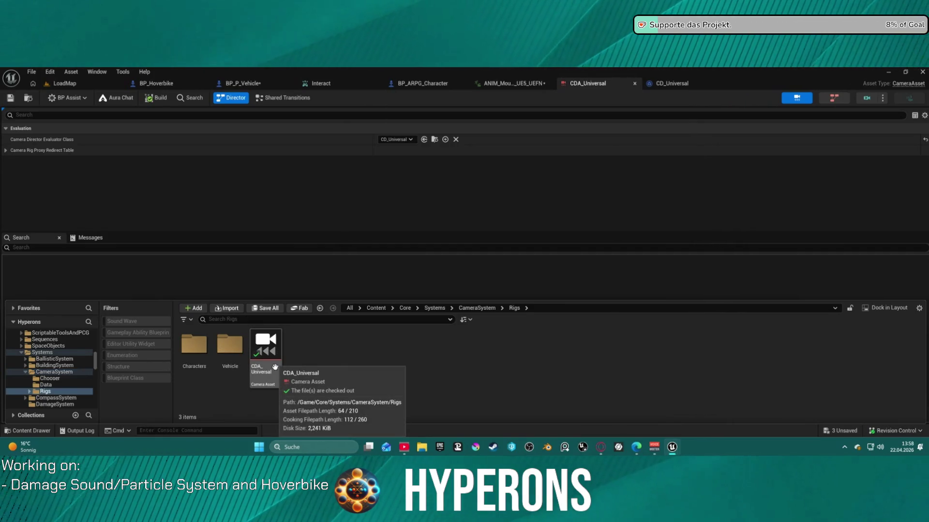
click(273, 361)
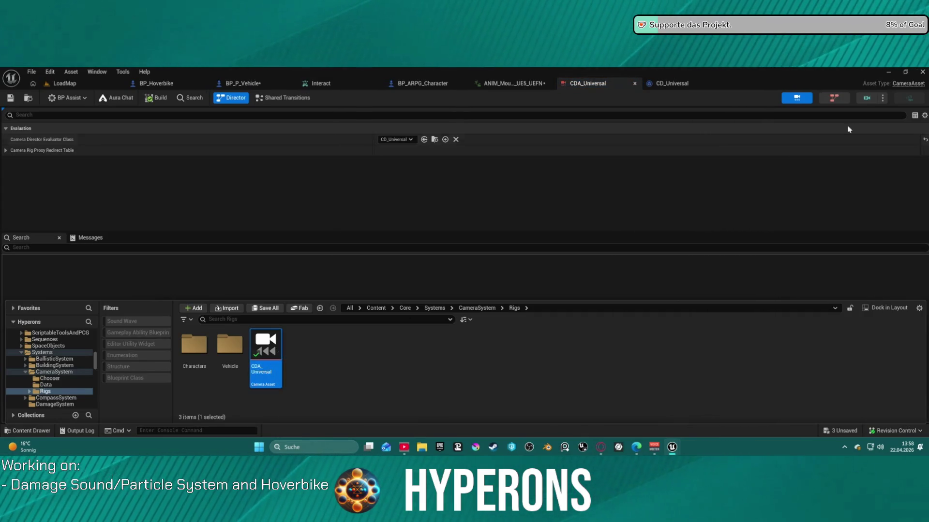
click(833, 98)
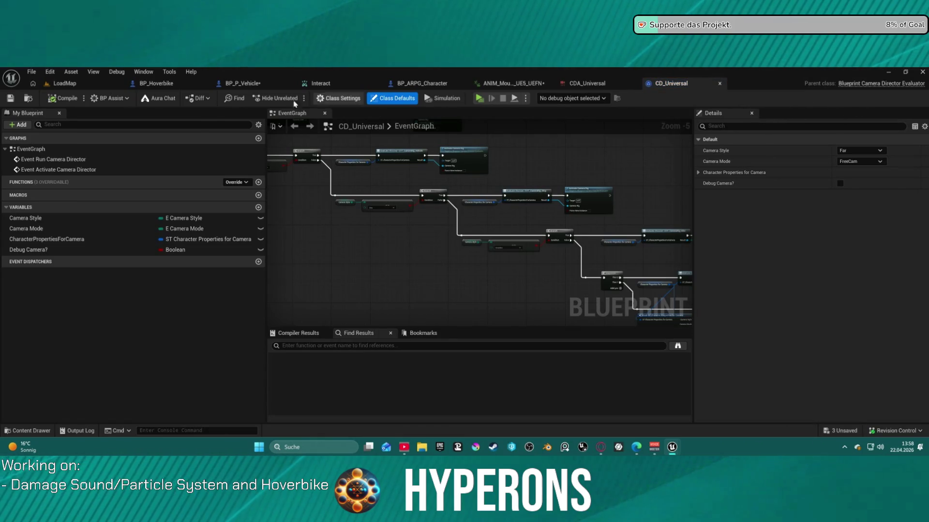
click(587, 83)
- Open the CameraRig_BaseDefaults rig, inspect its Clipping Planes near and far values, then close it
click(868, 98)
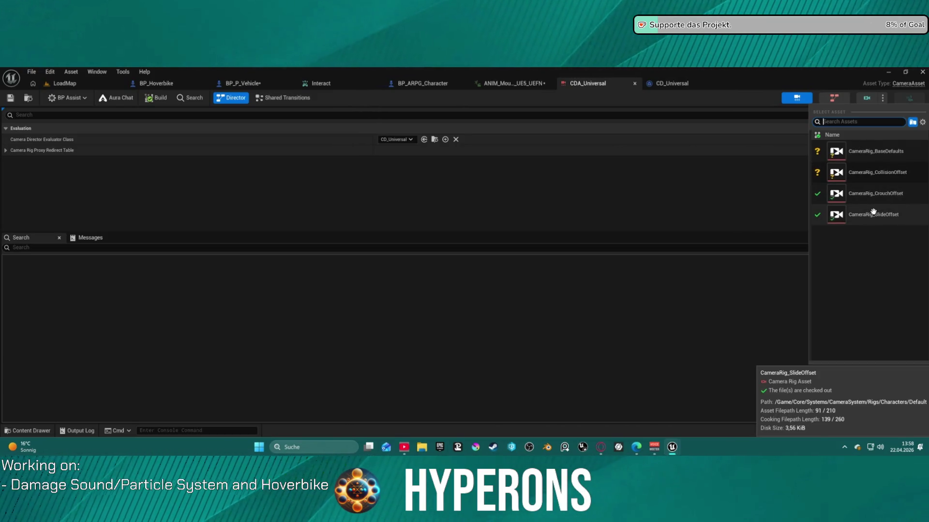
click(874, 154)
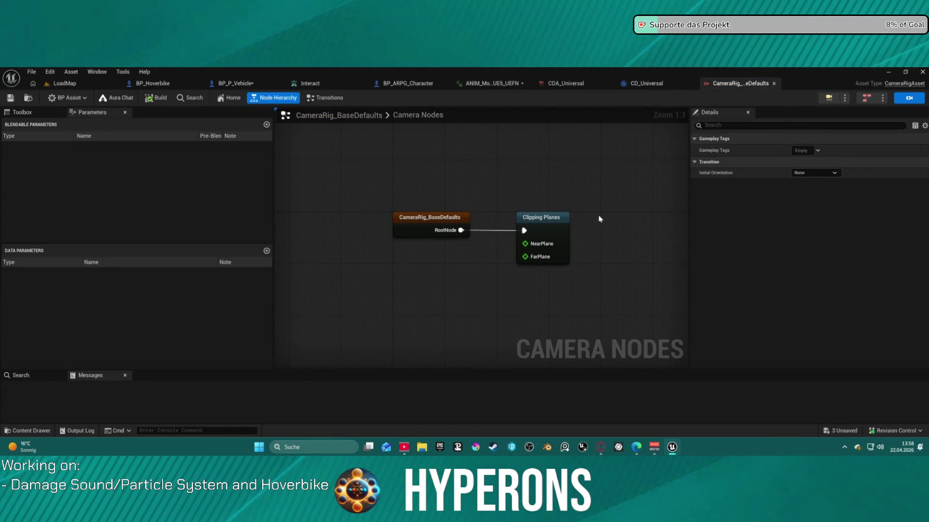
click(556, 222)
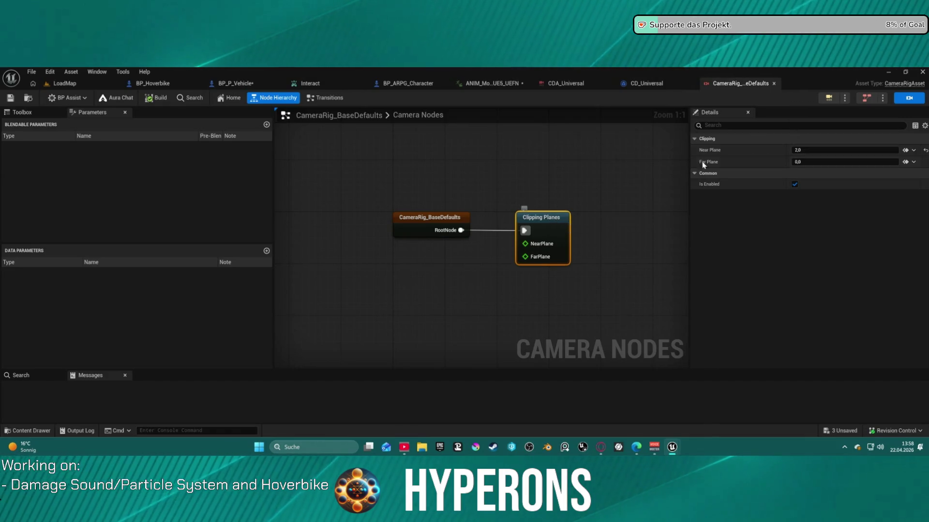
middle_click(734, 87)
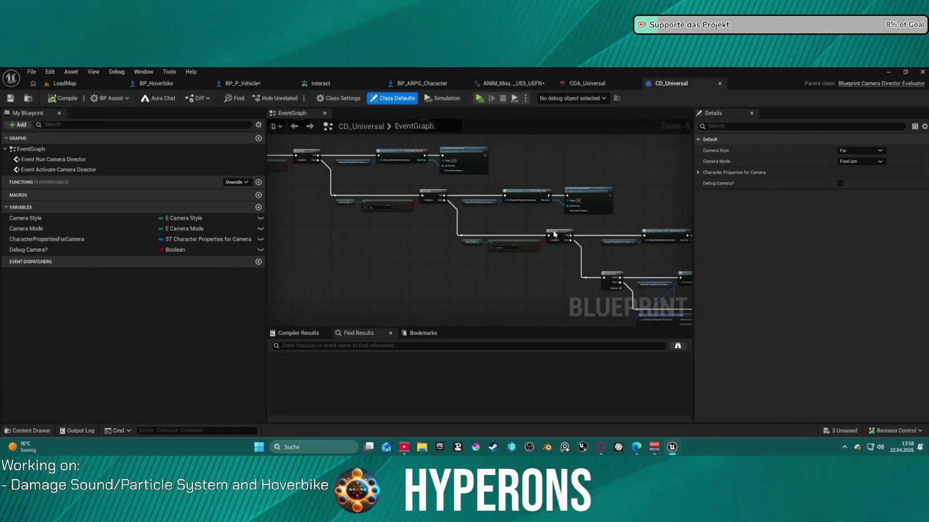
drag(455, 282, 335, 300)
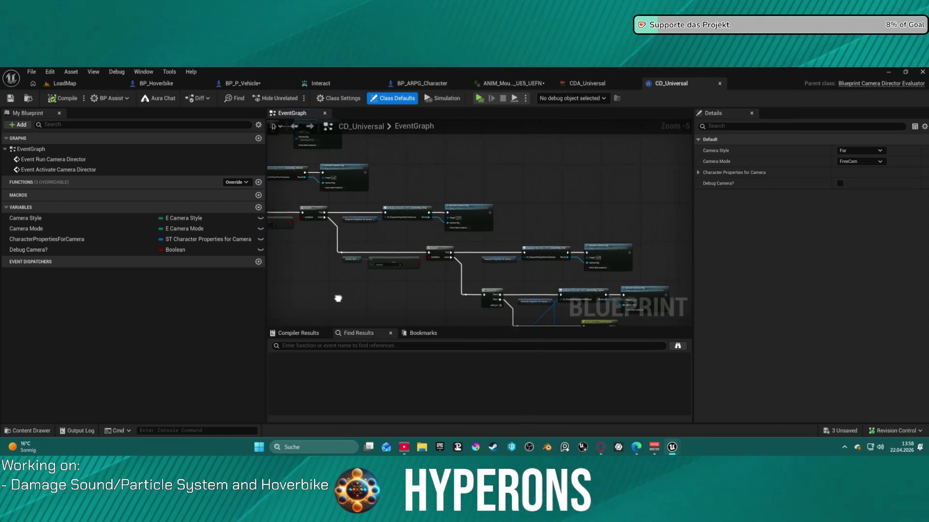
scroll(538, 230, up, 6)
mouse_move(532, 307)
mouse_down()
mouse_move(460, 179)
mouse_move(541, 199)
mouse_up()
drag(388, 145, 500, 212)
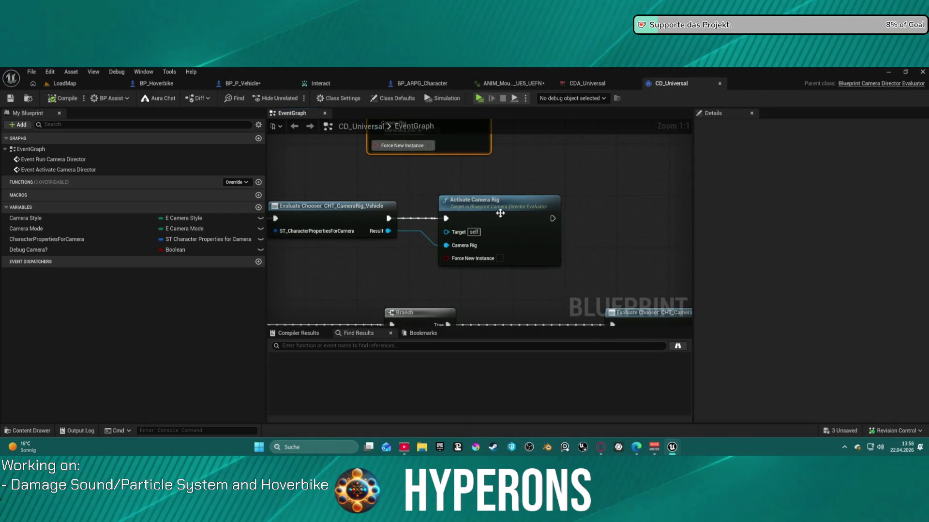
click(500, 213)
click(386, 211)
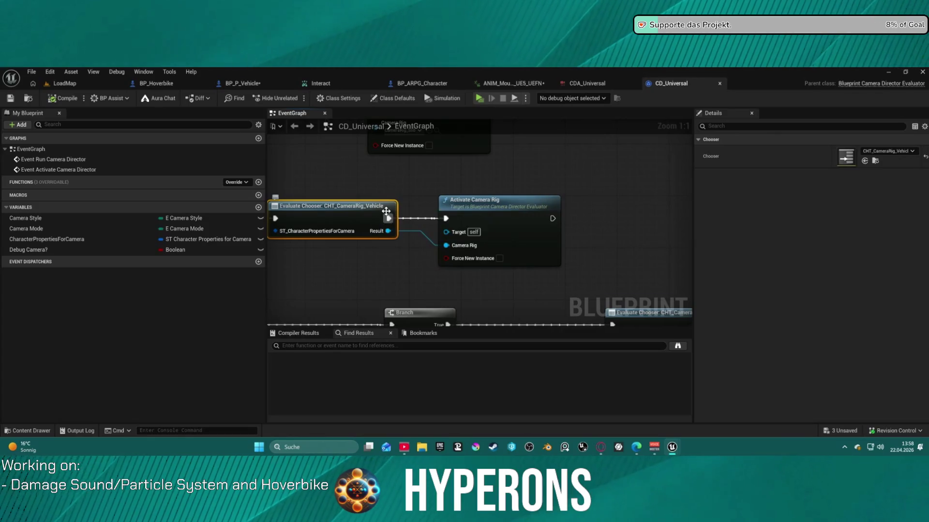
scroll(386, 211, down, 4)
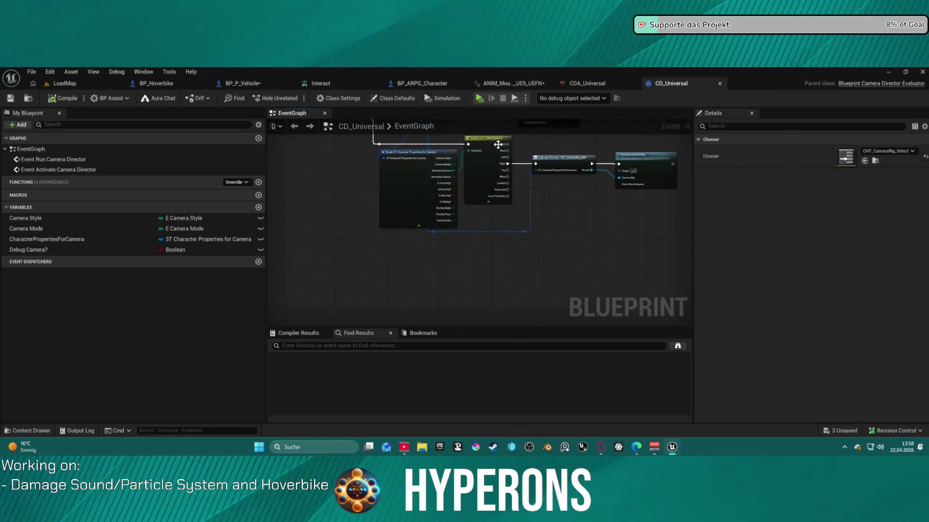
scroll(633, 196, up, 4)
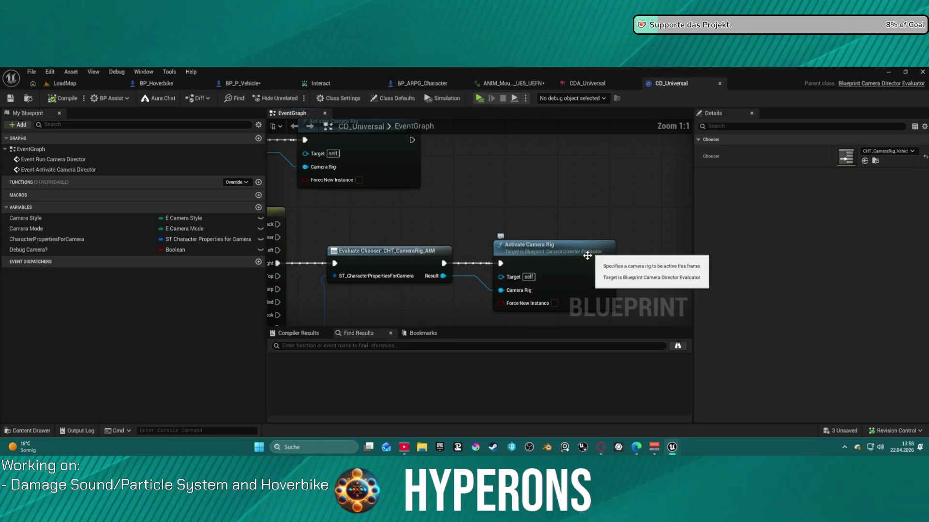
mouse_move(467, 239)
mouse_down()
mouse_move(473, 177)
mouse_move(298, 187)
mouse_move(326, 199)
mouse_up()
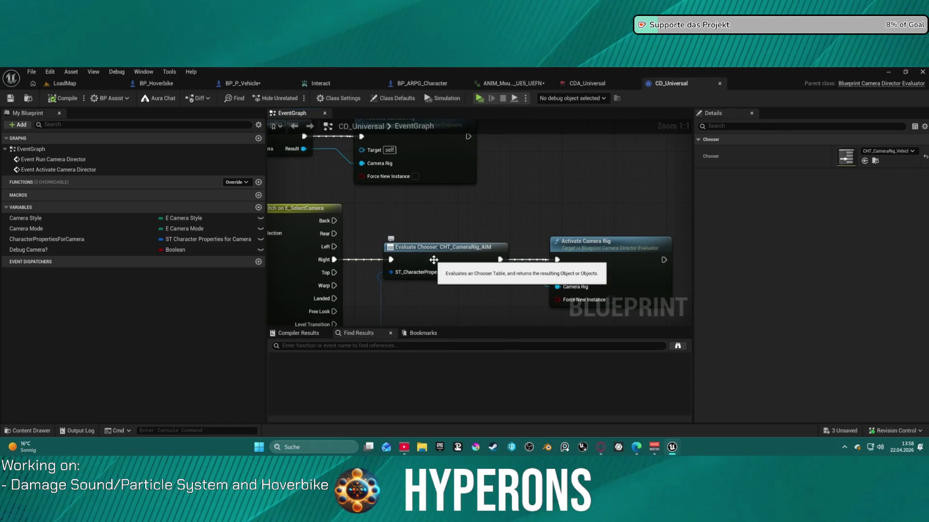